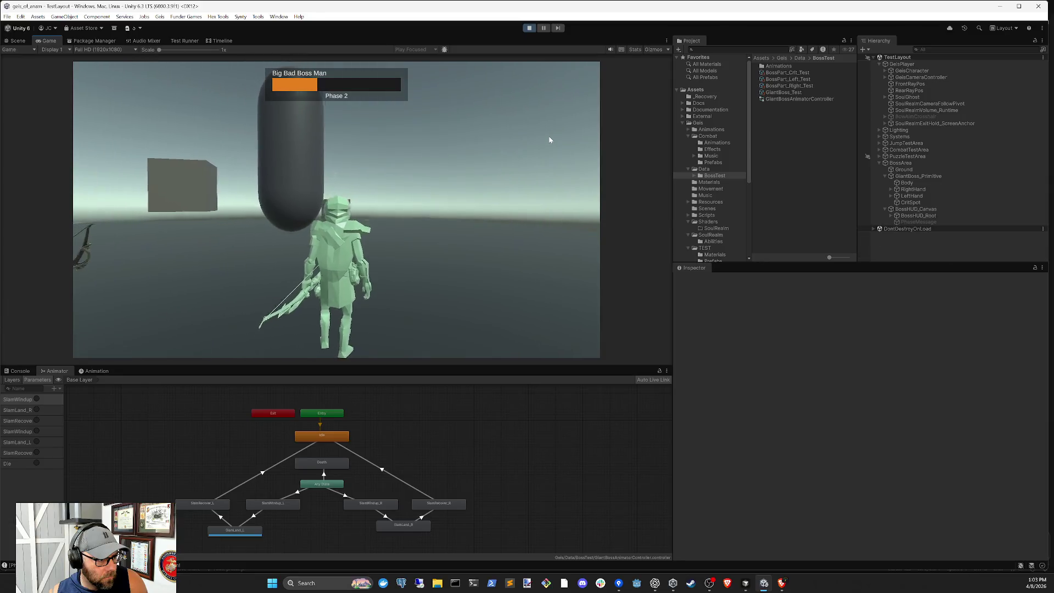
- Aim the bow in over-shoulder view, run forward, aim again, then leave the aiming view
{"action": "right_click", "coordinate": [550, 139]}
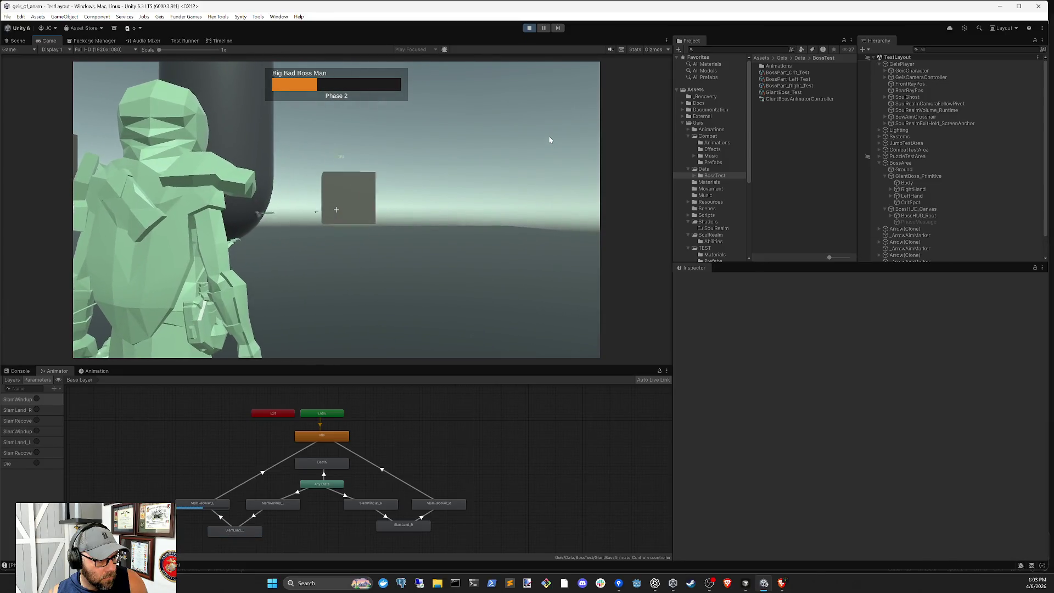
{"action": "key", "text": "w"}
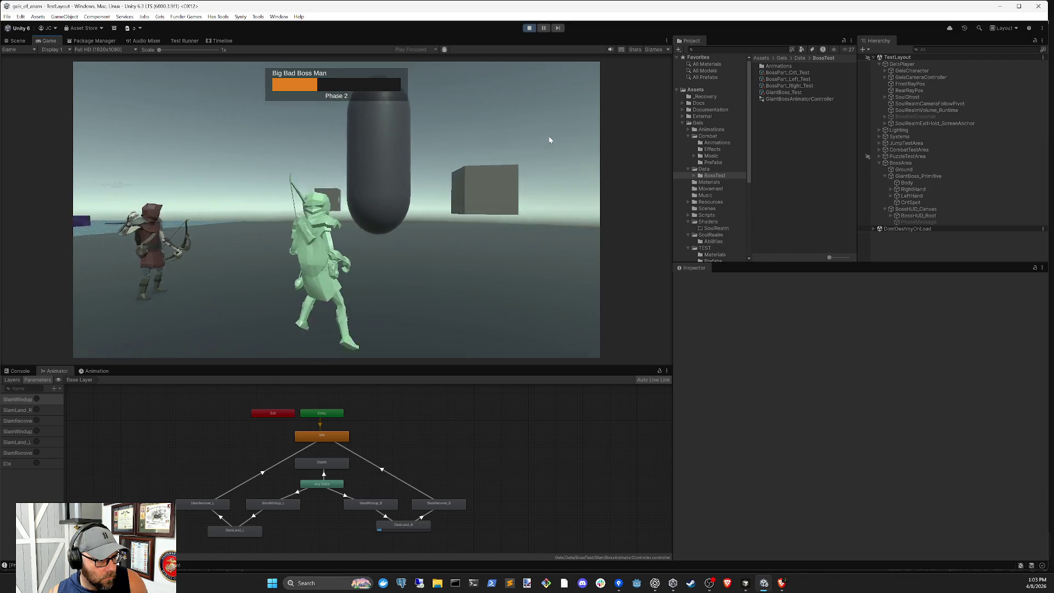
{"action": "right_click", "coordinate": [550, 140]}
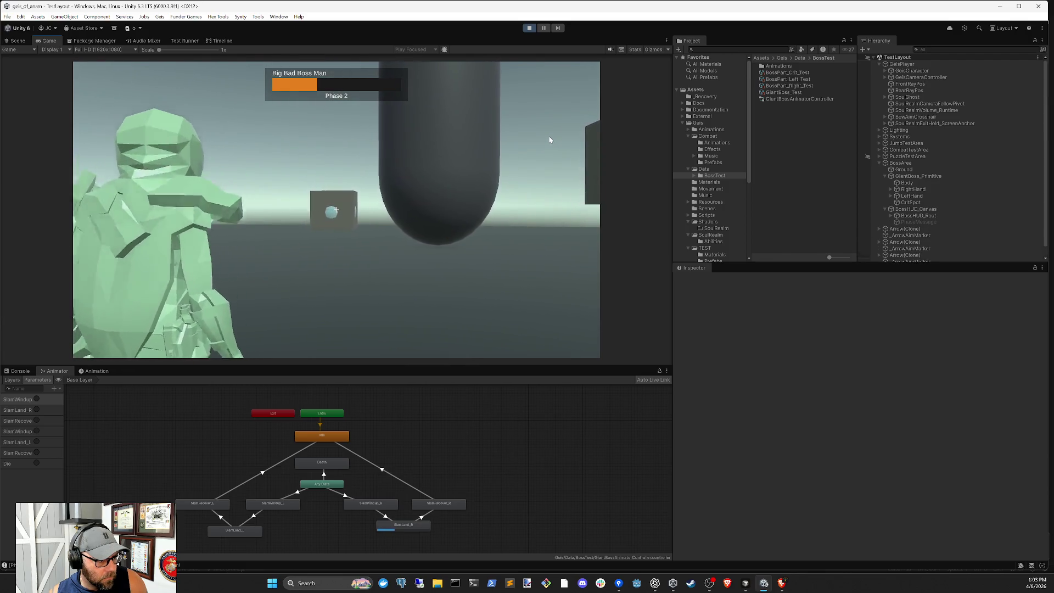
{"action": "right_click", "coordinate": [549, 137]}
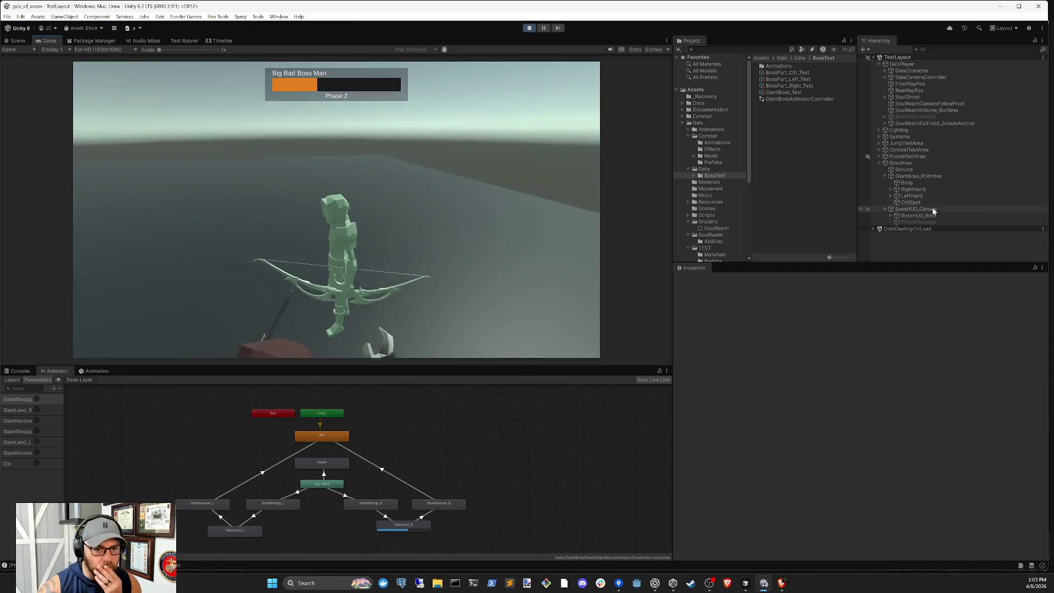
- Activate LeftHand's SoulShield and show its Sphere Collider settings
{"action": "left_click", "coordinate": [911, 202]}
{"action": "left_click", "coordinate": [911, 196]}
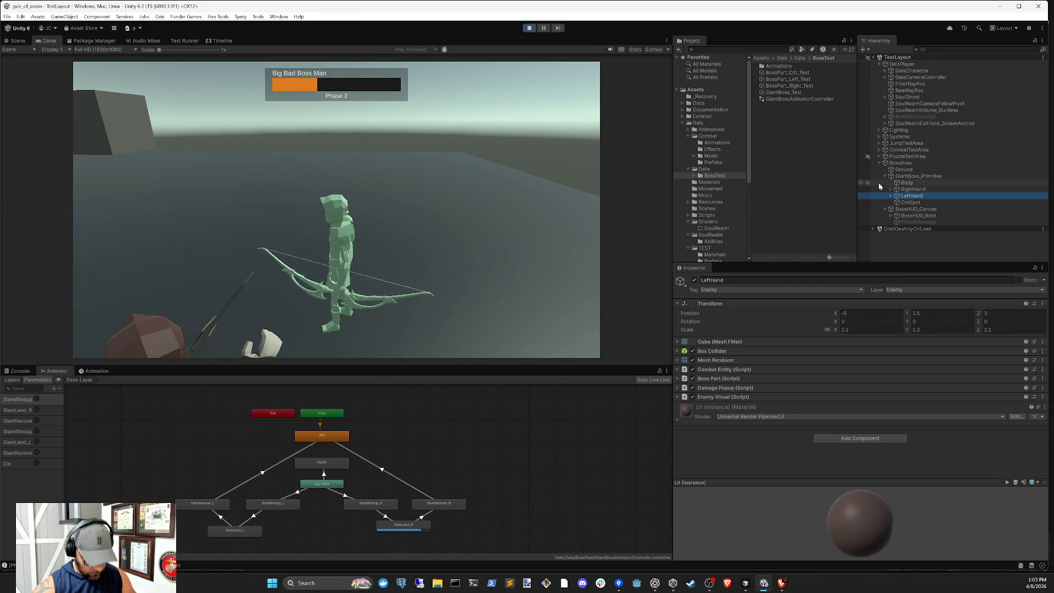
{"action": "key", "text": "Right"}
{"action": "key", "text": "Up"}
{"action": "key", "text": "Right"}
{"action": "key", "text": "Down"}
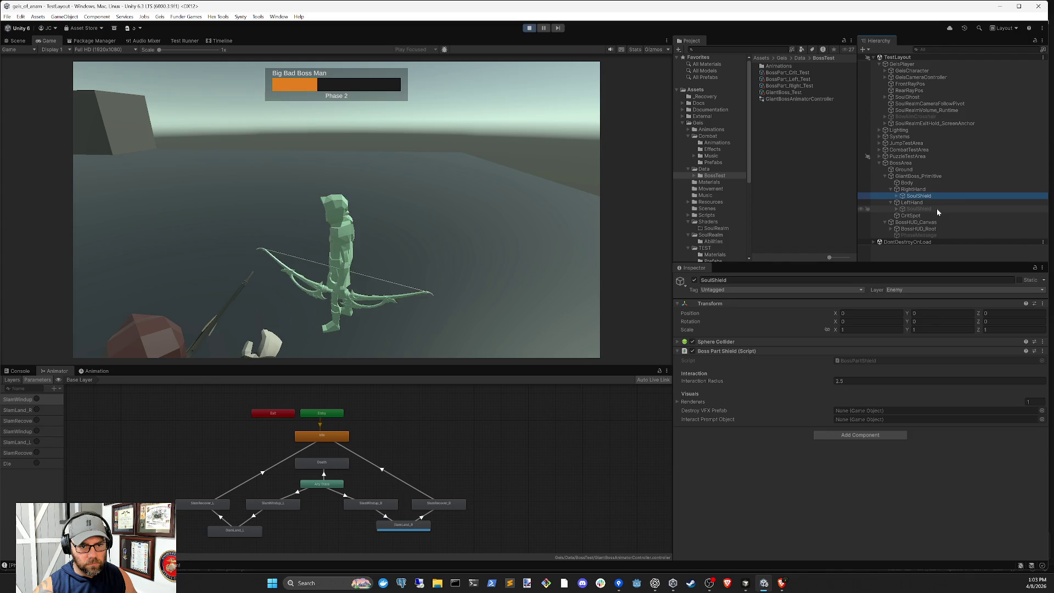
{"action": "key", "text": "Down"}
{"action": "key", "text": "Down"}
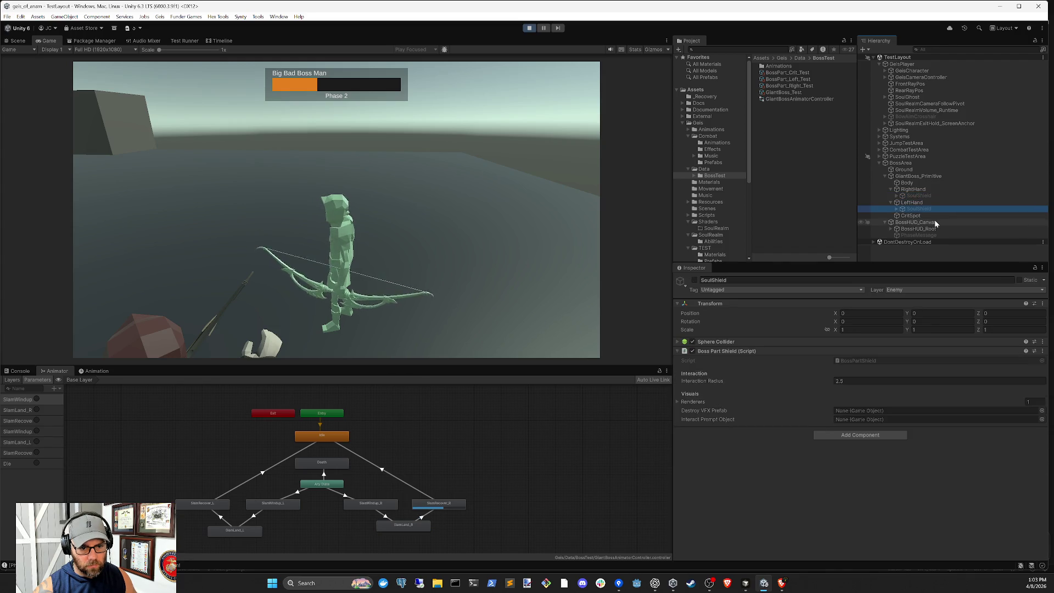
{"action": "left_click", "coordinate": [694, 280]}
{"action": "left_click", "coordinate": [838, 341]}
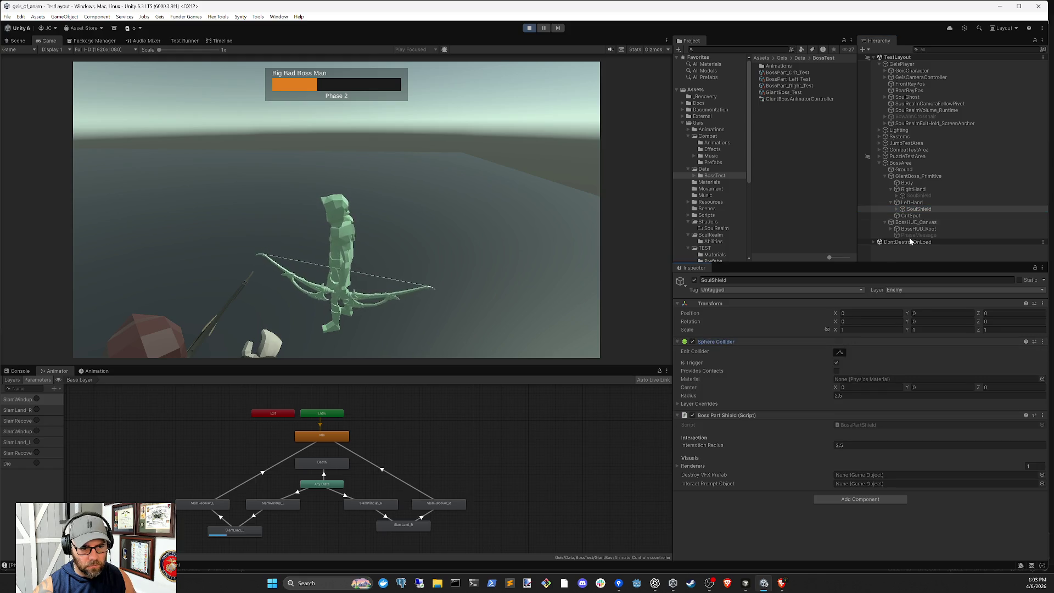
- Compare RightHand's Box Collider settings, then select both hands' SoulShields
{"action": "left_click", "coordinate": [917, 190]}
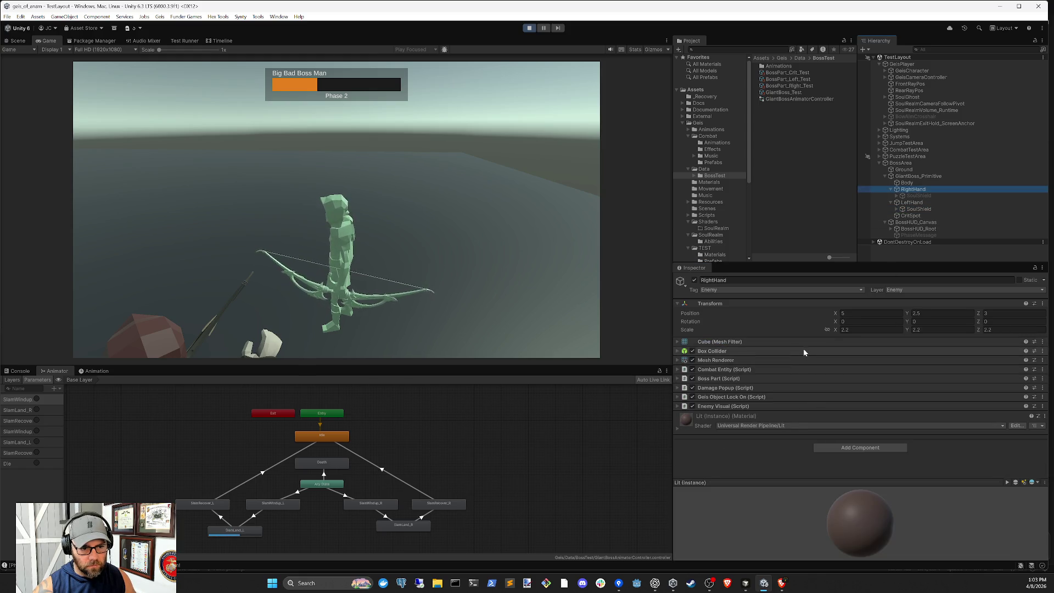
{"action": "left_click", "coordinate": [803, 351]}
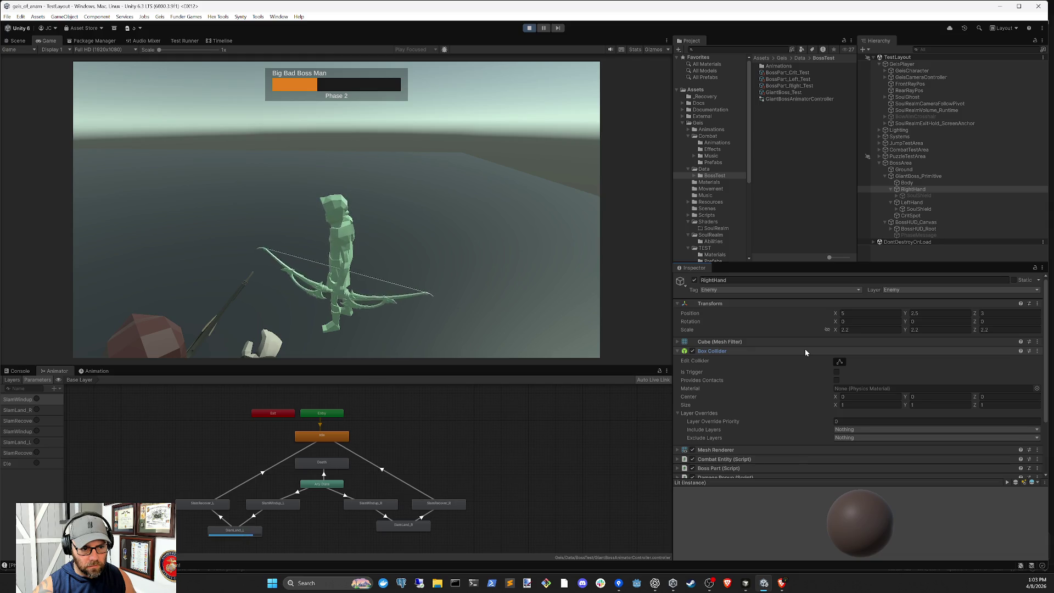
{"action": "left_click", "coordinate": [805, 350]}
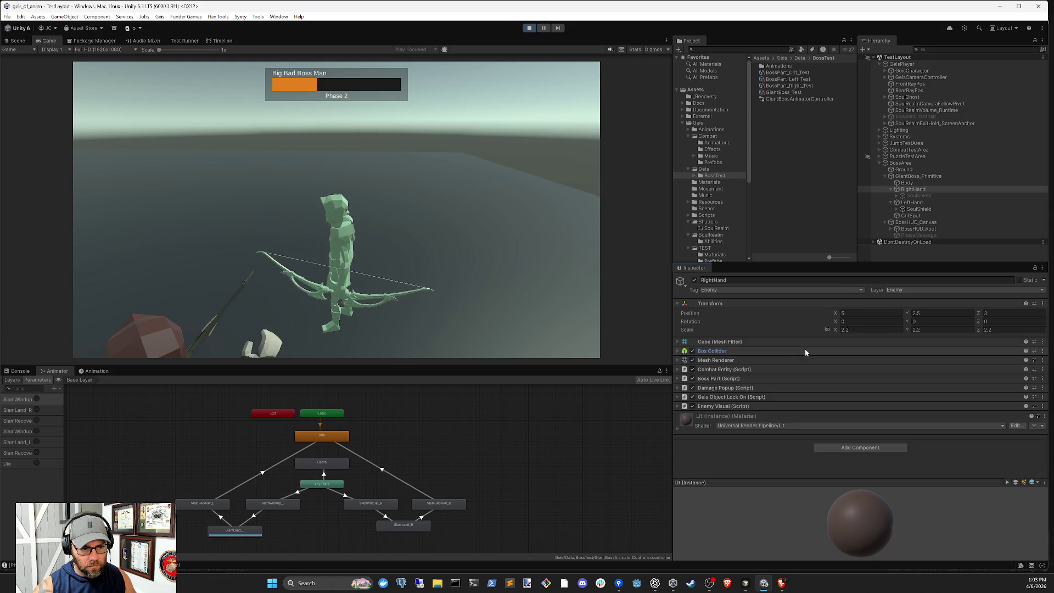
{"action": "left_click", "coordinate": [920, 209]}
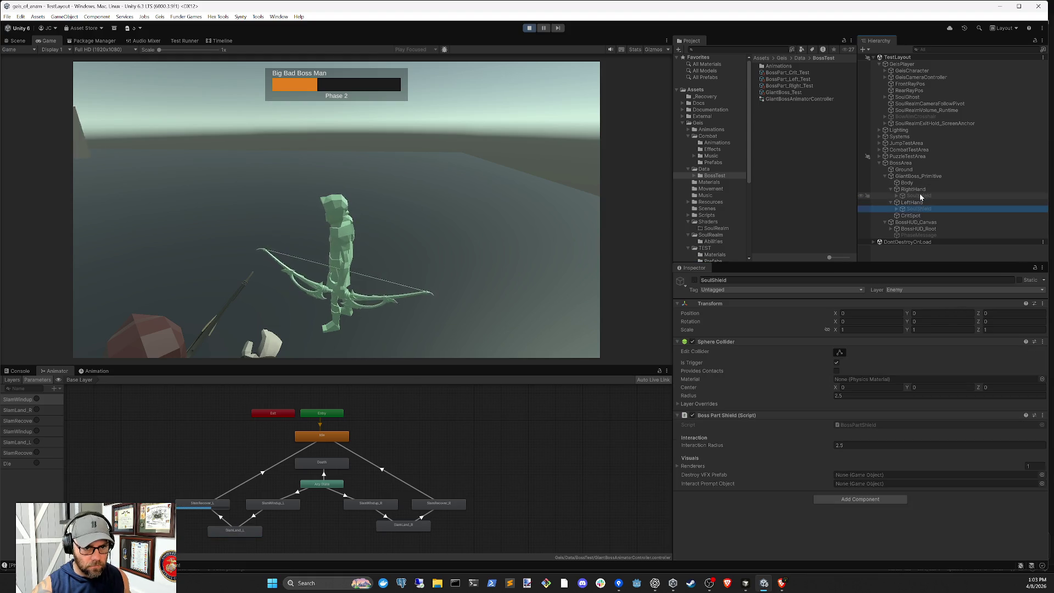
{"action": "left_click", "coordinate": [919, 196], "text": "ctrl"}
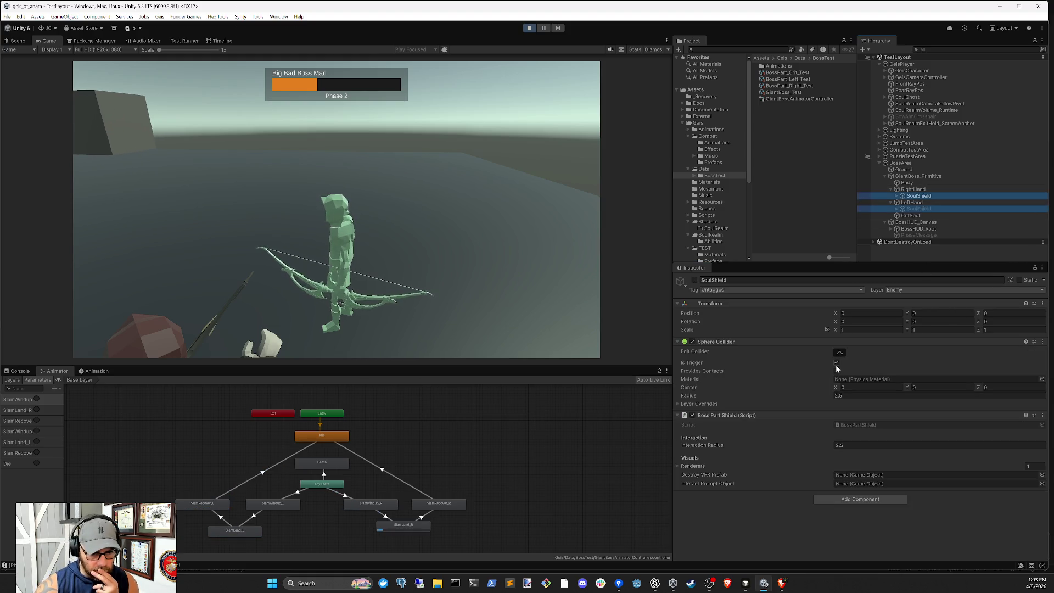
- Aim the bow at the box target and fire arrows until one hits for 65
{"action": "left_click", "coordinate": [483, 286]}
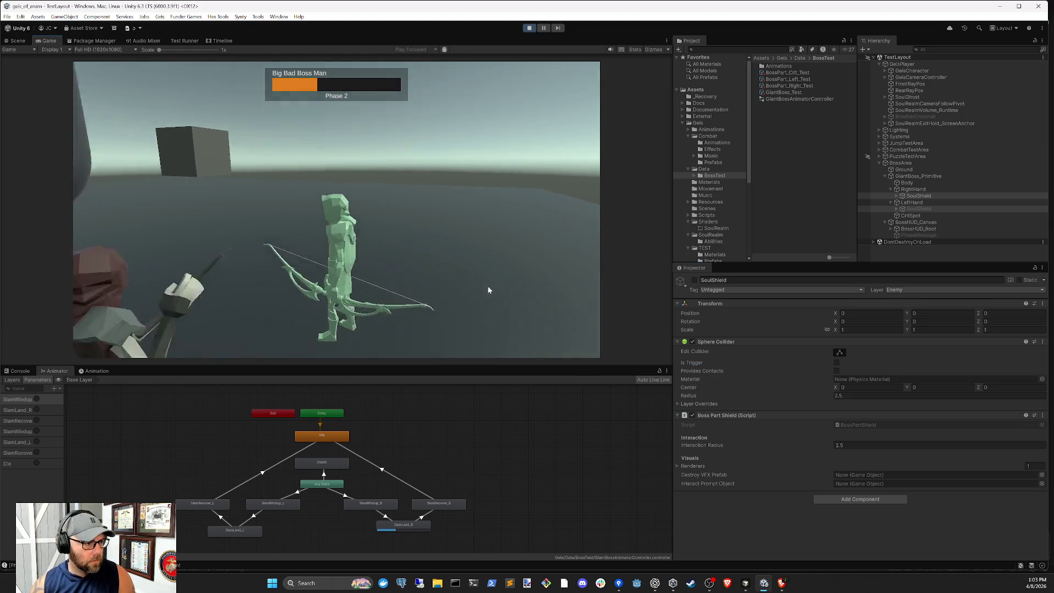
{"action": "right_click", "coordinate": [488, 289]}
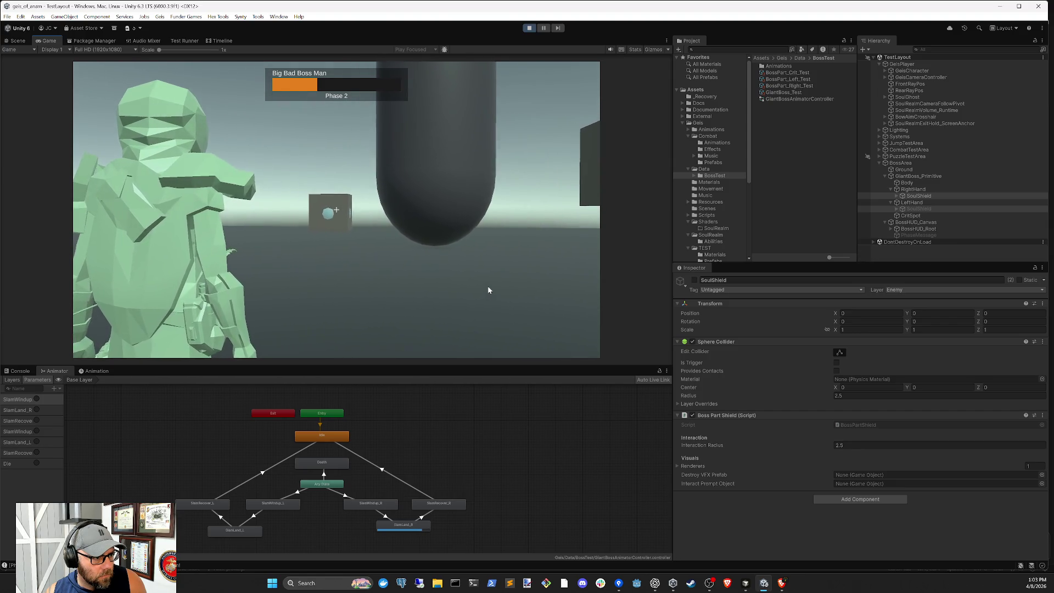
{"action": "left_click", "coordinate": [488, 289]}
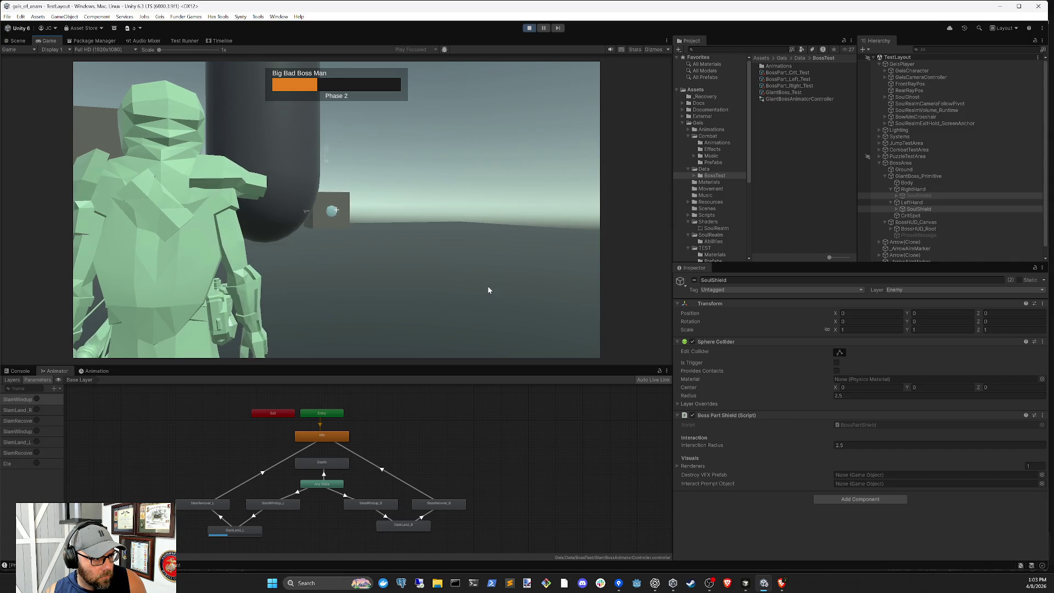
{"action": "left_click", "coordinate": [489, 290]}
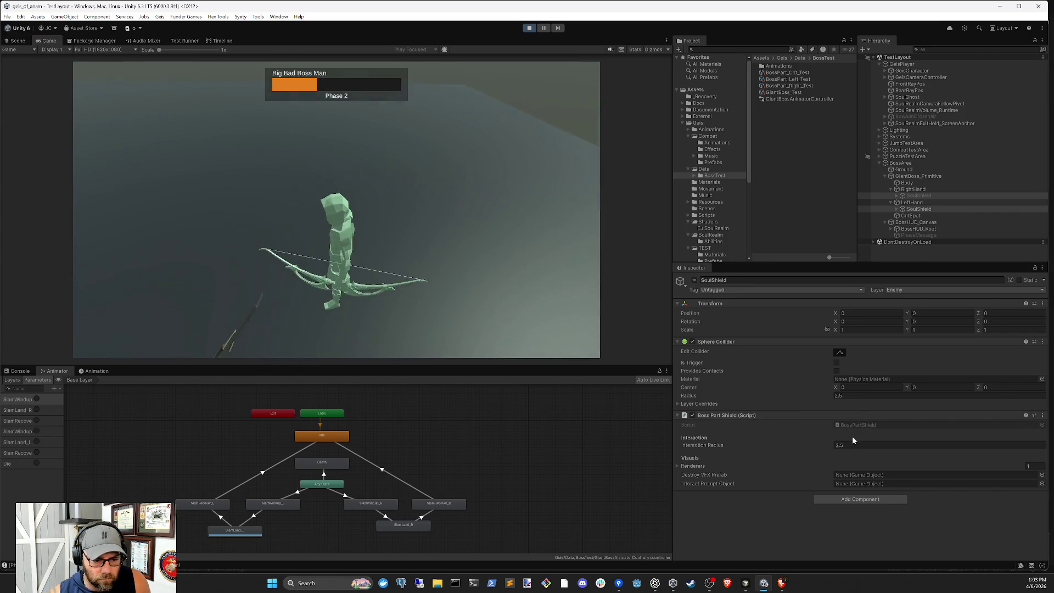
- Select RightHand's SoulShield and deactivate it with Alt+Shift+A during play
{"action": "left_click", "coordinate": [915, 191]}
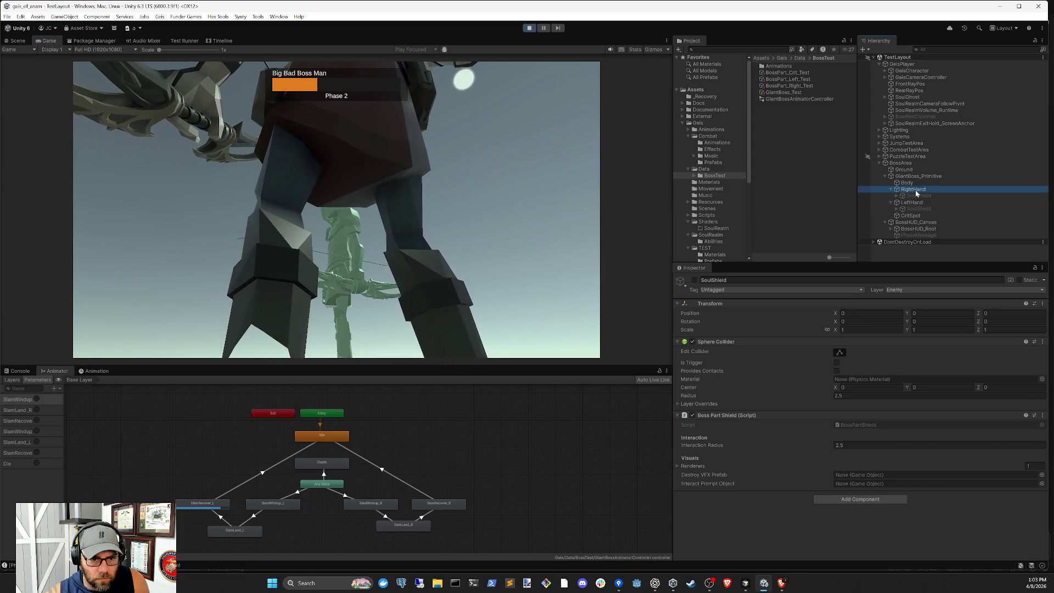
{"action": "left_click", "coordinate": [919, 196]}
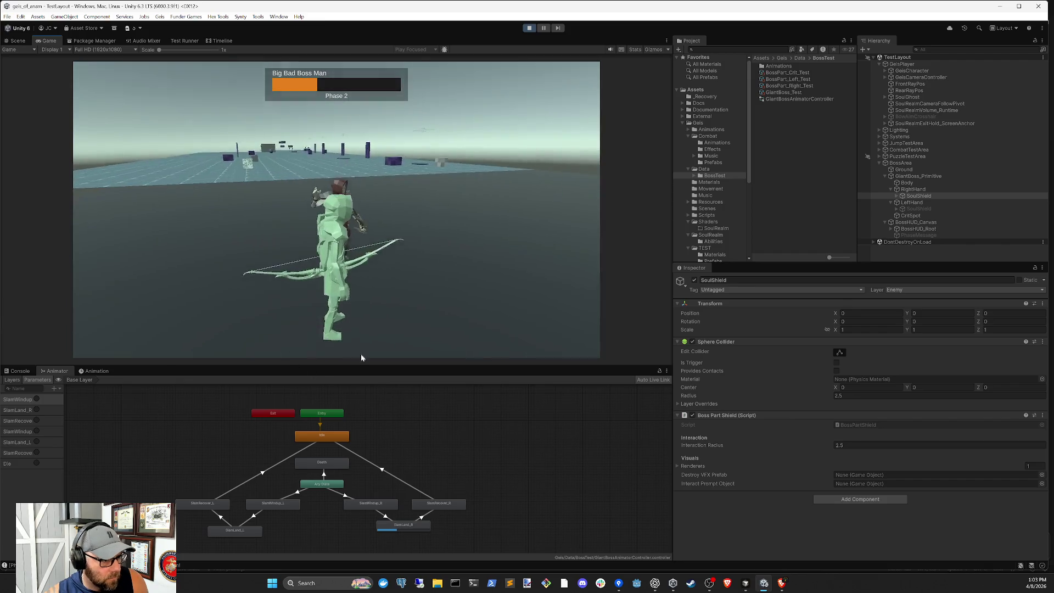
{"action": "left_click", "coordinate": [649, 304]}
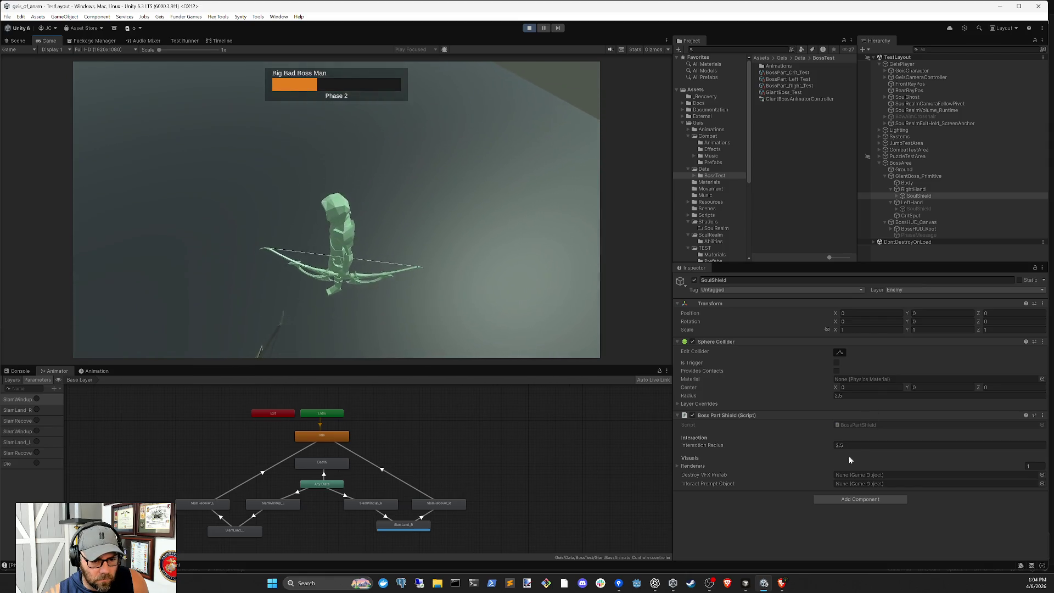
{"action": "key", "text": "alt+shift+a"}
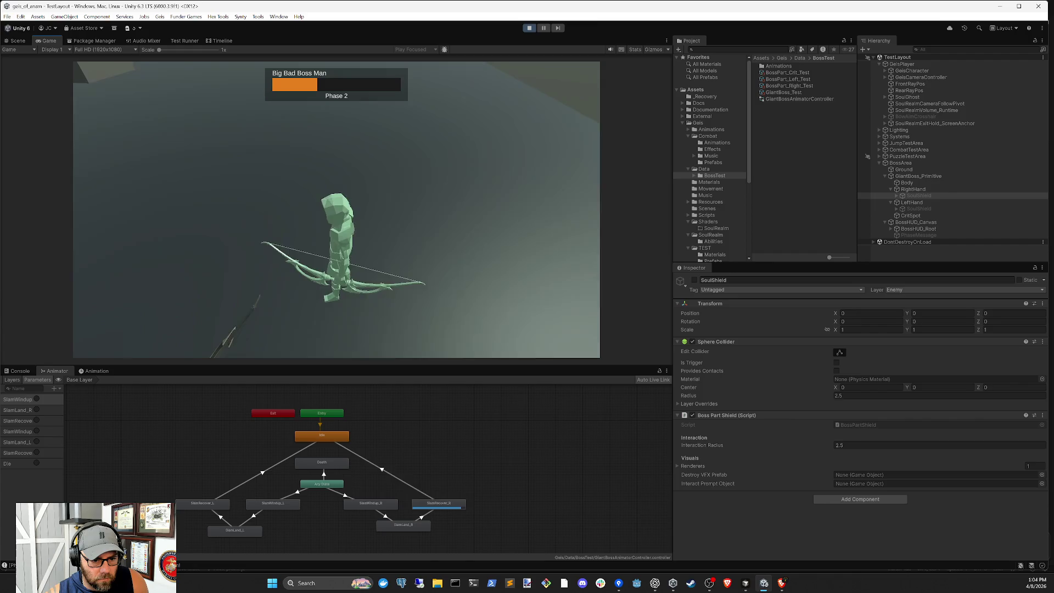
- Set the right-hand SoulShield's Sphere Collider radius to 3 and resume playing
{"action": "left_click_drag", "start_coordinate": [827, 394], "coordinate": [830, 395]}
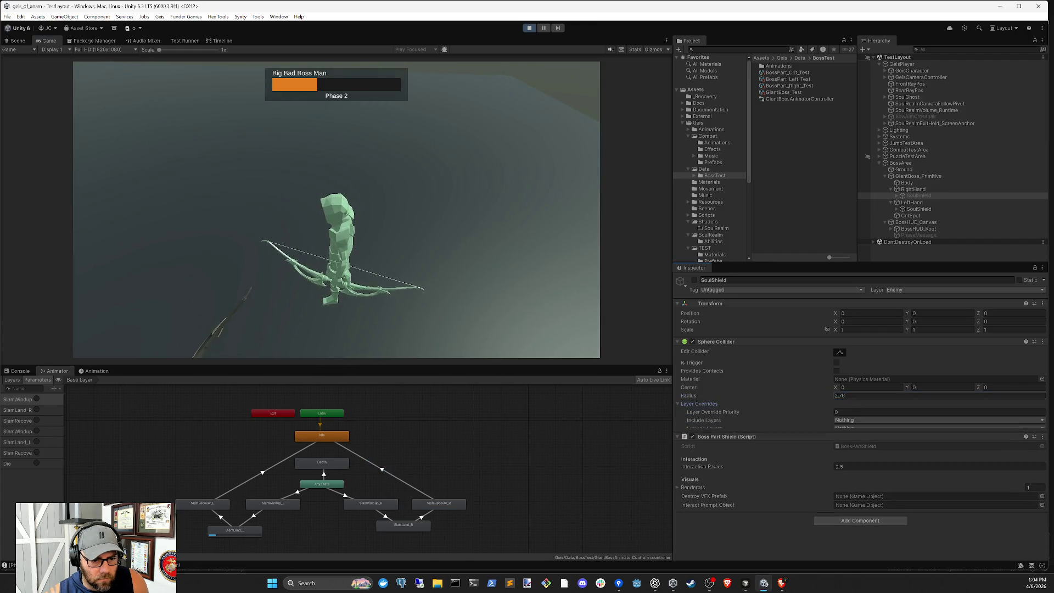
{"action": "type", "text": "3"}
{"action": "key", "text": "Return"}
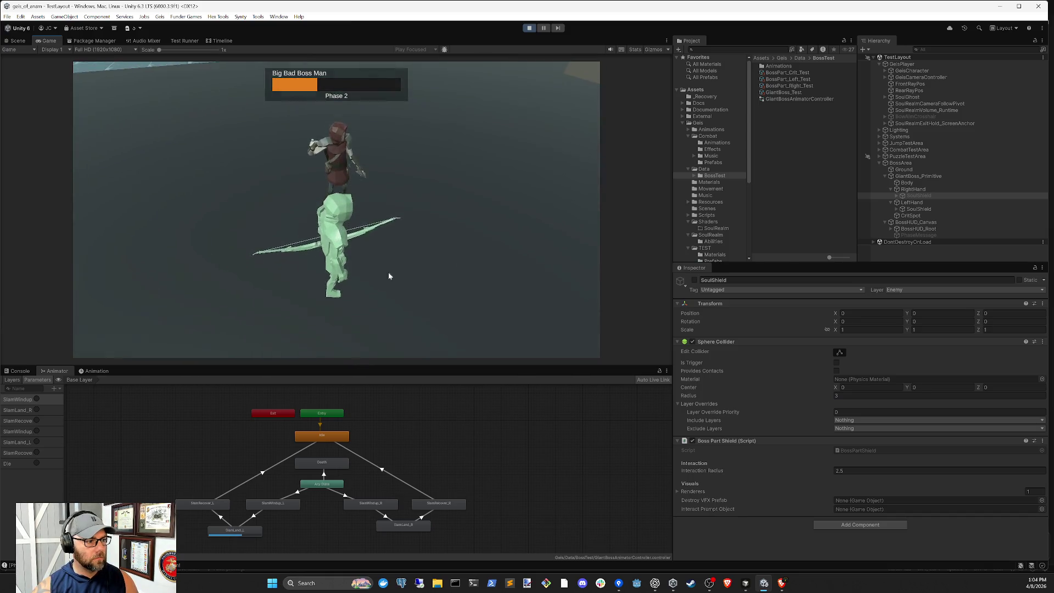
{"action": "left_click", "coordinate": [632, 217]}
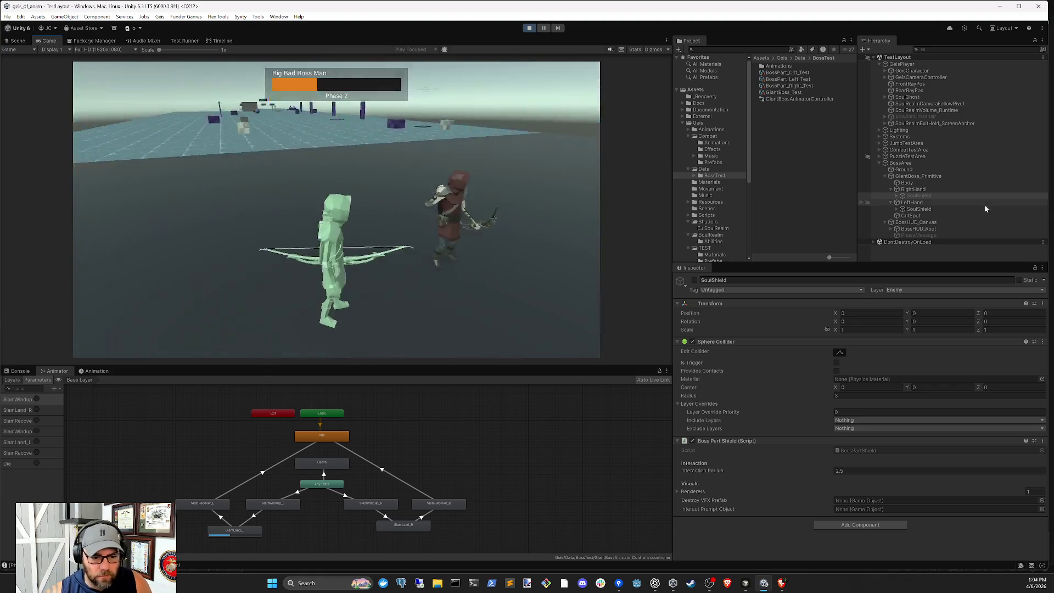
- Check the left SoulShield's radius and the BossArea encounter manager, then leave Unity
{"action": "left_click", "coordinate": [916, 209]}
{"action": "left_click", "coordinate": [851, 398]}
{"action": "type", "text": "2.5"}
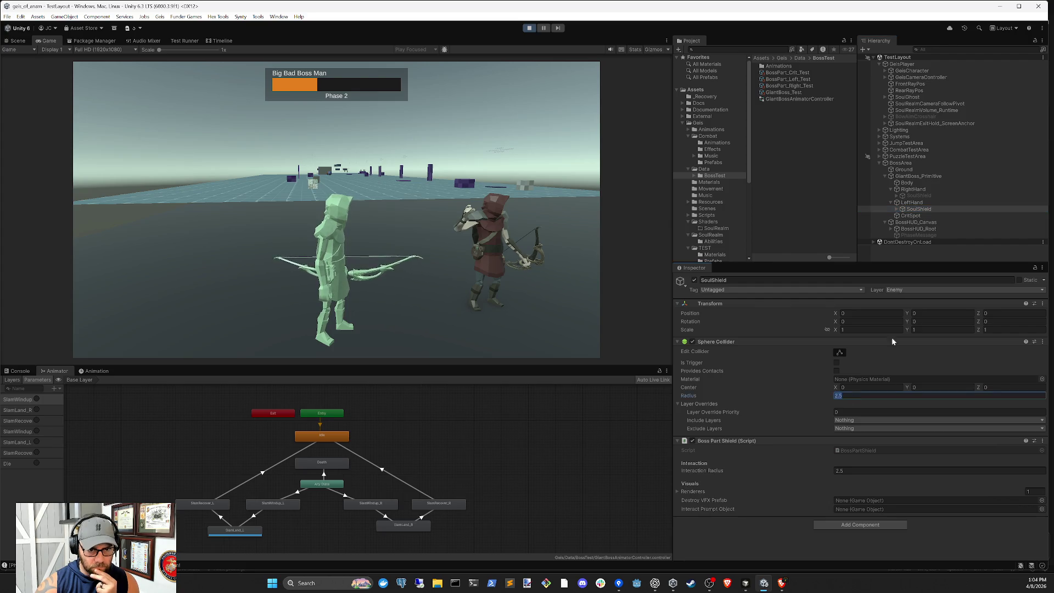
{"action": "left_click", "coordinate": [903, 163]}
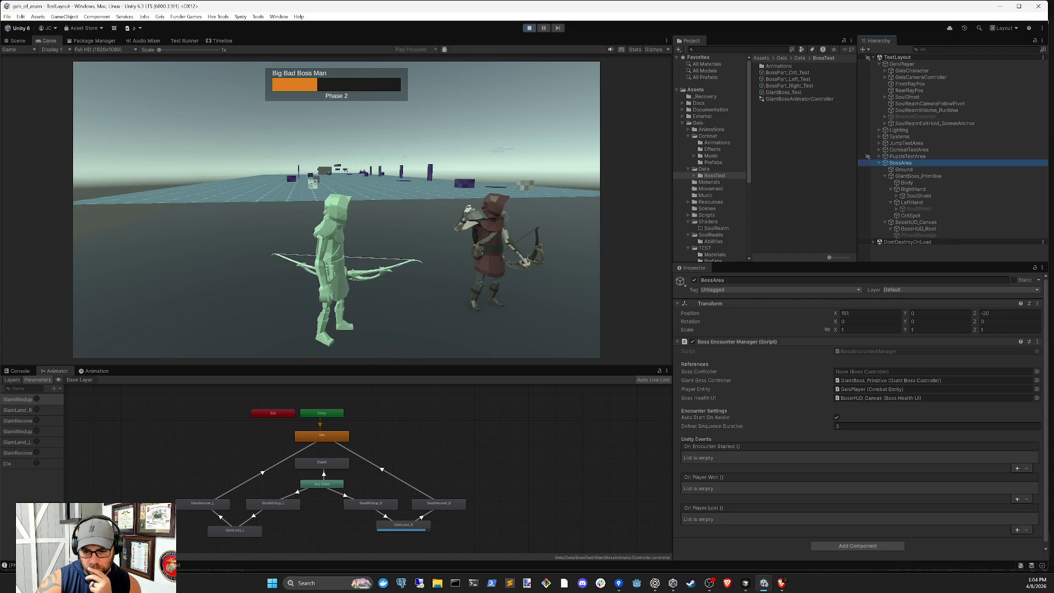
{"action": "key", "text": "alt+Tab"}
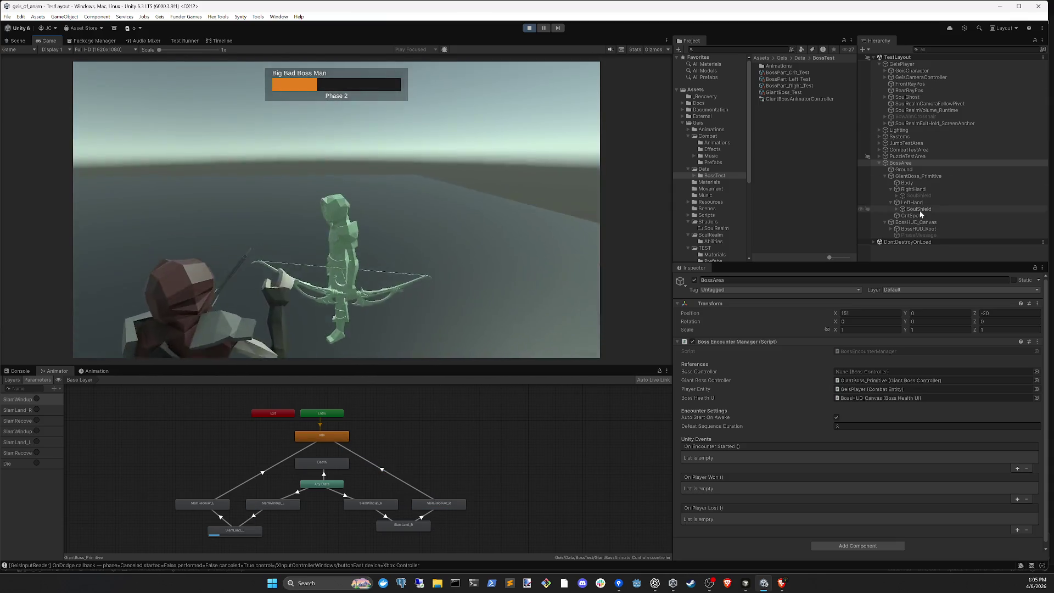
{"action": "left_click", "coordinate": [928, 176]}
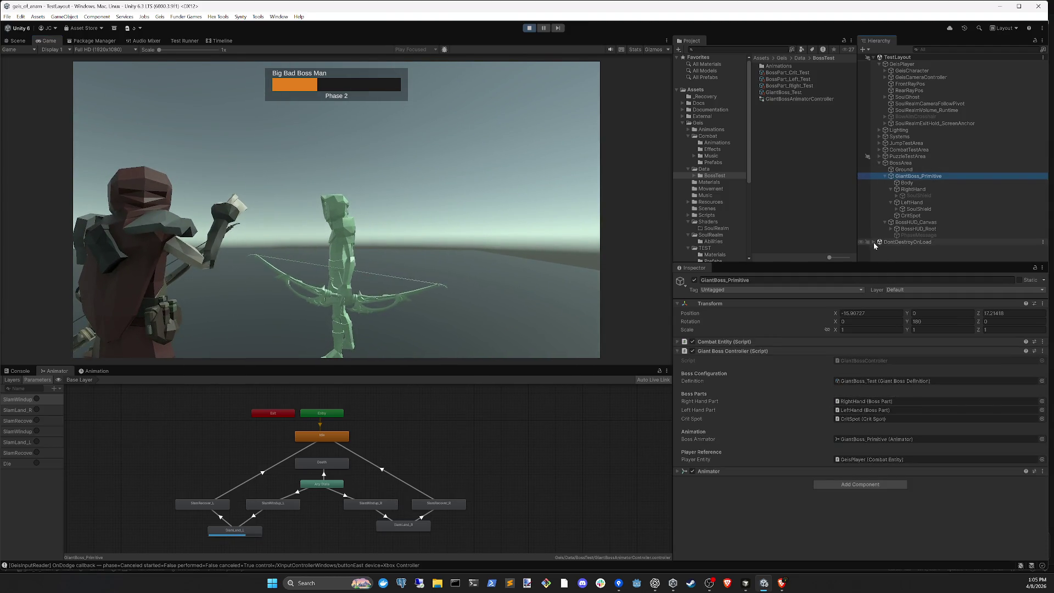
- After checking RightHand's boss part settings, set its SoulShield's Interaction Radius to 3
{"action": "left_click", "coordinate": [909, 183]}
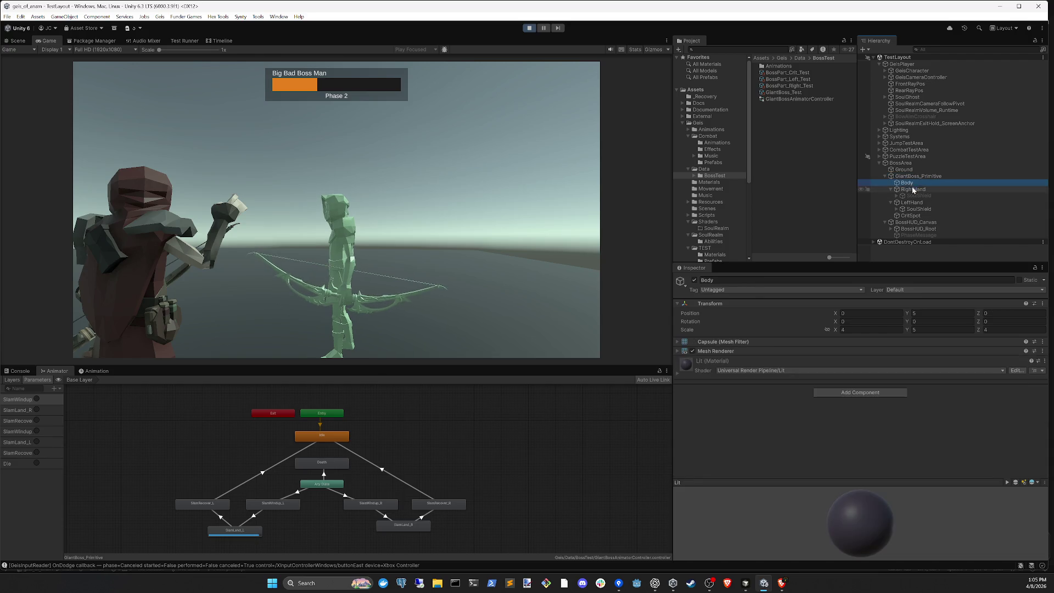
{"action": "left_click", "coordinate": [913, 190]}
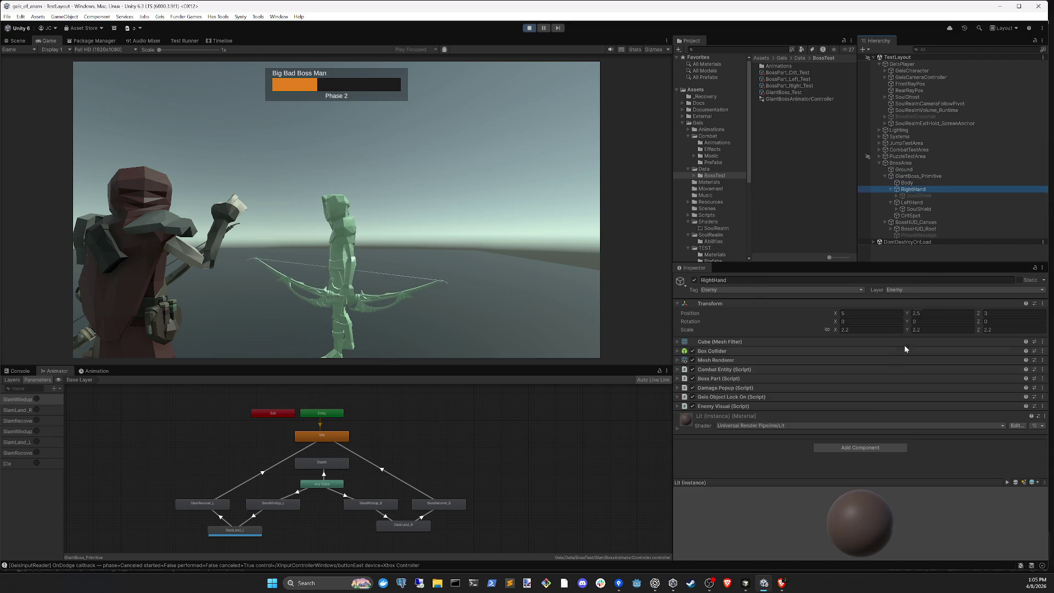
{"action": "left_click", "coordinate": [769, 375]}
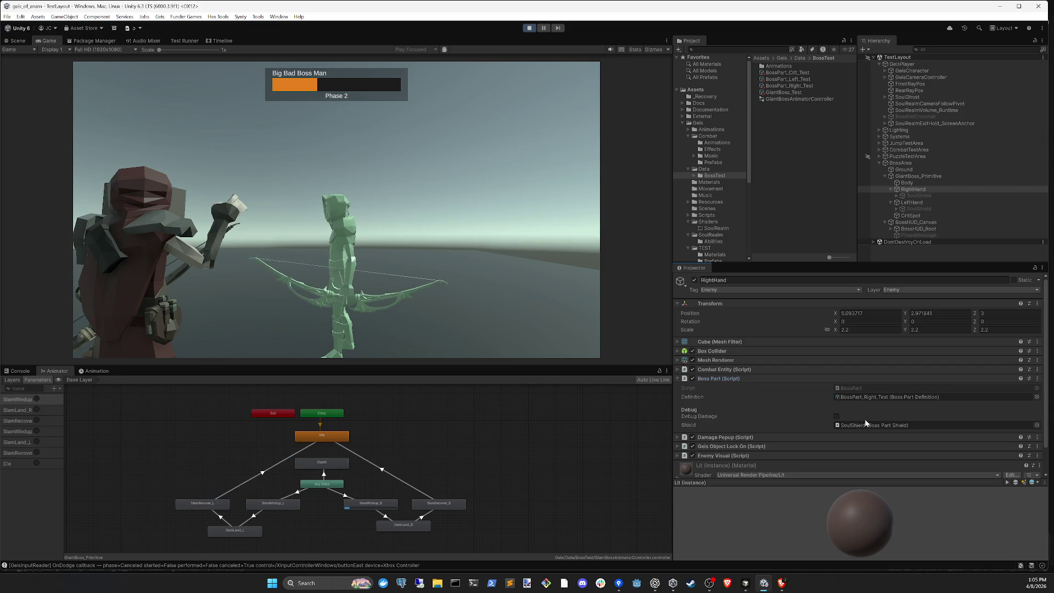
{"action": "left_click", "coordinate": [920, 197]}
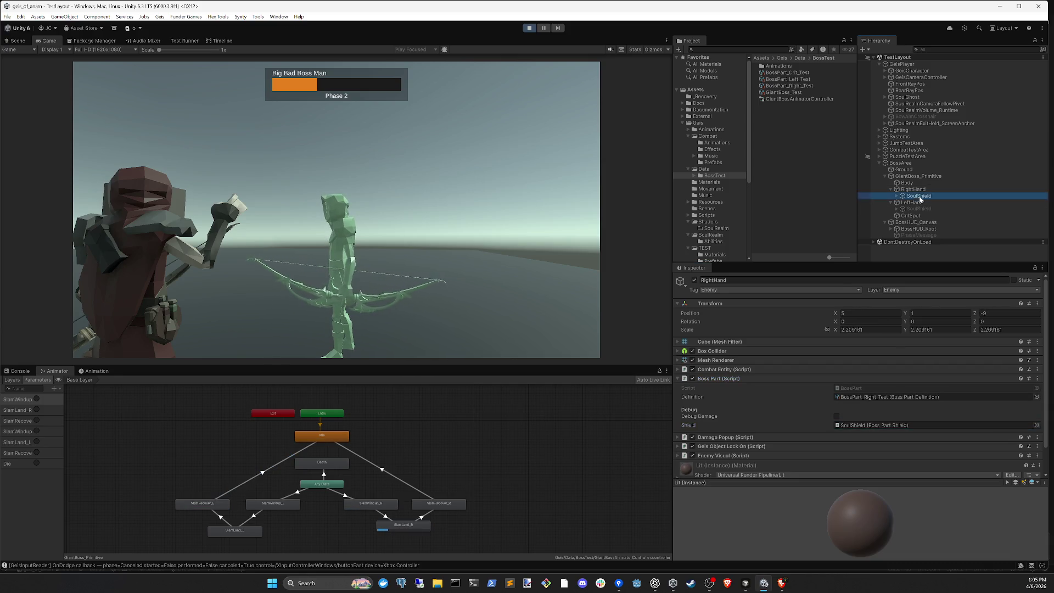
{"action": "left_click", "coordinate": [744, 404]}
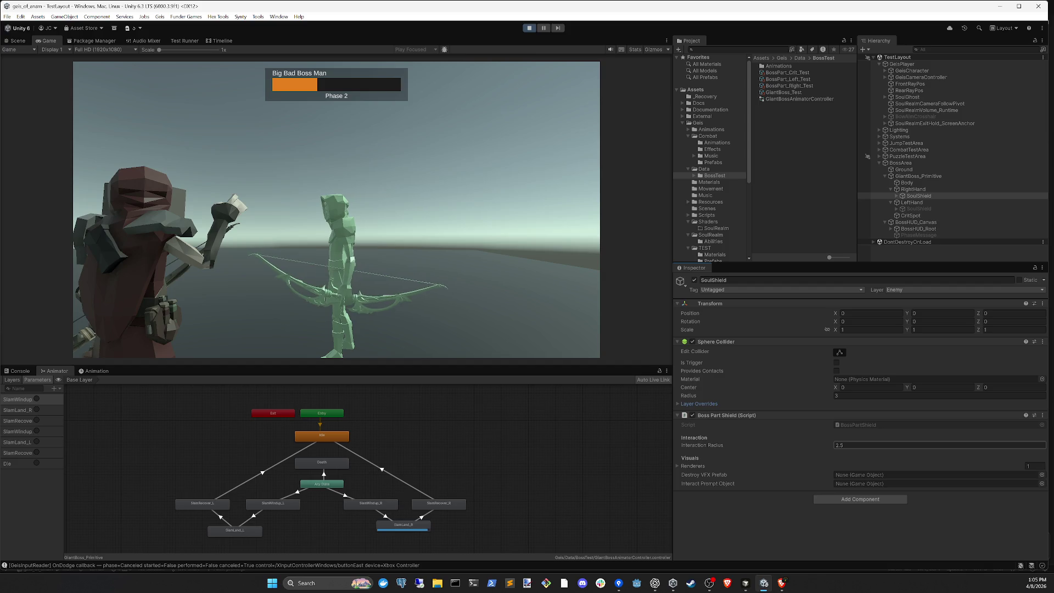
{"action": "left_click", "coordinate": [870, 443]}
{"action": "type", "text": "3"}
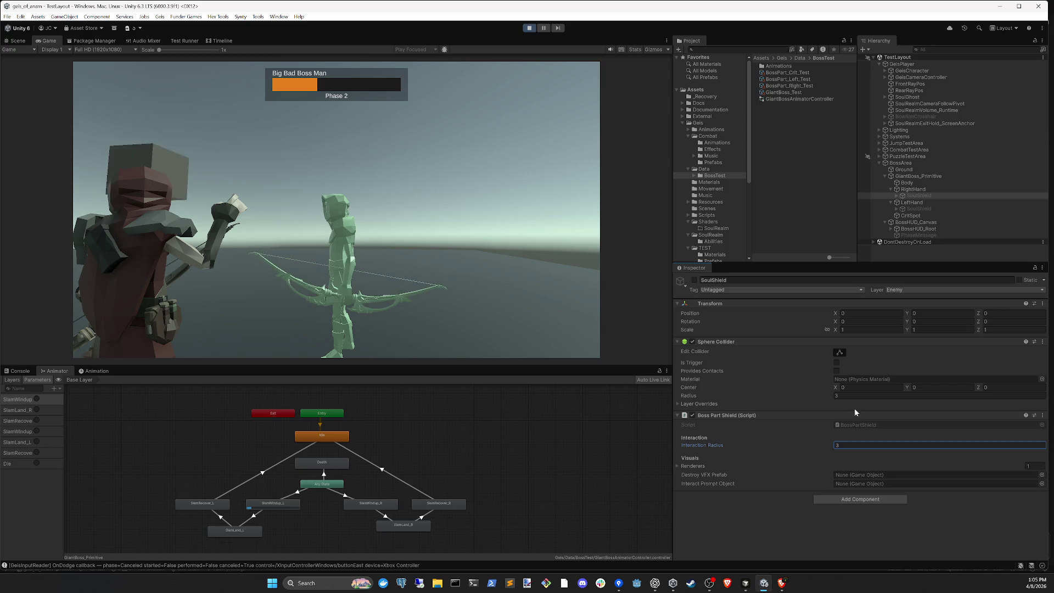
{"action": "key", "text": "Return"}
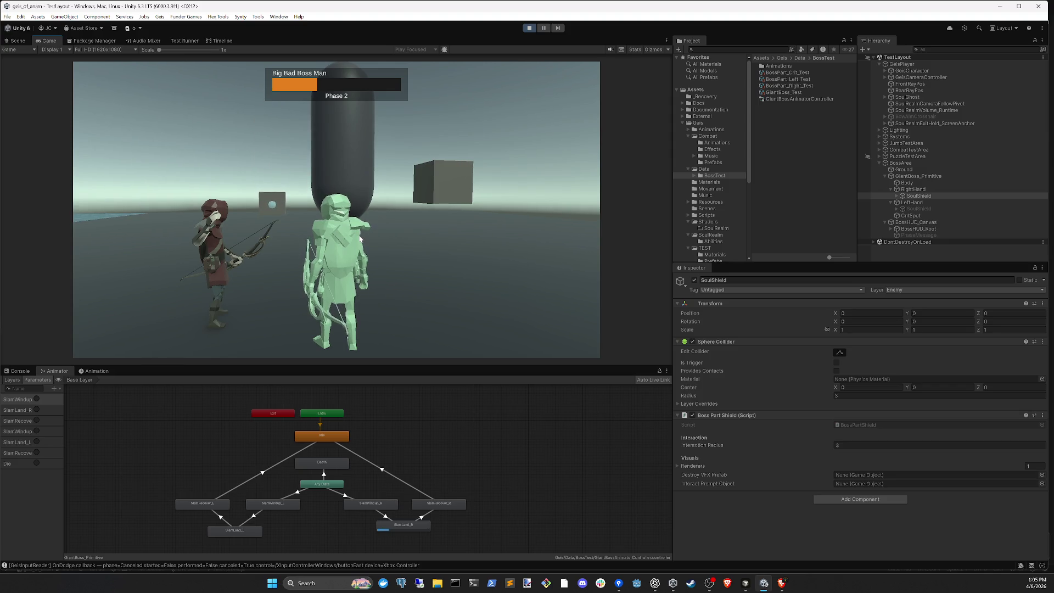
- Select LeftHand's SoulShield and change its Interaction Radius to 3
{"action": "left_click", "coordinate": [918, 209]}
{"action": "left_click", "coordinate": [853, 444]}
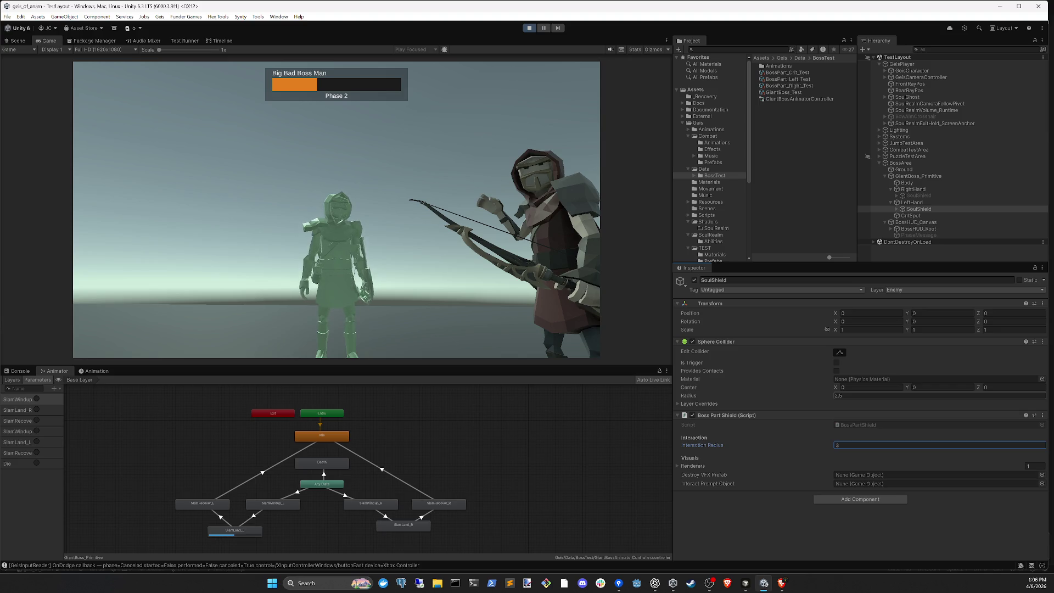
{"action": "left_click", "coordinate": [896, 209]}
- Select both hands' ShieldMesh objects and set their Transform scale to 2 on X, Y and Z
{"action": "left_click", "coordinate": [897, 196]}
{"action": "left_click", "coordinate": [923, 204]}
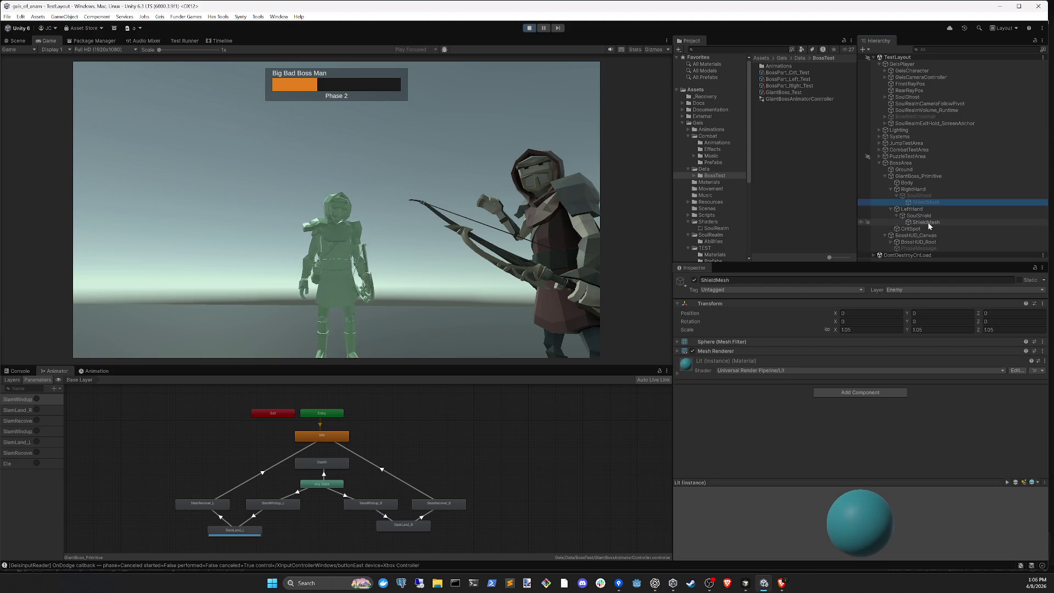
{"action": "left_click", "coordinate": [928, 222]}
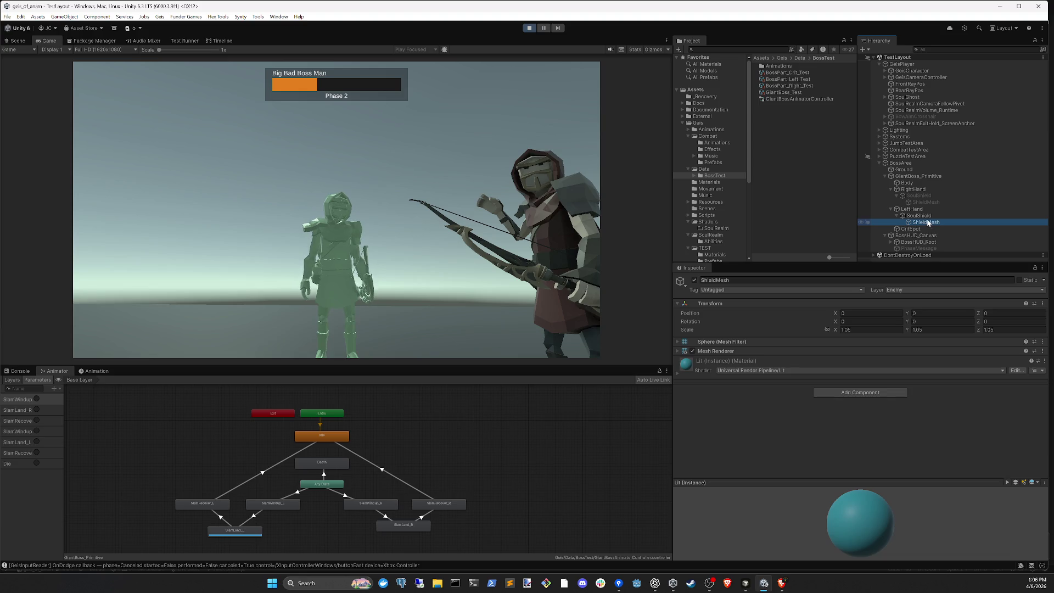
{"action": "left_click", "coordinate": [923, 203], "text": "ctrl"}
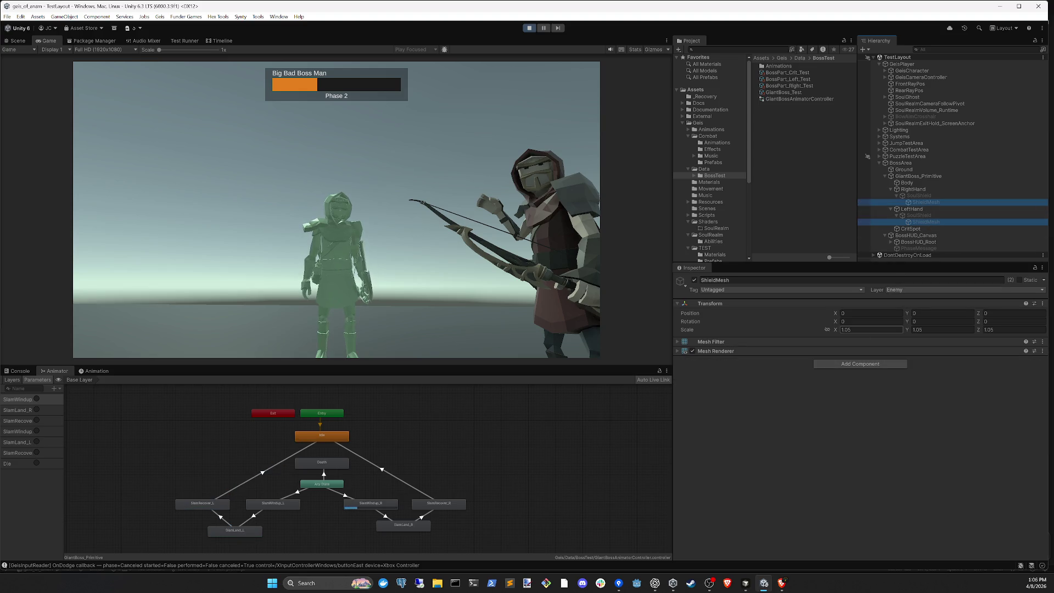
{"action": "left_click", "coordinate": [872, 330]}
{"action": "type", "text": "2"}
{"action": "key", "text": "Tab"}
{"action": "type", "text": "2"}
{"action": "key", "text": "Tab"}
{"action": "type", "text": "2"}
{"action": "left_click", "coordinate": [416, 240]}
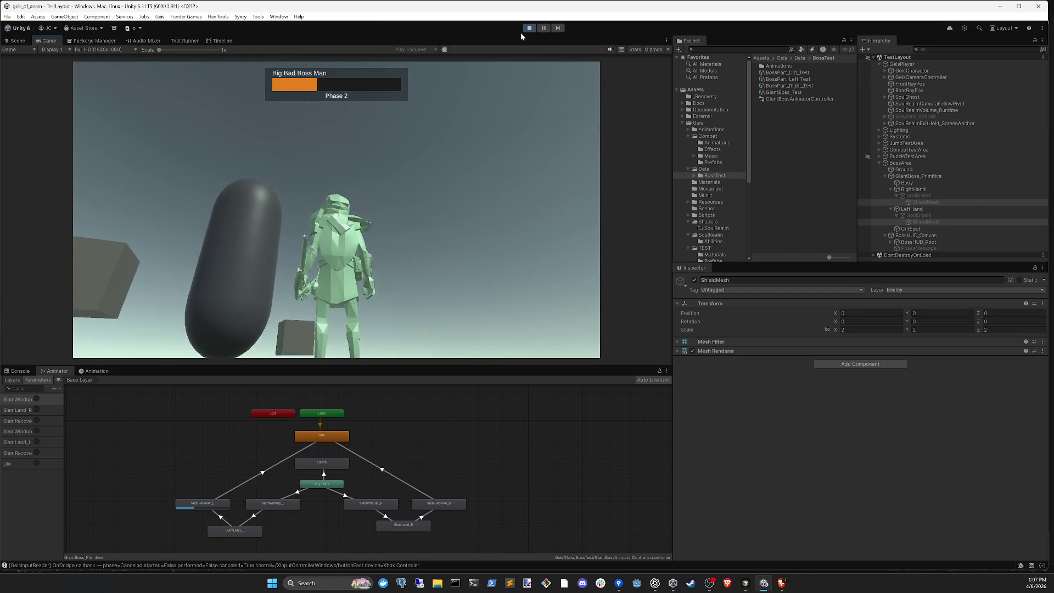
- Stop play mode and ask the agent to make fists and shields invulnerable unless slammed
{"action": "left_click", "coordinate": [530, 28]}
{"action": "left_click", "coordinate": [744, 585]}
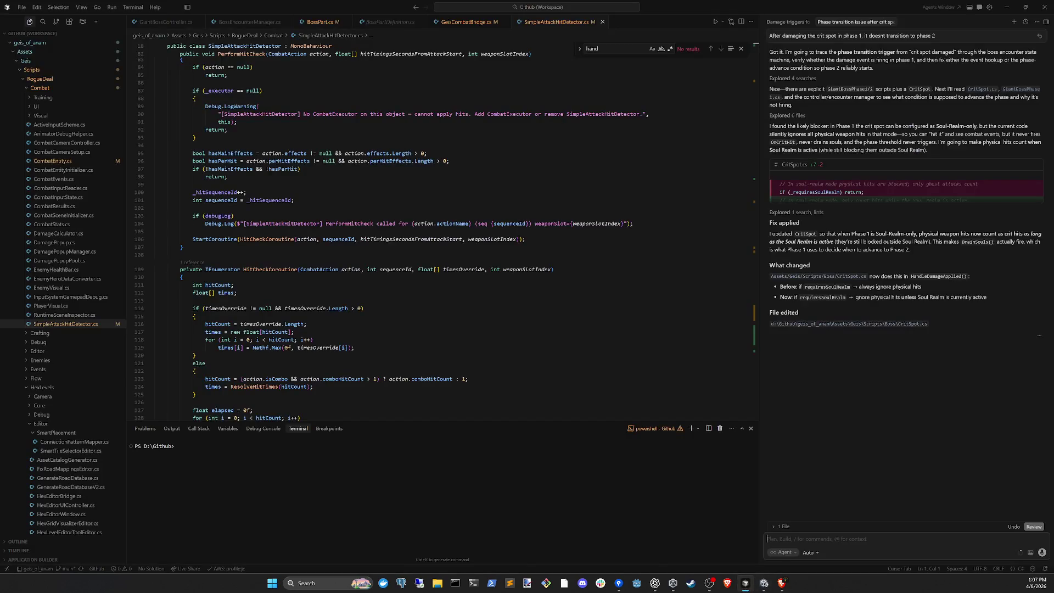
{"action": "type", "text": "The fists an"}
{"action": "type", "text": "d sh"}
{"action": "type", "text": "ielf"}
{"action": "key", "text": "BackSpace"}
{"action": "type", "text": "ds should be inv"}
{"action": "type", "text": "ul"}
{"action": "key", "text": "BackSpace"}
{"action": "key", "text": "BackSpace"}
{"action": "type", "text": "ner"}
{"action": "key", "text": "ctrl+BackSpace"}
{"action": "key", "text": "ctrl+BackSpace"}
{"action": "key", "text": "ctrl+BackSpace"}
{"action": "type", "text": "and shields"}
{"action": "type", "text": " should be invulnerable"}
{"action": "type", "text": "while not in "}
{"action": "type", "text": "the slammed state."}
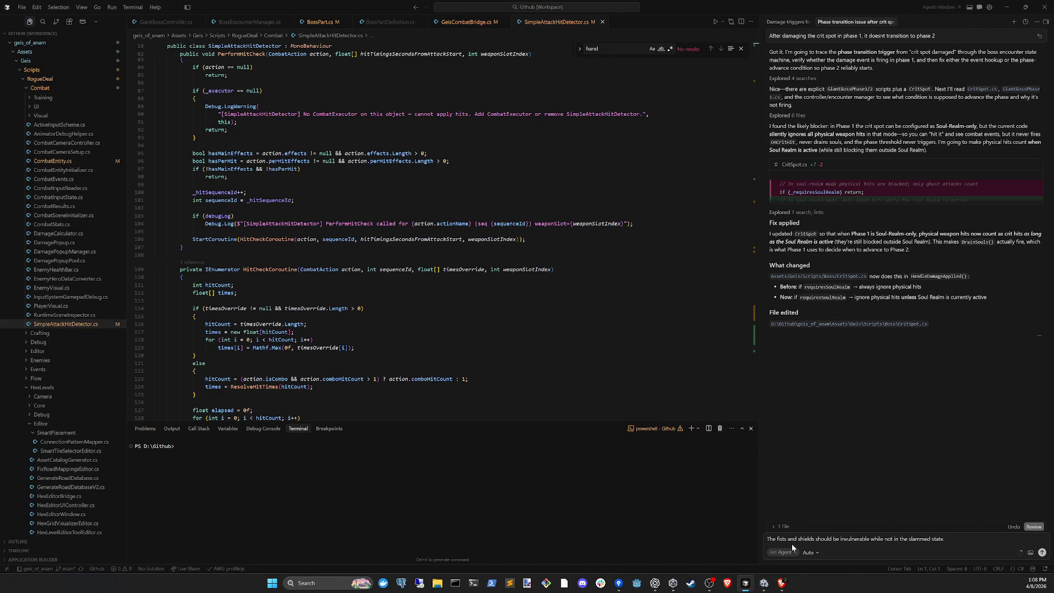
{"action": "key", "text": "Return"}
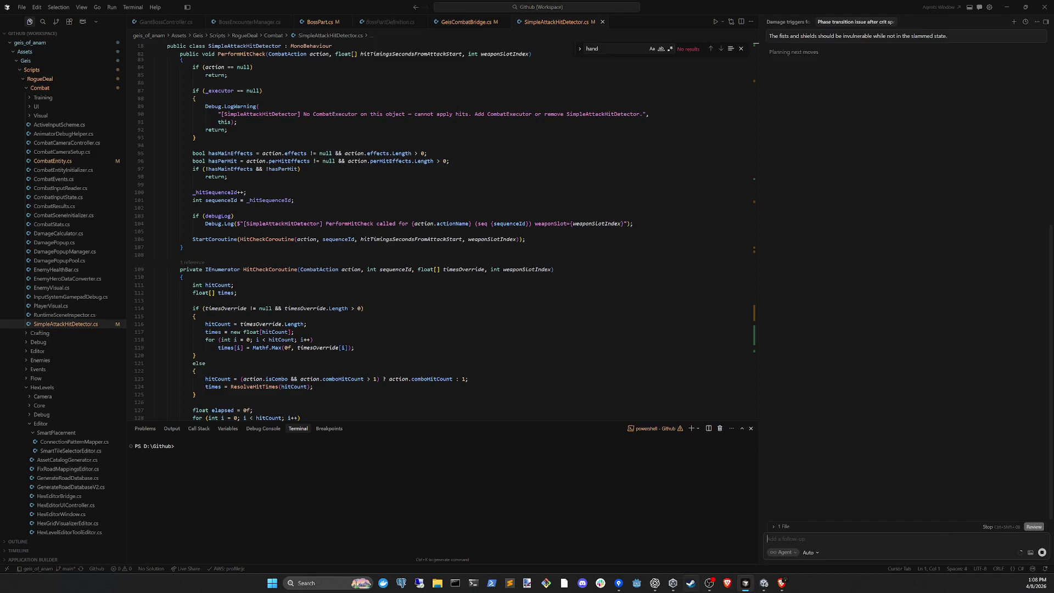
{"action": "left_click", "coordinate": [762, 584]}
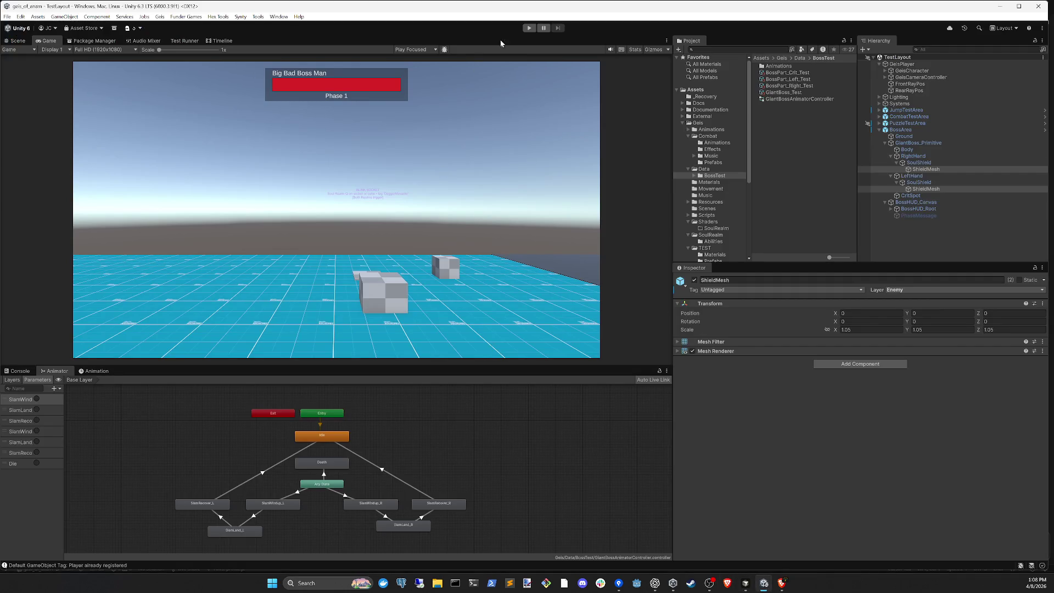
- Widen the animator Parameters list and open GiantBoss_Test via BossArea's boss controller reference
{"action": "left_click", "coordinate": [914, 240]}
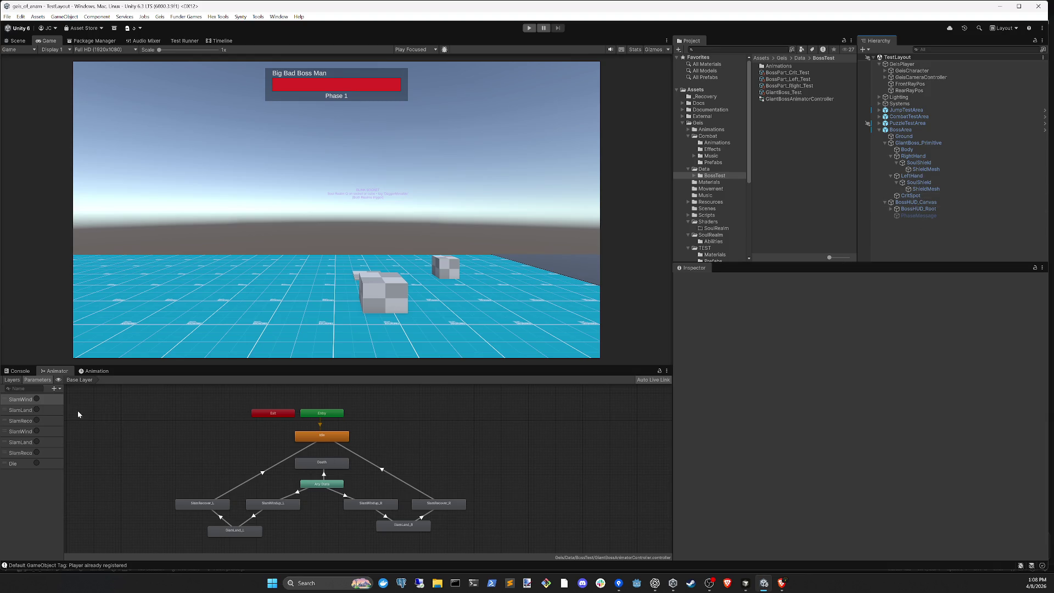
{"action": "left_click_drag", "start_coordinate": [64, 409], "coordinate": [93, 411]}
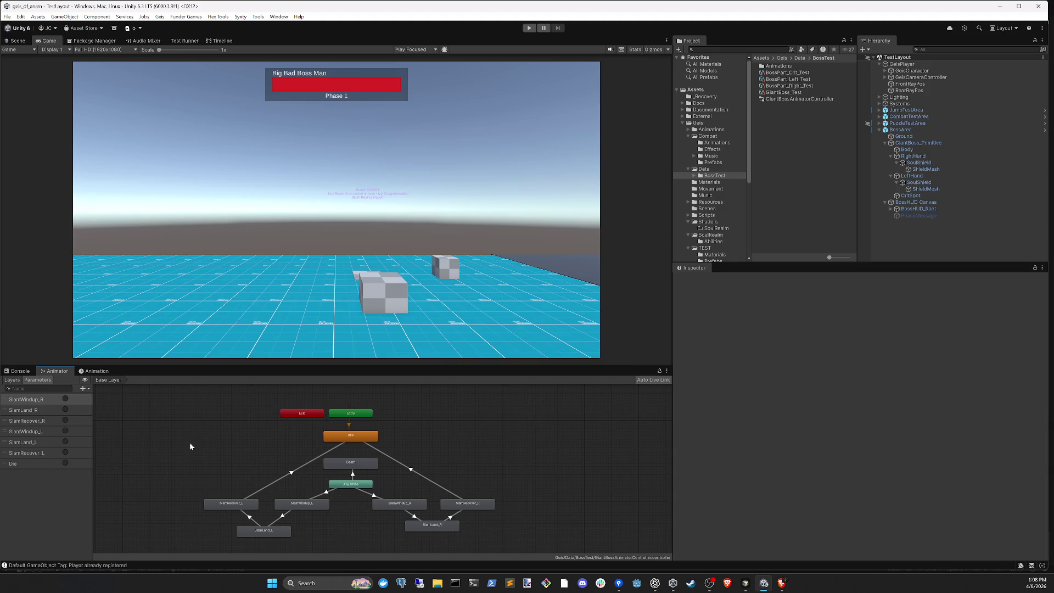
{"action": "left_click", "coordinate": [912, 132]}
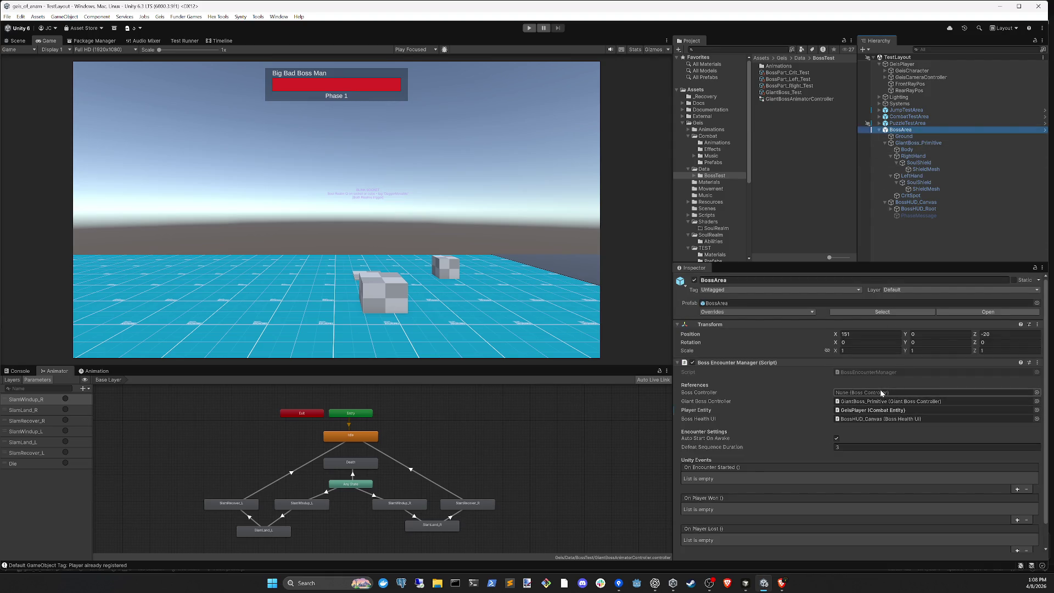
{"action": "double_click", "coordinate": [907, 405]}
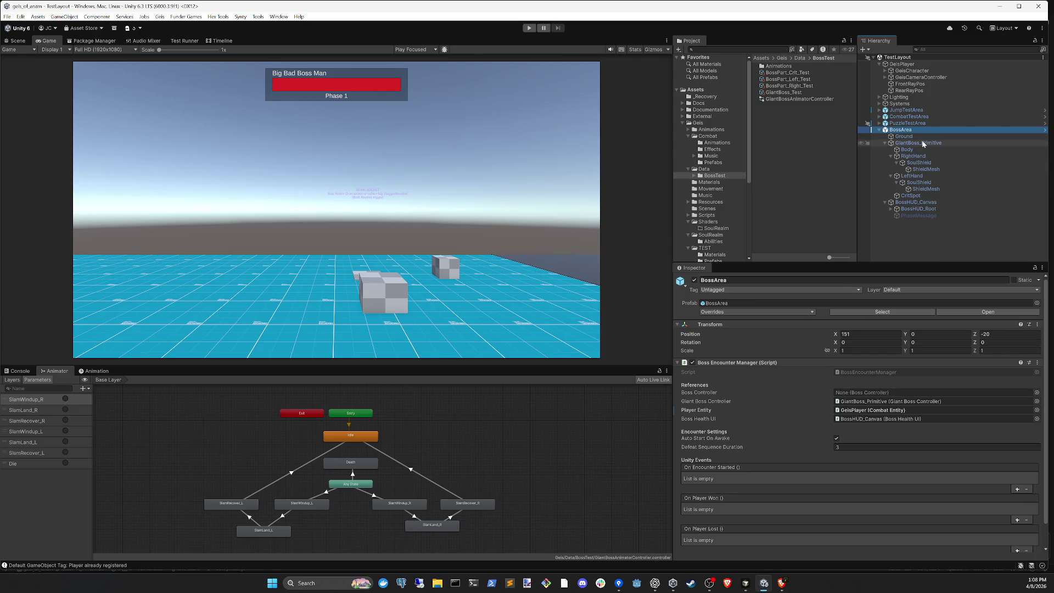
{"action": "double_click", "coordinate": [877, 381]}
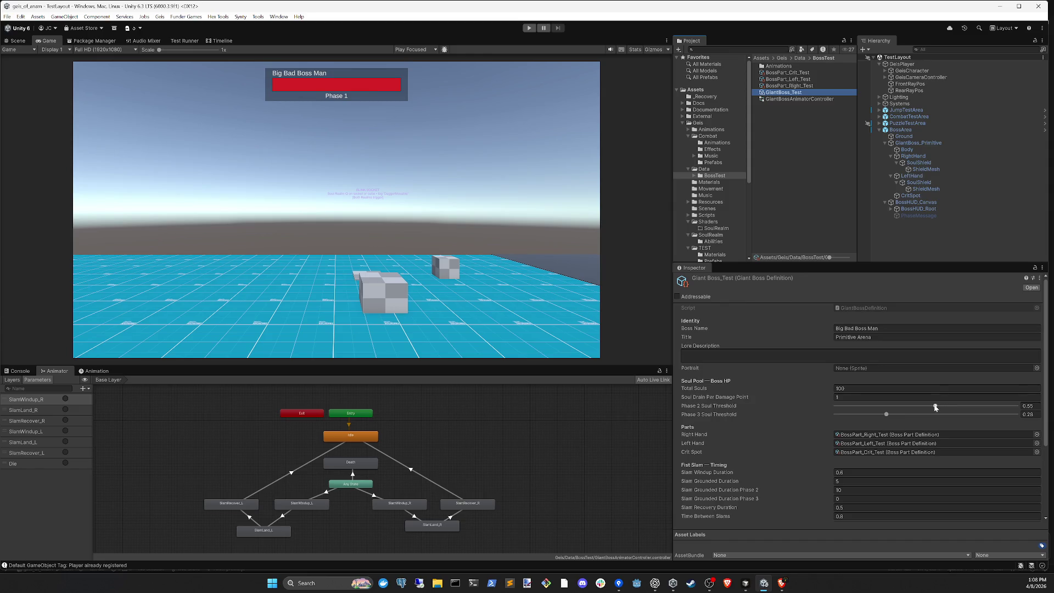
- In GiantBoss_Test, enter 0.66 for Phase 2 Soul Threshold and 0.33 for Phase 3
{"action": "left_click_drag", "start_coordinate": [935, 406], "coordinate": [937, 407]}
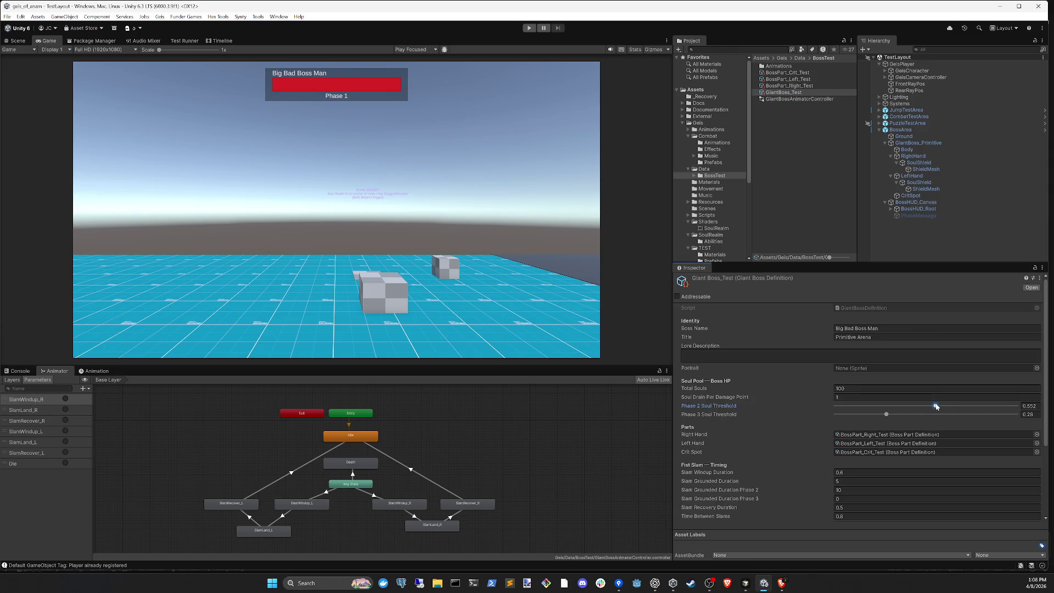
{"action": "left_click", "coordinate": [1029, 406]}
{"action": "type", "text": "0.66"}
{"action": "key", "text": "Tab"}
{"action": "key", "text": "BackSpace"}
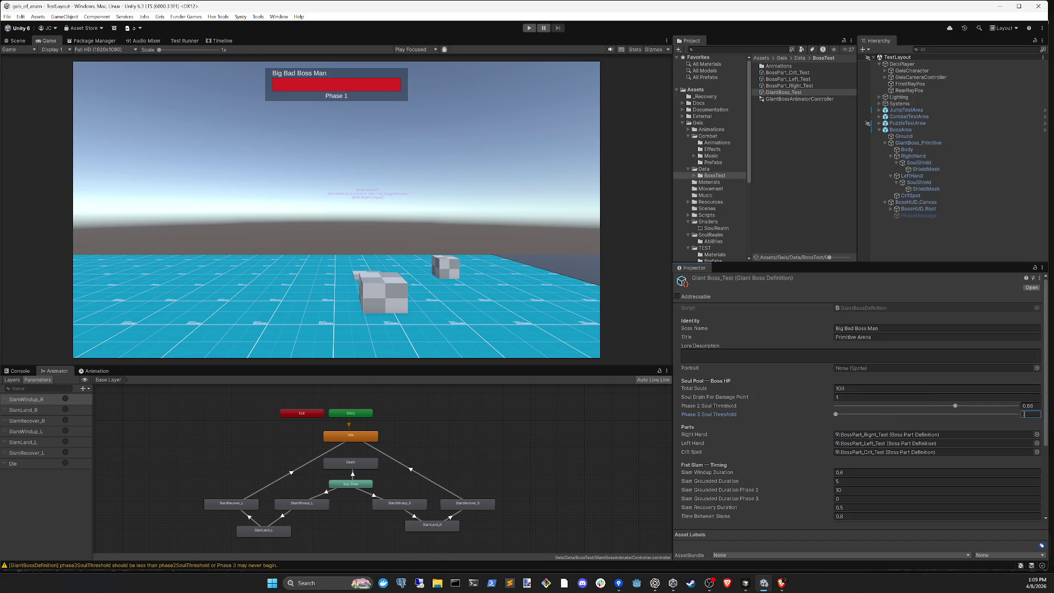
{"action": "type", "text": "0.33"}
{"action": "scroll", "coordinate": [879, 418], "scroll_direction": "down", "scroll_amount": 2}
{"action": "scroll", "coordinate": [750, 386], "scroll_direction": "down", "scroll_amount": 3}
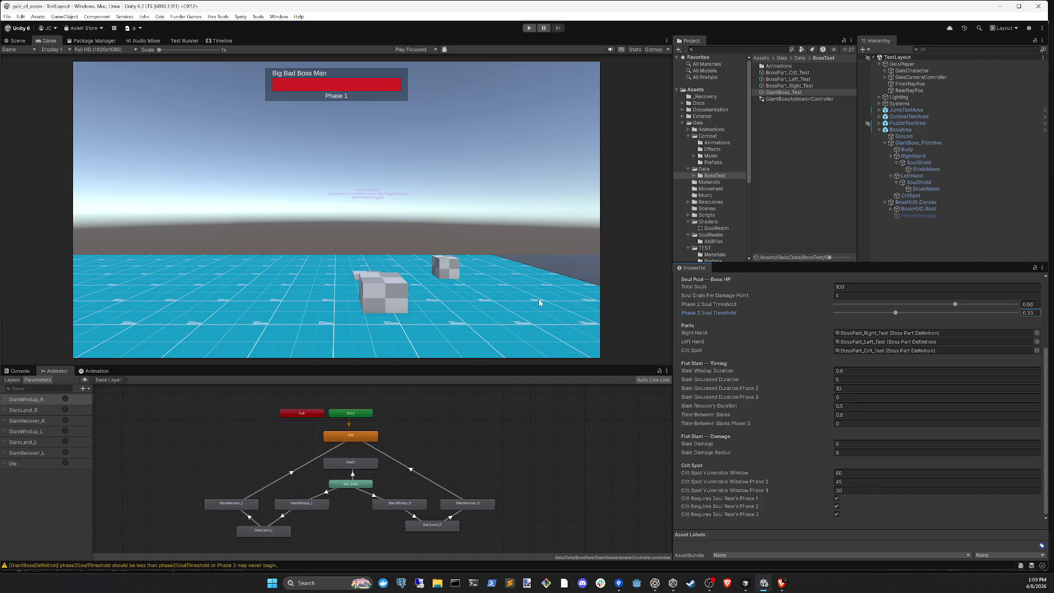
- Reopen the GiantBoss_Test definition from GiantBoss_Primitive's boss definition reference
{"action": "left_click", "coordinate": [918, 143]}
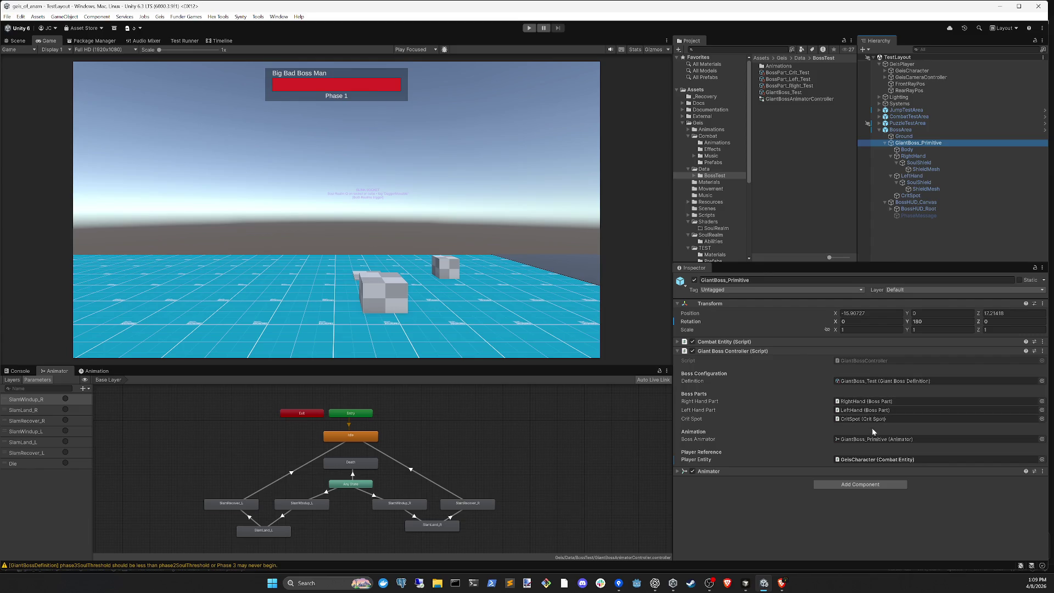
{"action": "left_click", "coordinate": [901, 130]}
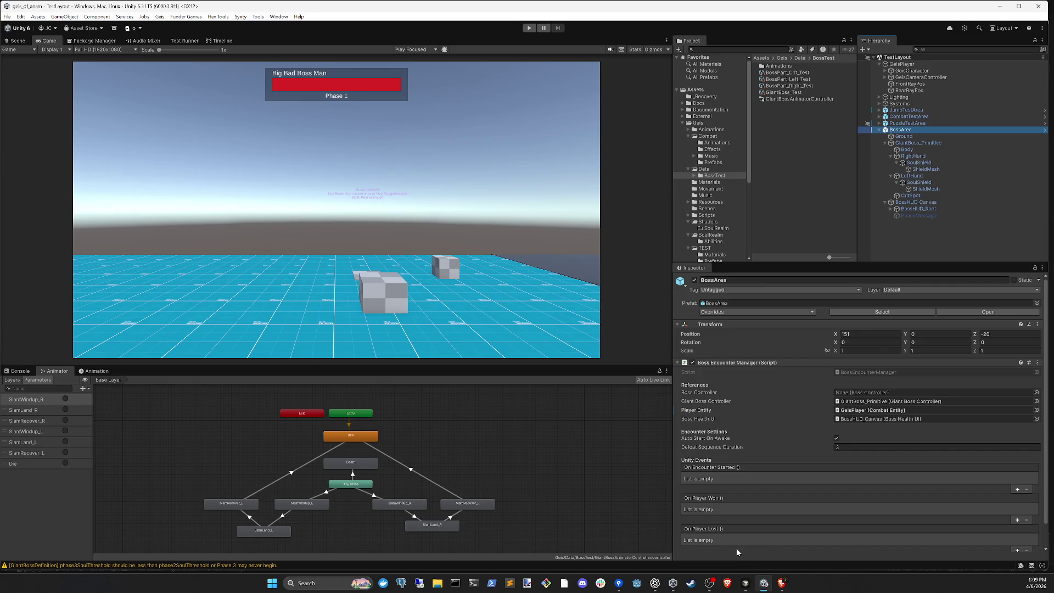
{"action": "left_click", "coordinate": [919, 143]}
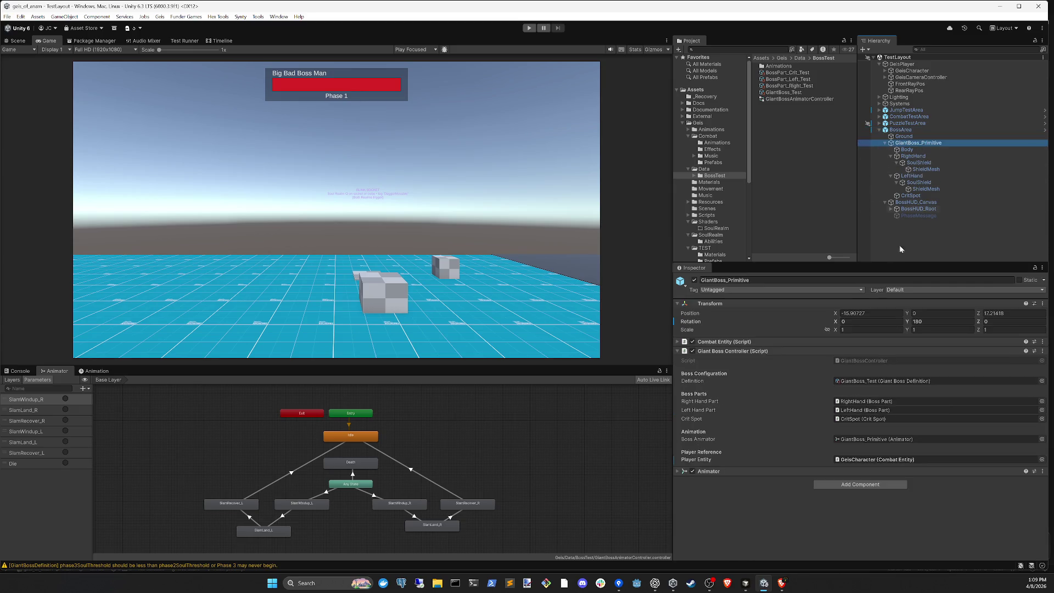
{"action": "left_click", "coordinate": [884, 381]}
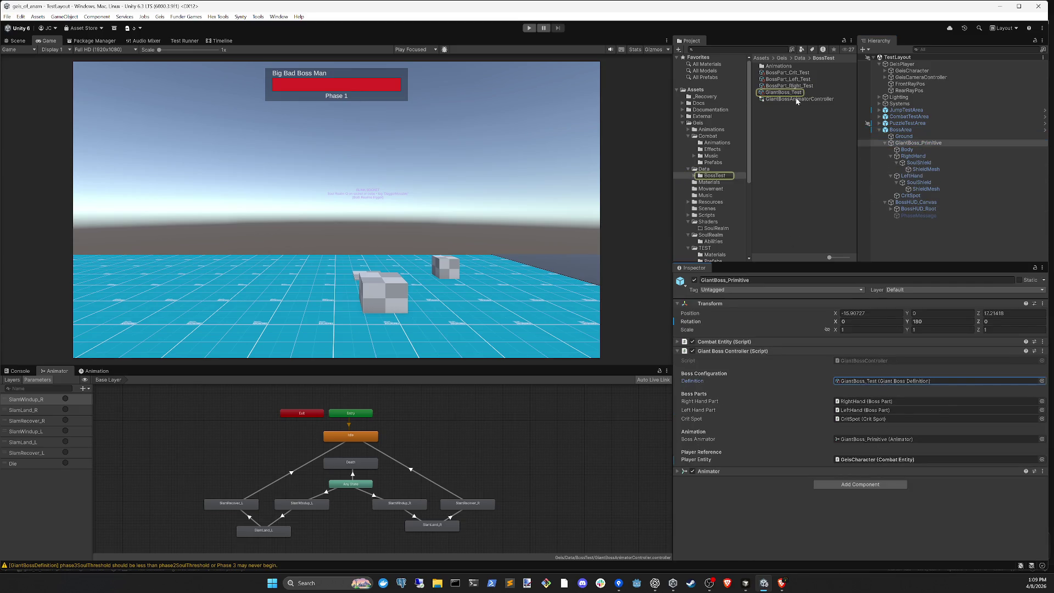
{"action": "left_click", "coordinate": [784, 93]}
- Review the soul pool, slam and crit spot values, then switch to the code editor
{"action": "scroll", "coordinate": [933, 439], "scroll_direction": "down", "scroll_amount": 3}
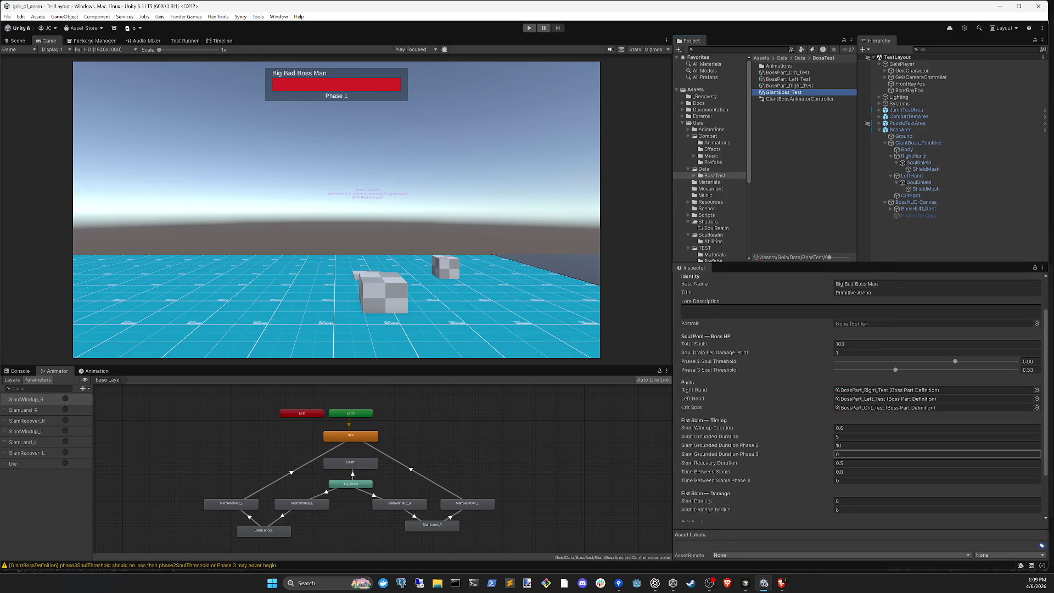
{"action": "scroll", "coordinate": [934, 455], "scroll_direction": "down", "scroll_amount": 2}
{"action": "scroll", "coordinate": [933, 453], "scroll_direction": "down", "scroll_amount": 1}
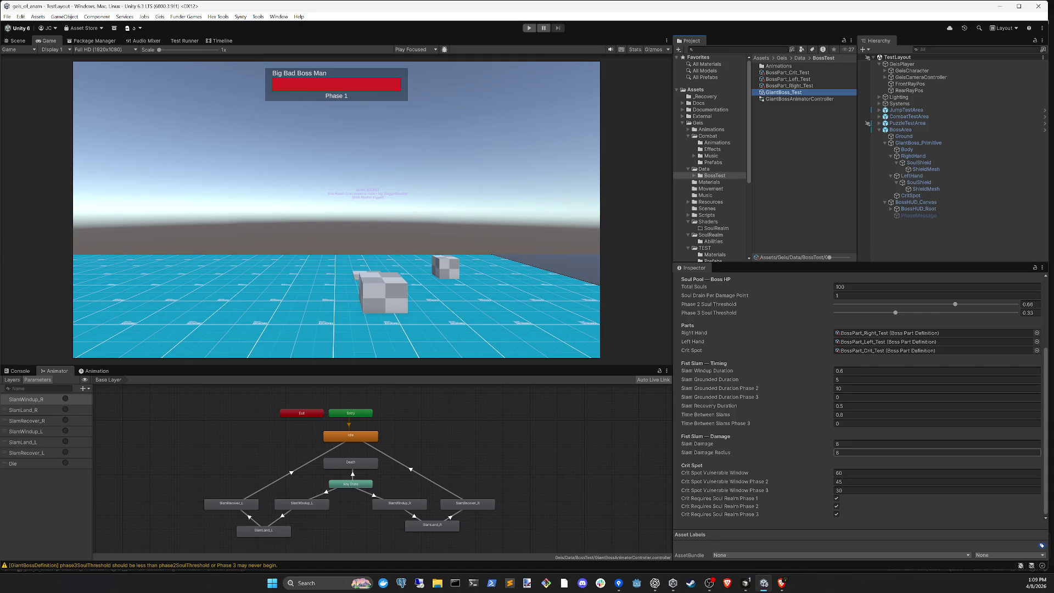
{"action": "scroll", "coordinate": [887, 434], "scroll_direction": "up", "scroll_amount": 5}
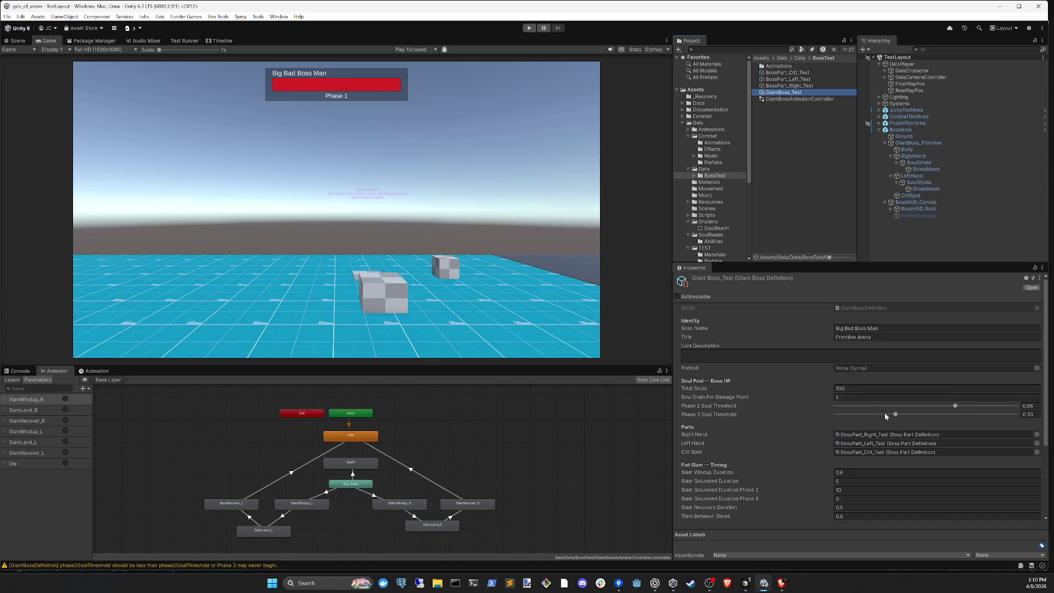
{"action": "scroll", "coordinate": [891, 401], "scroll_direction": "down", "scroll_amount": 3}
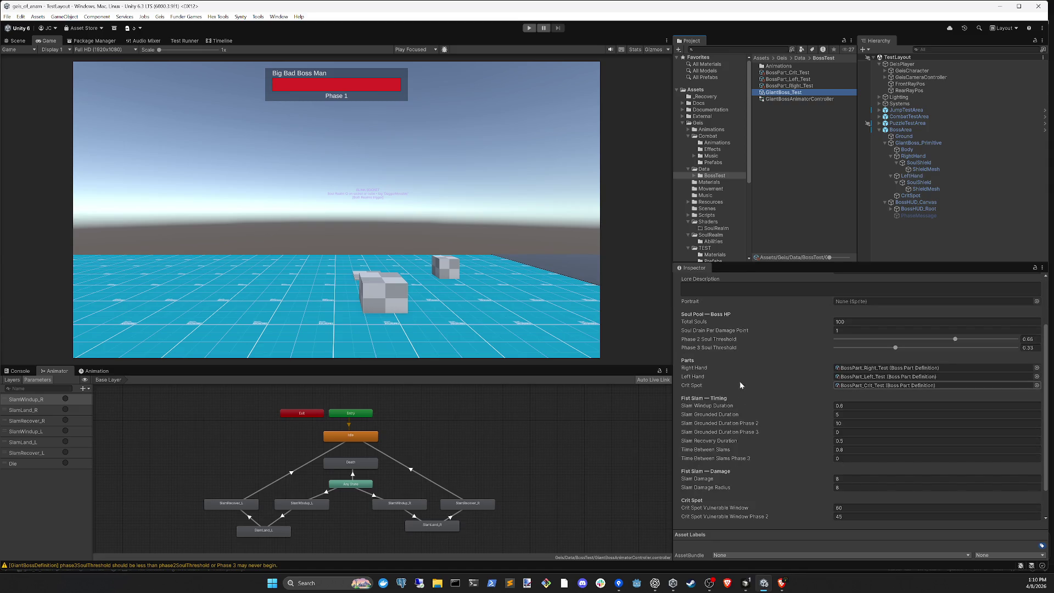
{"action": "left_click", "coordinate": [745, 583]}
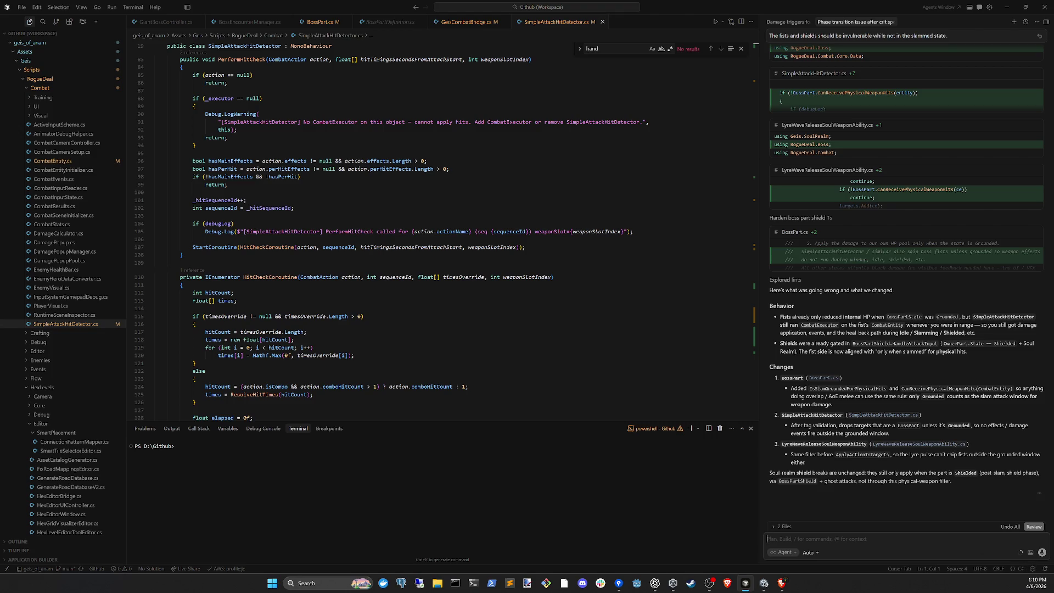
- Return to Unity so the edited scripts recompile, surfacing the CS0234 'Boss' namespace error
{"action": "left_click", "coordinate": [763, 583]}
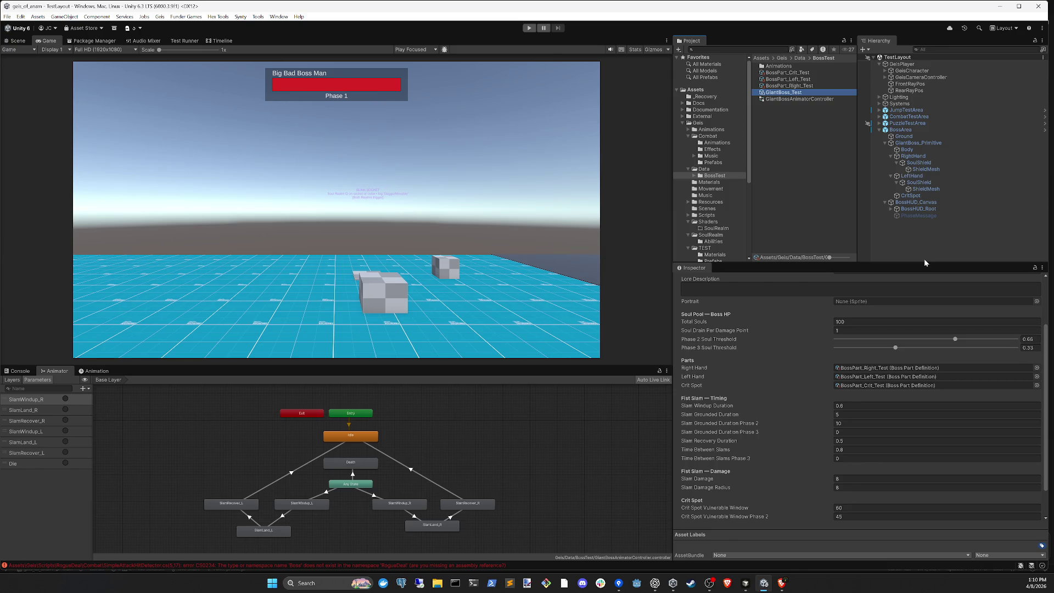
- Look over the BossArea encounter settings in the Hierarchy
{"action": "key", "text": "alt+Tab"}
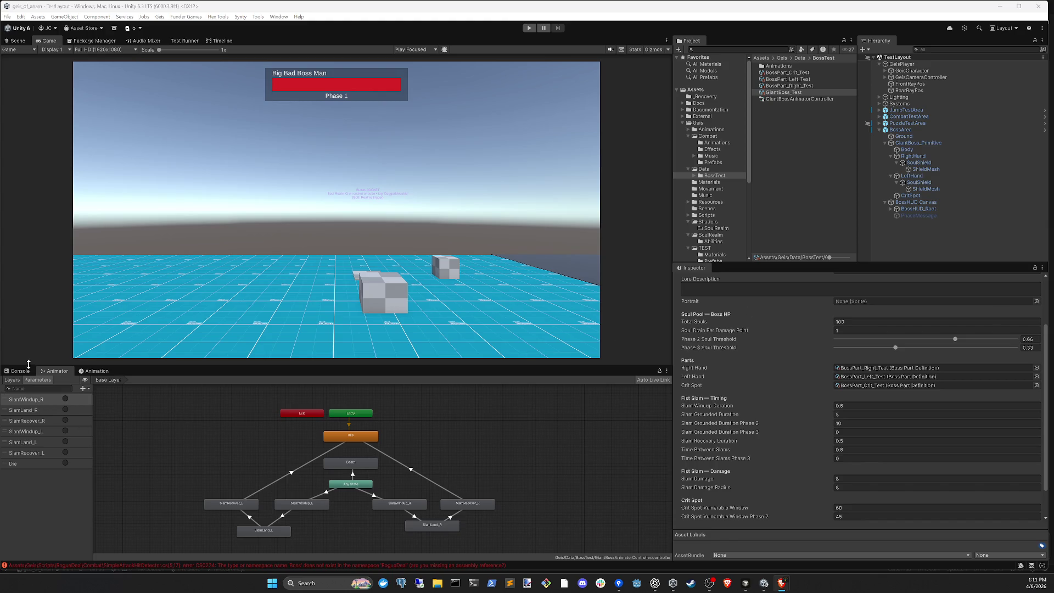
{"action": "left_click", "coordinate": [920, 236]}
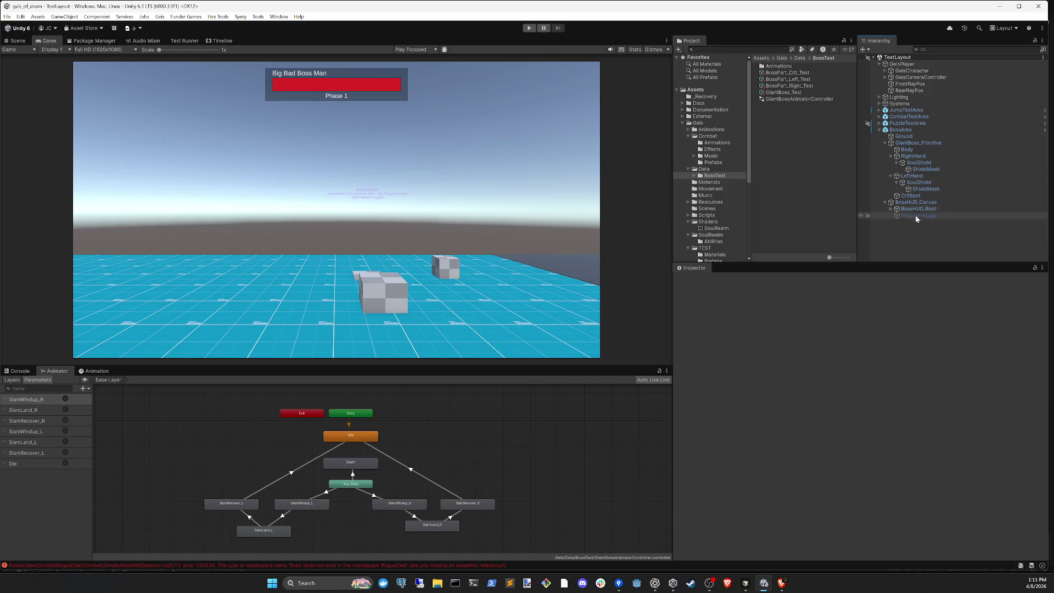
{"action": "left_click", "coordinate": [912, 130]}
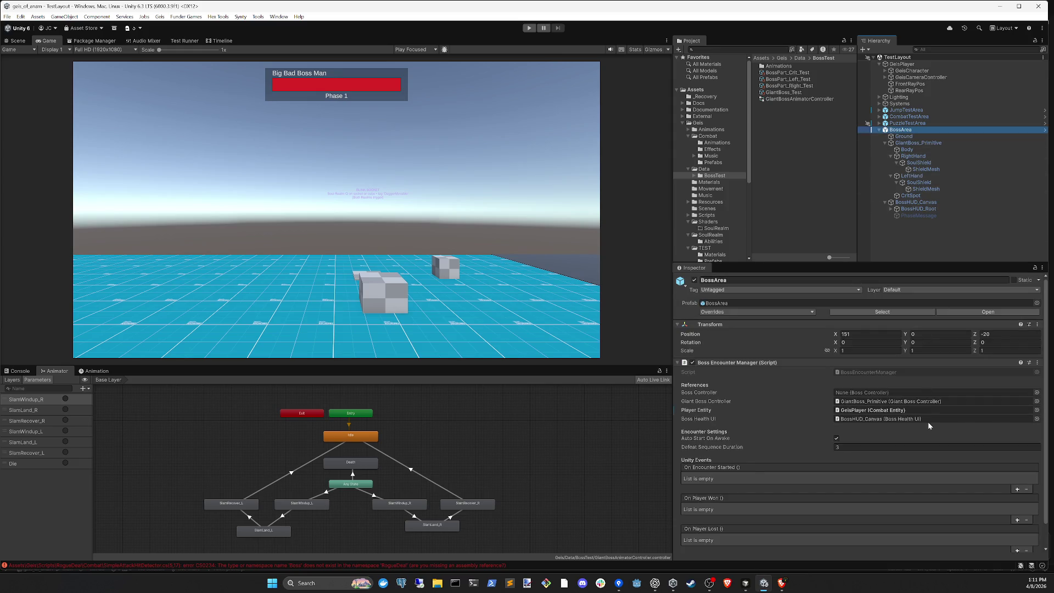
{"action": "left_click", "coordinate": [934, 233]}
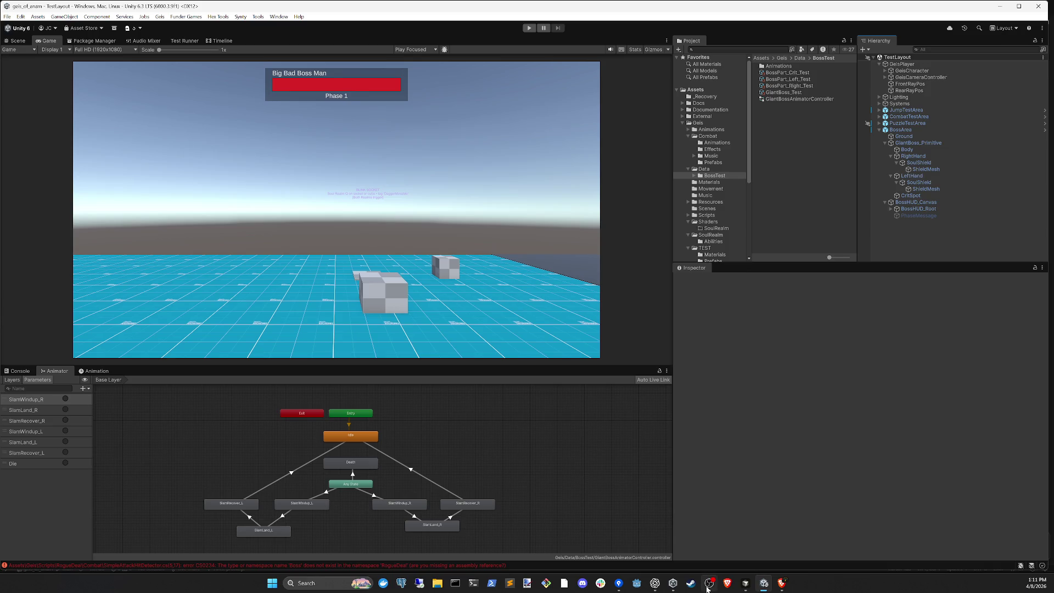
- Try Play mode, clear the Console and select the CS0234 'Boss' namespace error for Cursor
{"action": "left_click", "coordinate": [529, 28]}
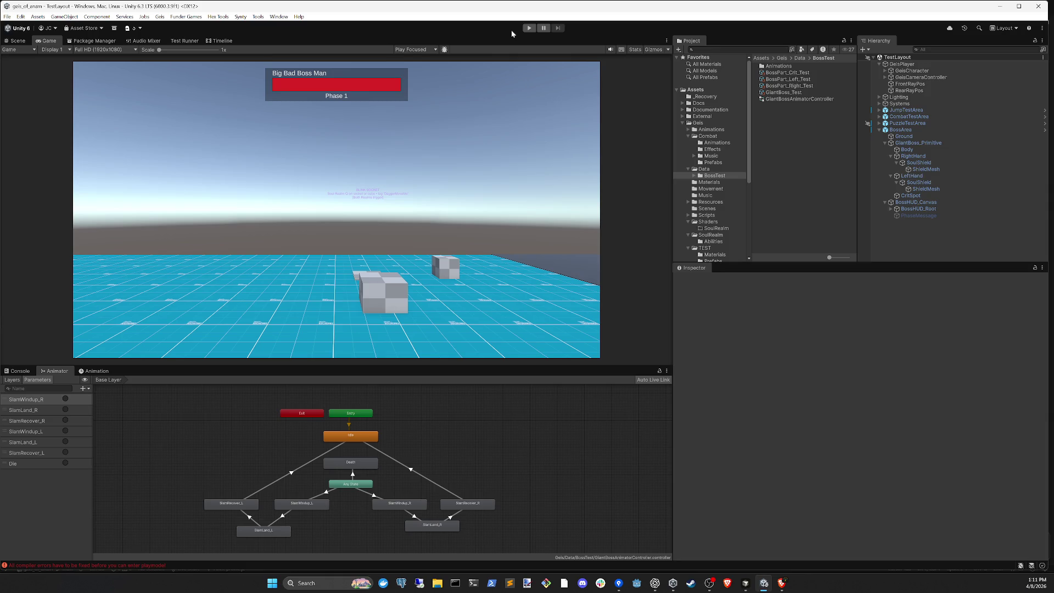
{"action": "left_click", "coordinate": [18, 372]}
{"action": "left_click", "coordinate": [187, 400]}
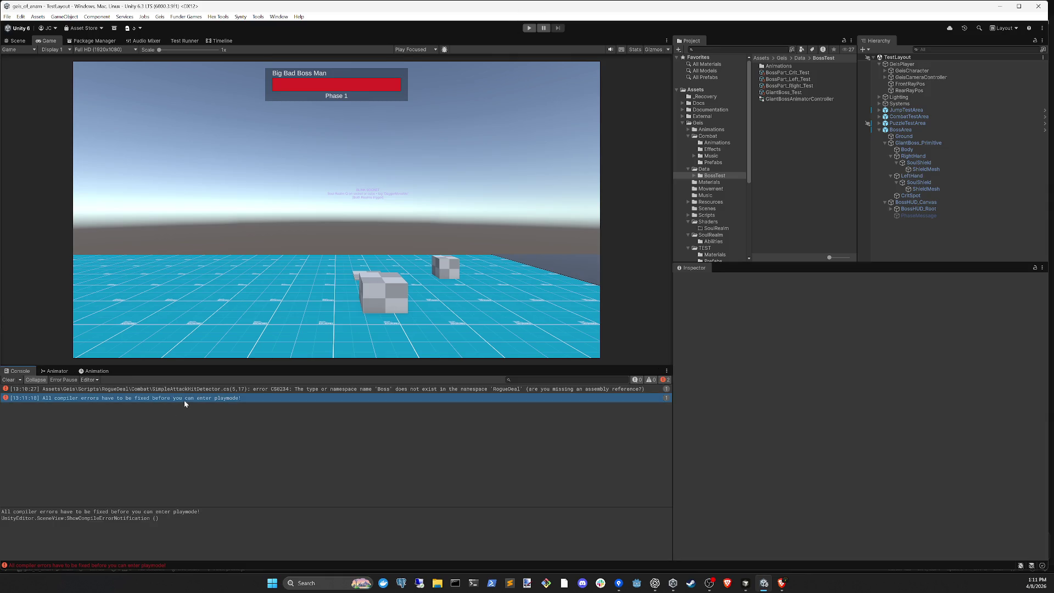
{"action": "left_click", "coordinate": [8, 379]}
{"action": "left_click", "coordinate": [222, 389]}
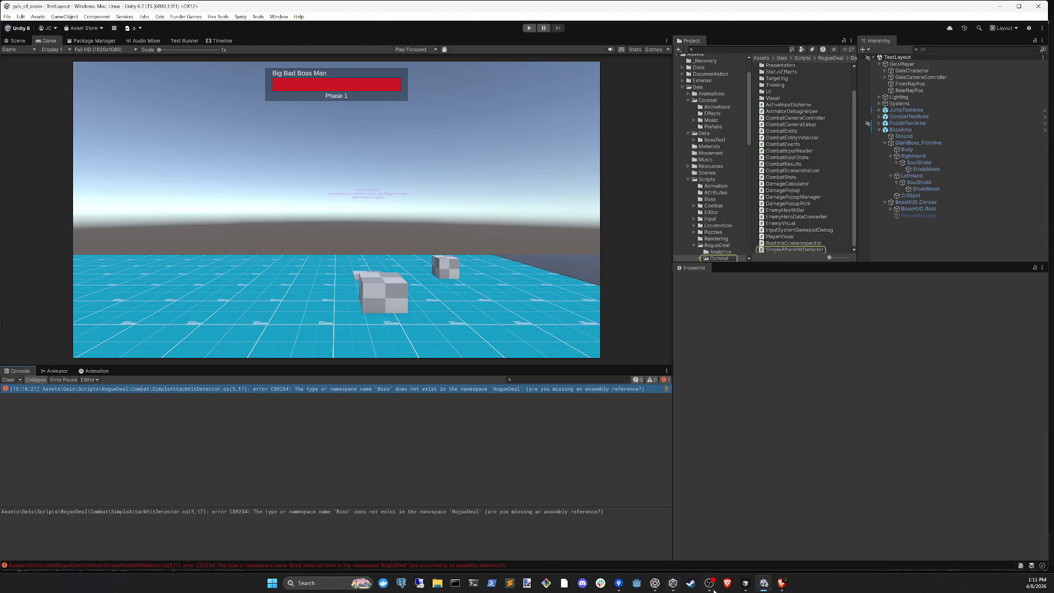
{"action": "left_click", "coordinate": [745, 583]}
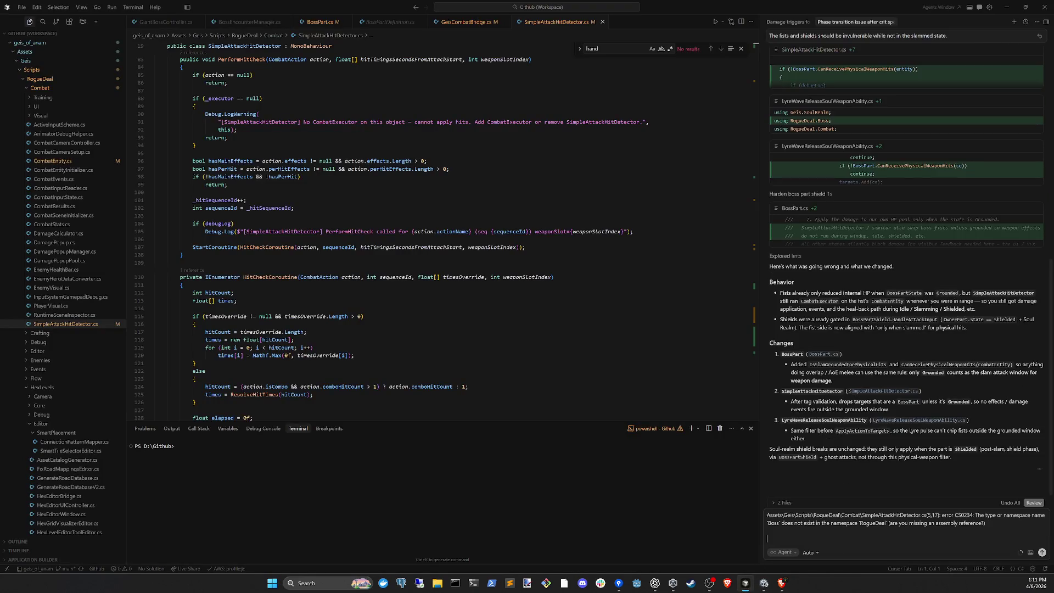
- Hand the CS0234 error to Cursor's agent and return to Unity, where the error persists
{"action": "left_click", "coordinate": [764, 582]}
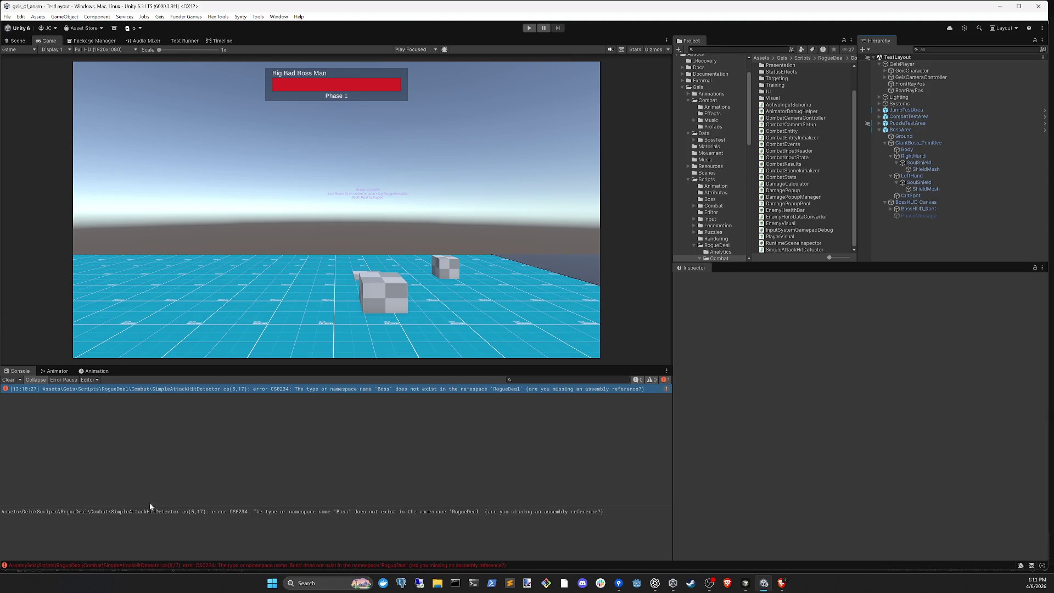
{"action": "left_click", "coordinate": [9, 380]}
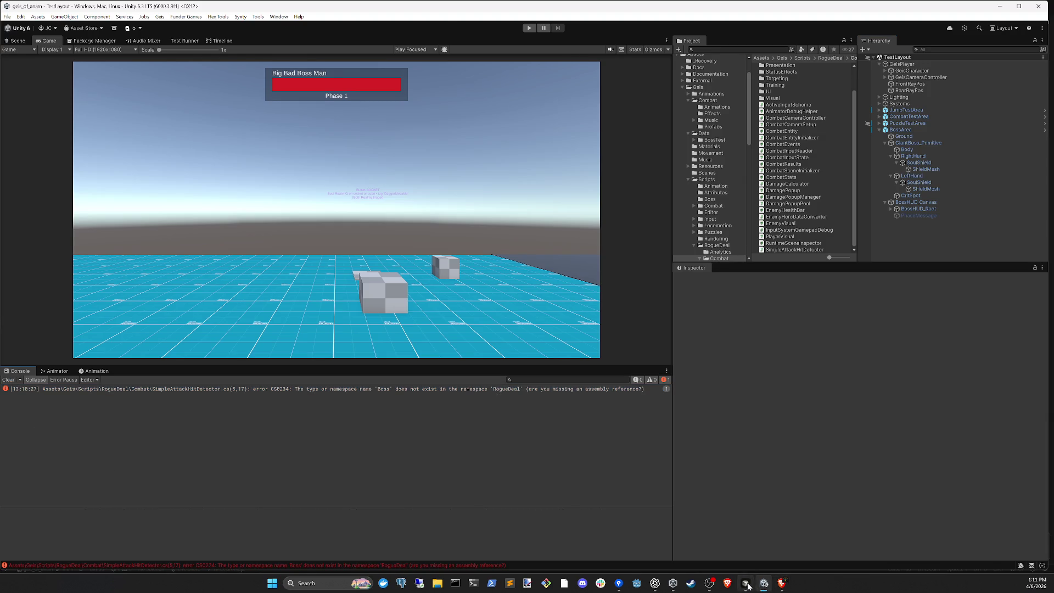
{"action": "left_click", "coordinate": [746, 583]}
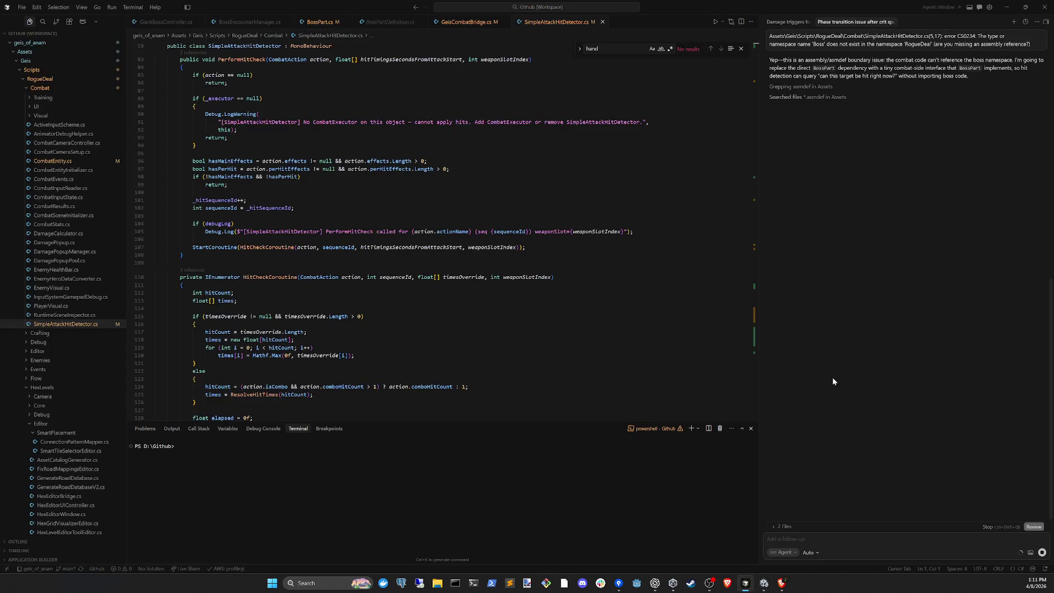
{"action": "left_click", "coordinate": [765, 583]}
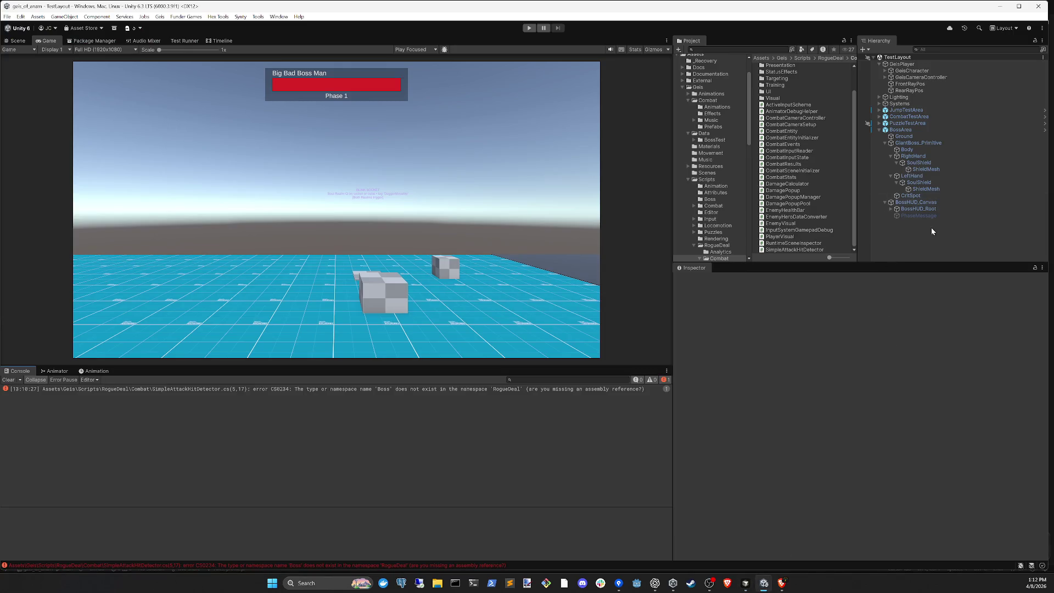
- Inspect GiantBoss_Primitive's components and retry Play mode, still blocked by the compile error
{"action": "left_click", "coordinate": [920, 143]}
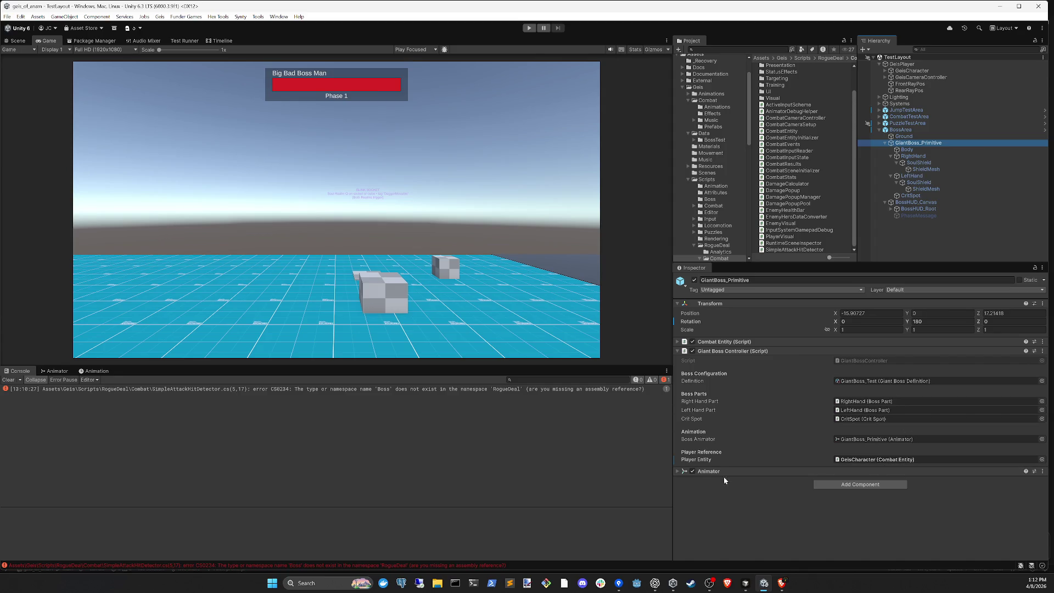
{"action": "left_click", "coordinate": [677, 471]}
{"action": "left_click", "coordinate": [678, 471]}
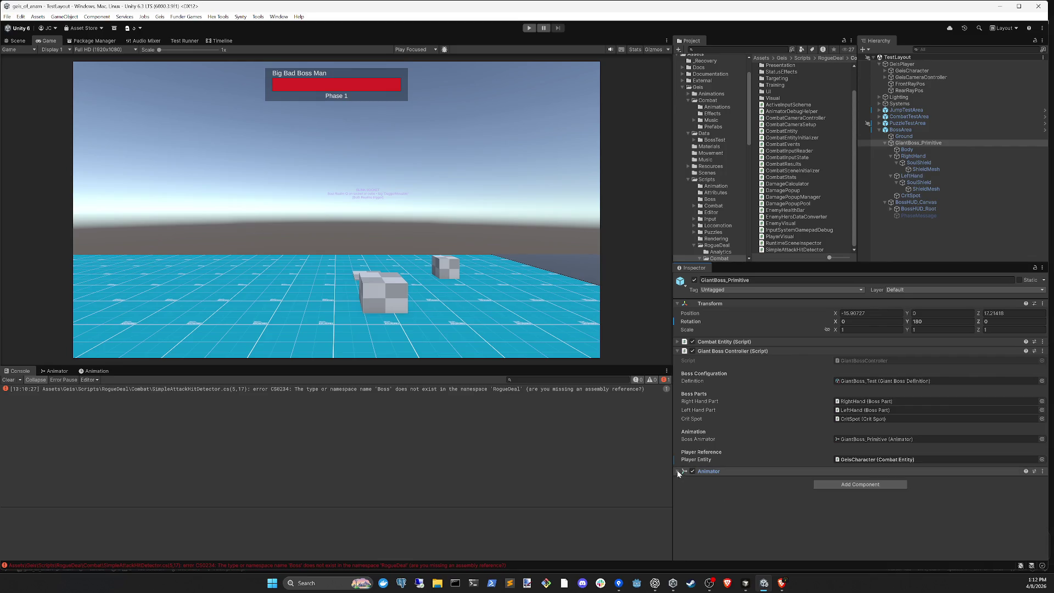
{"action": "left_click", "coordinate": [917, 226]}
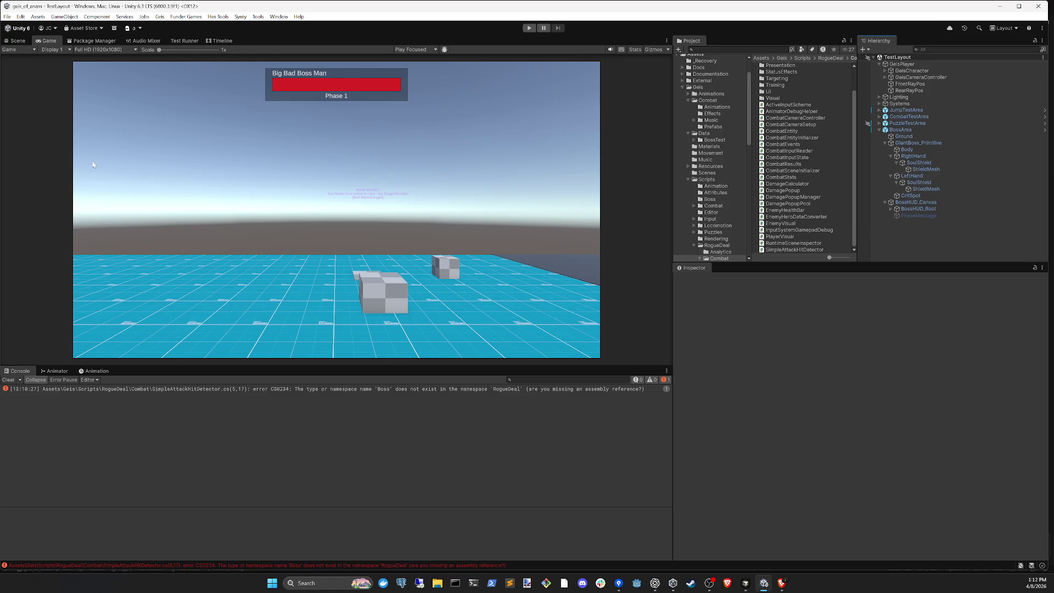
{"action": "left_click", "coordinate": [529, 28]}
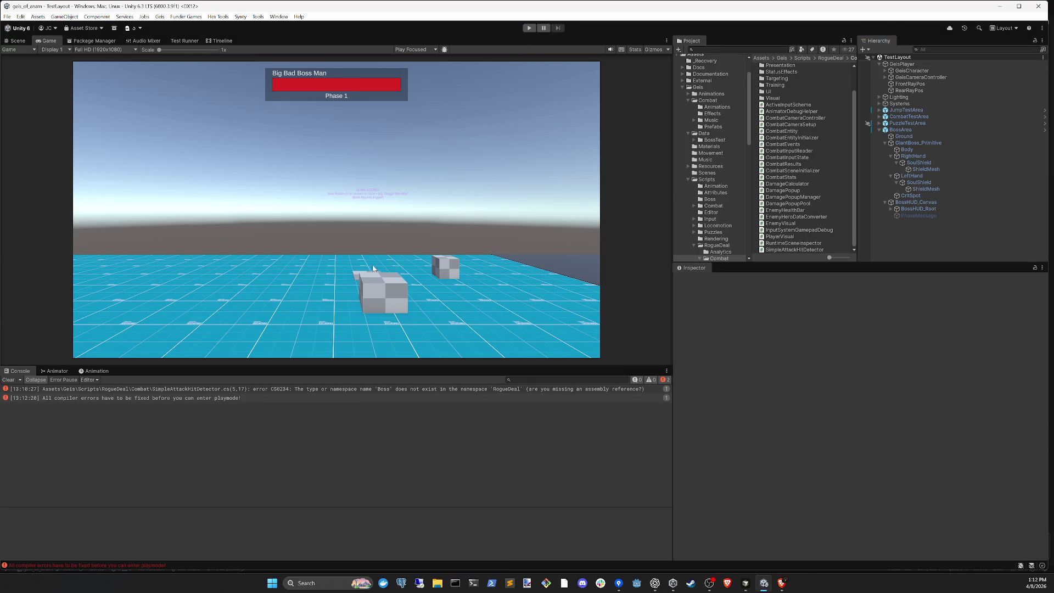
{"action": "left_click", "coordinate": [9, 380]}
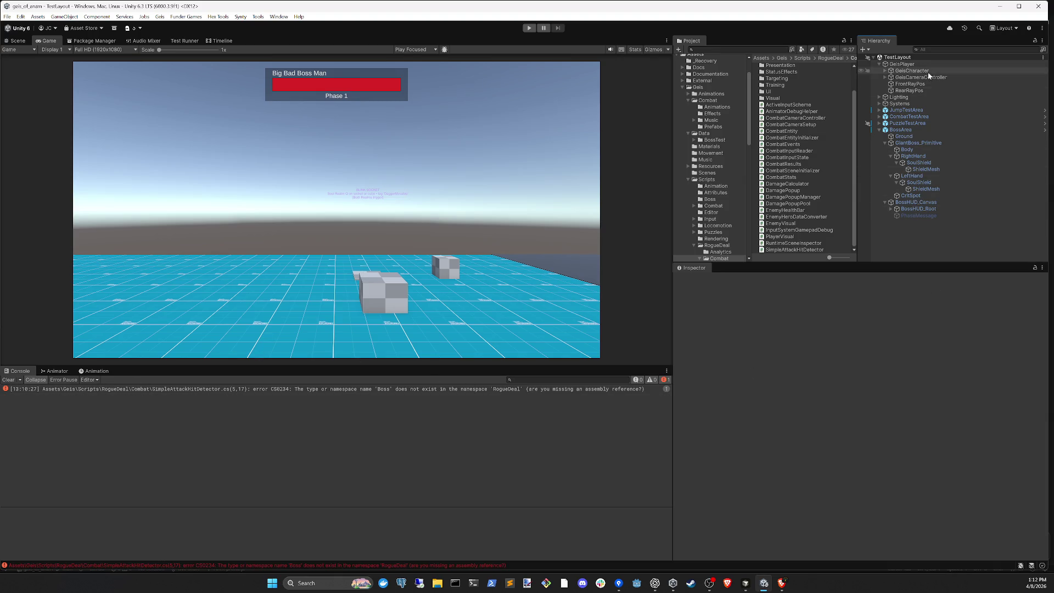
- Frame and orbit GiantBoss_Primitive in the Scene view to view its soul shields
{"action": "left_click", "coordinate": [912, 131]}
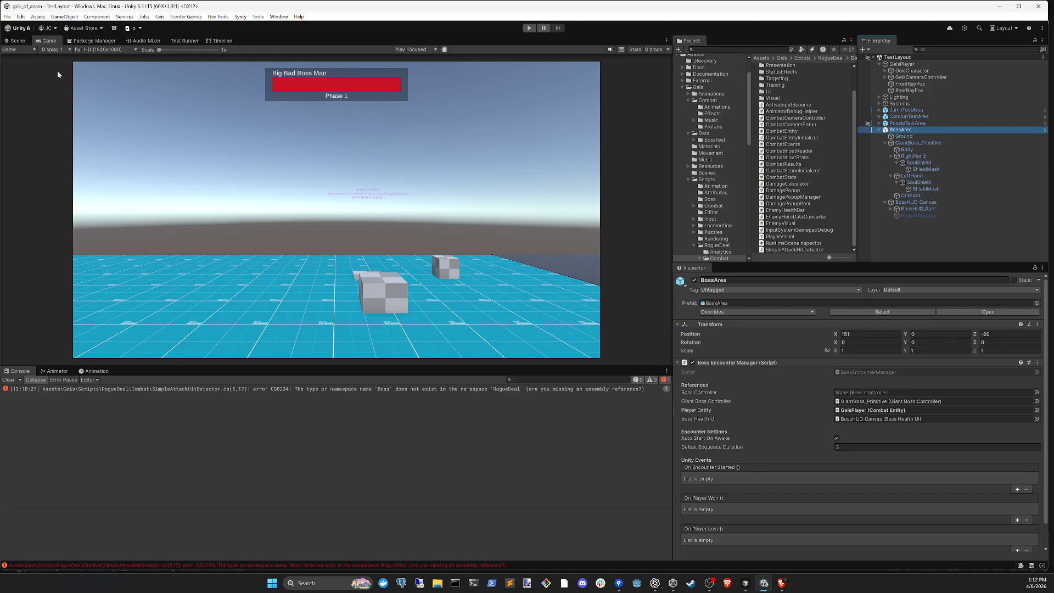
{"action": "left_click", "coordinate": [17, 41]}
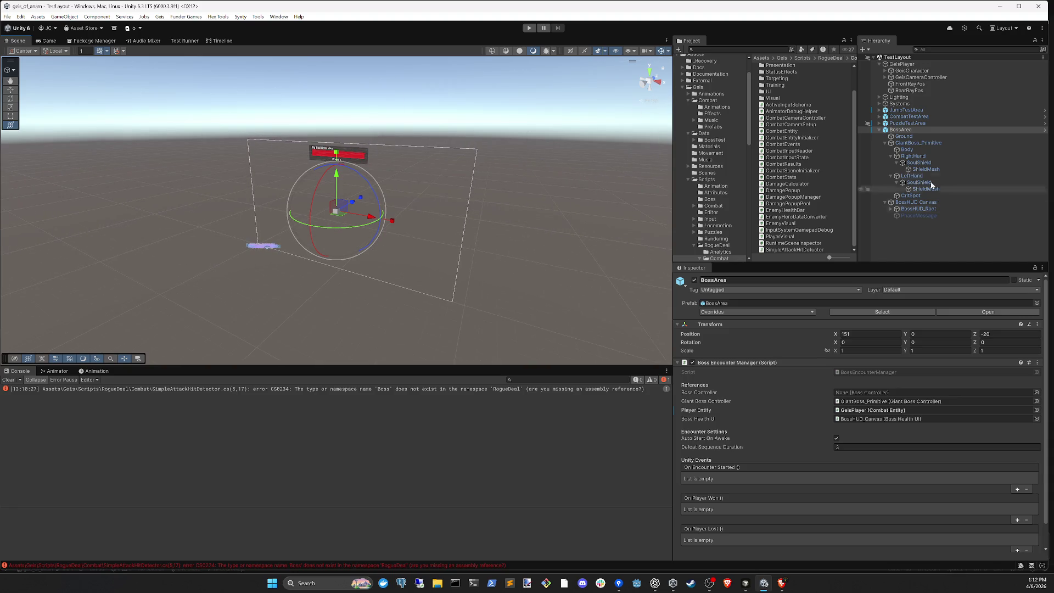
{"action": "left_click", "coordinate": [915, 202]}
{"action": "left_click", "coordinate": [918, 142]}
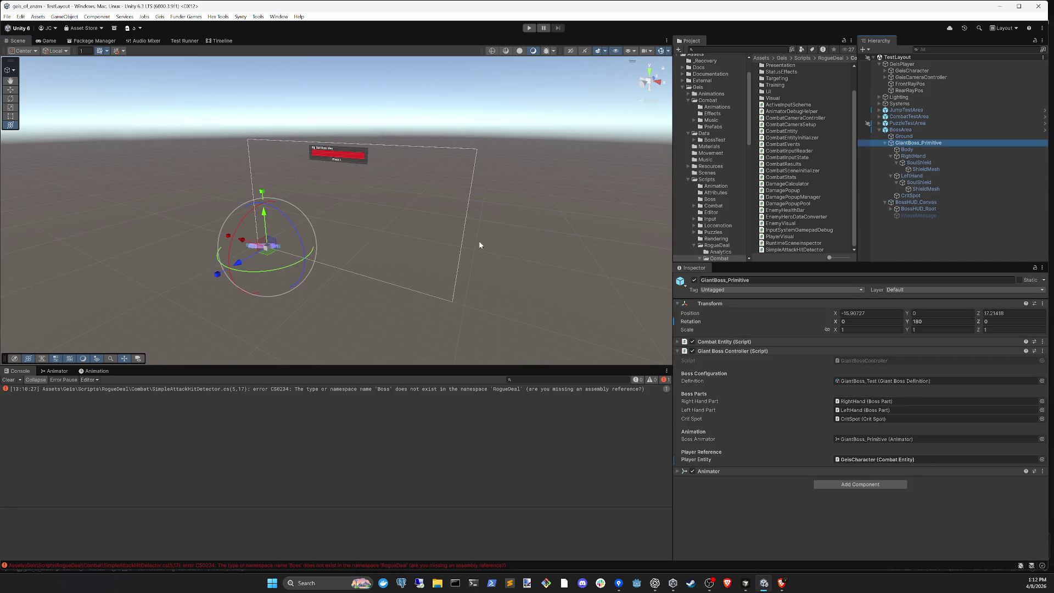
{"action": "key", "text": "f"}
{"action": "left_click_drag", "start_coordinate": [313, 260], "coordinate": [487, 276]}
{"action": "left_click", "coordinate": [932, 238]}
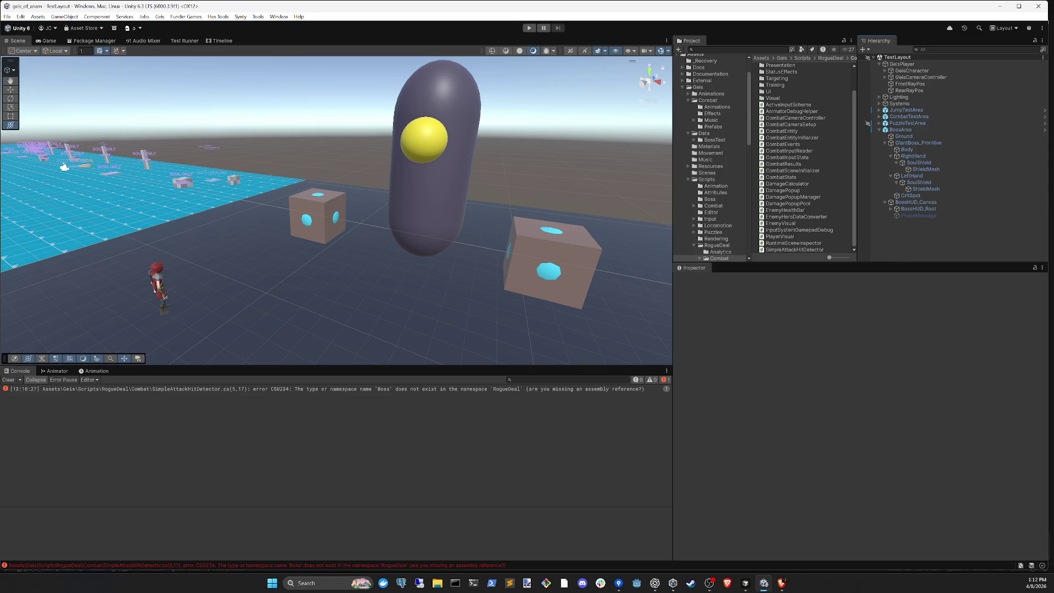
{"action": "left_click", "coordinate": [746, 583]}
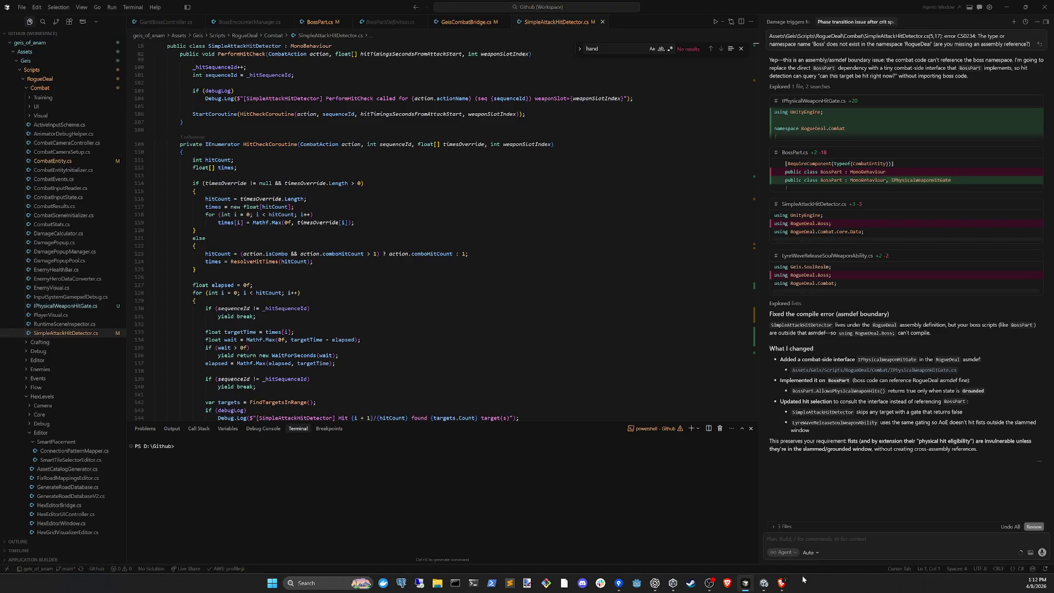
- Return to Unity so Cursor's assembly-boundary fix is imported and the scripts recompile
{"action": "left_click", "coordinate": [764, 583]}
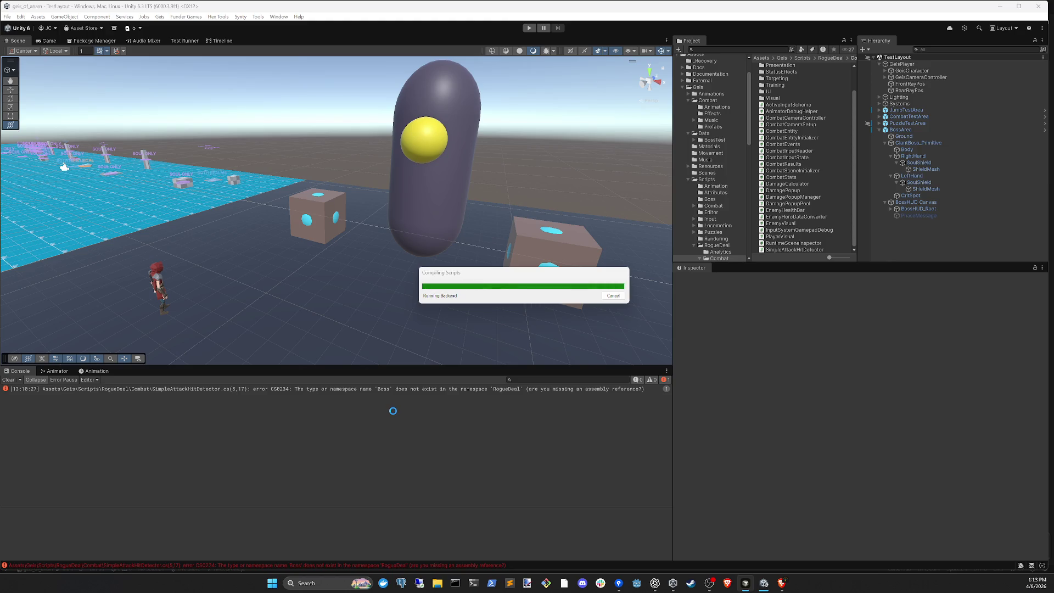
- Clear the Console, playtest the boss fight into Phase 2, then stop play mode
{"action": "left_click", "coordinate": [319, 405]}
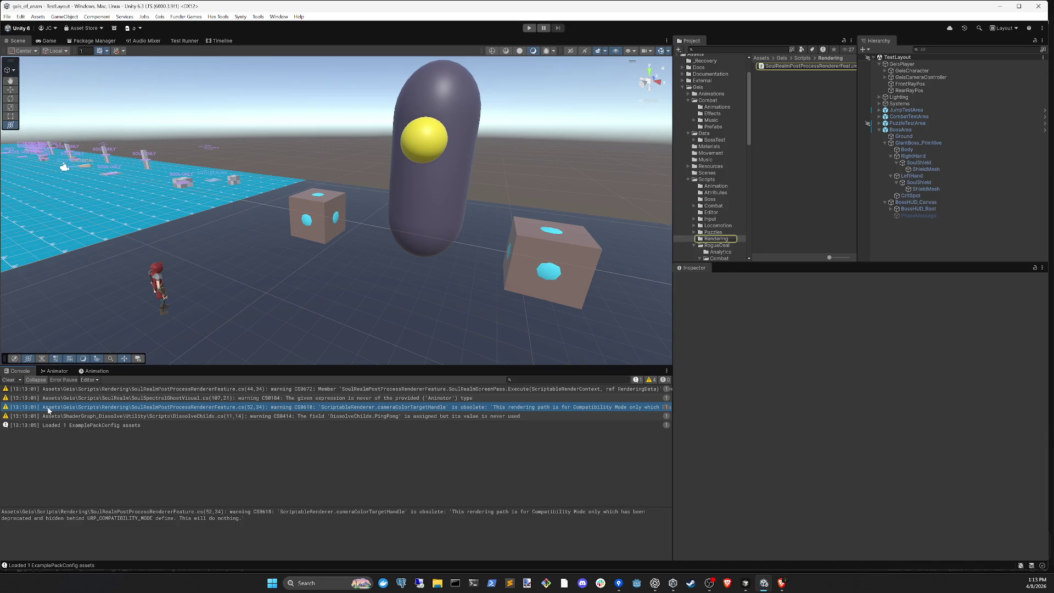
{"action": "left_click", "coordinate": [4, 379]}
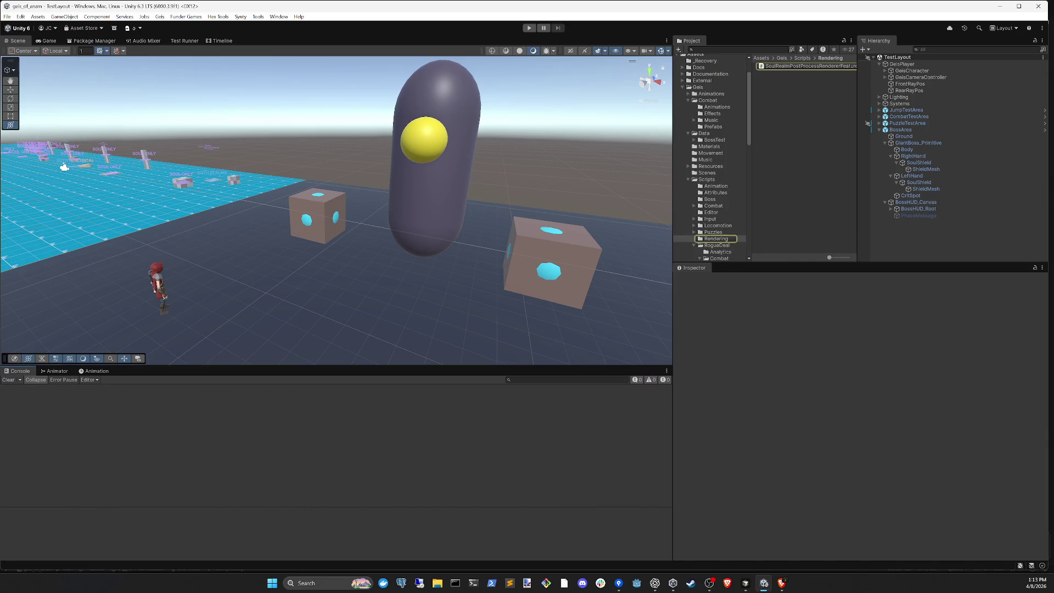
{"action": "left_click", "coordinate": [529, 28]}
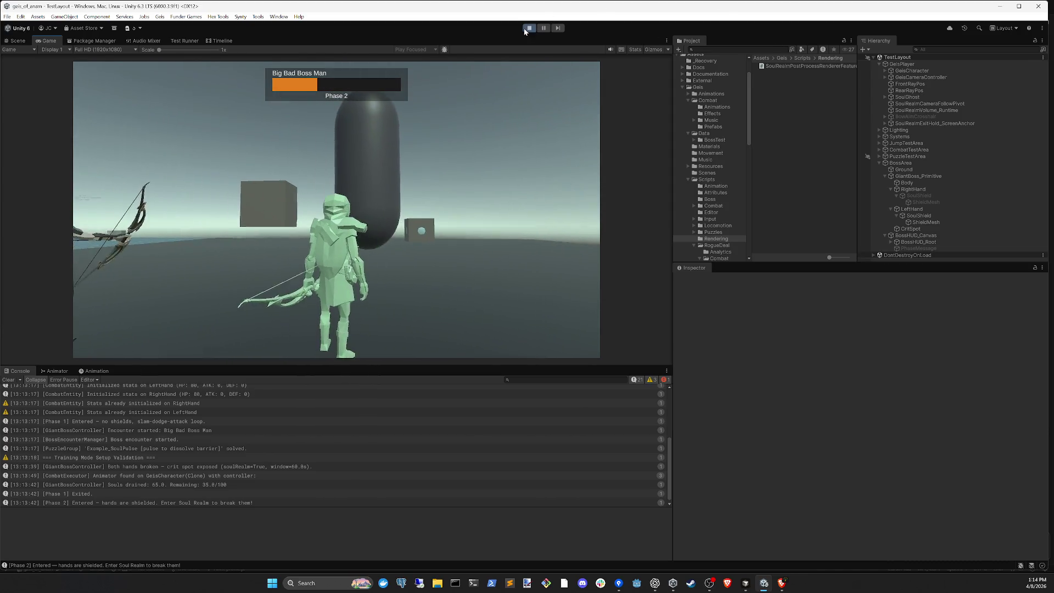
{"action": "left_click", "coordinate": [526, 30]}
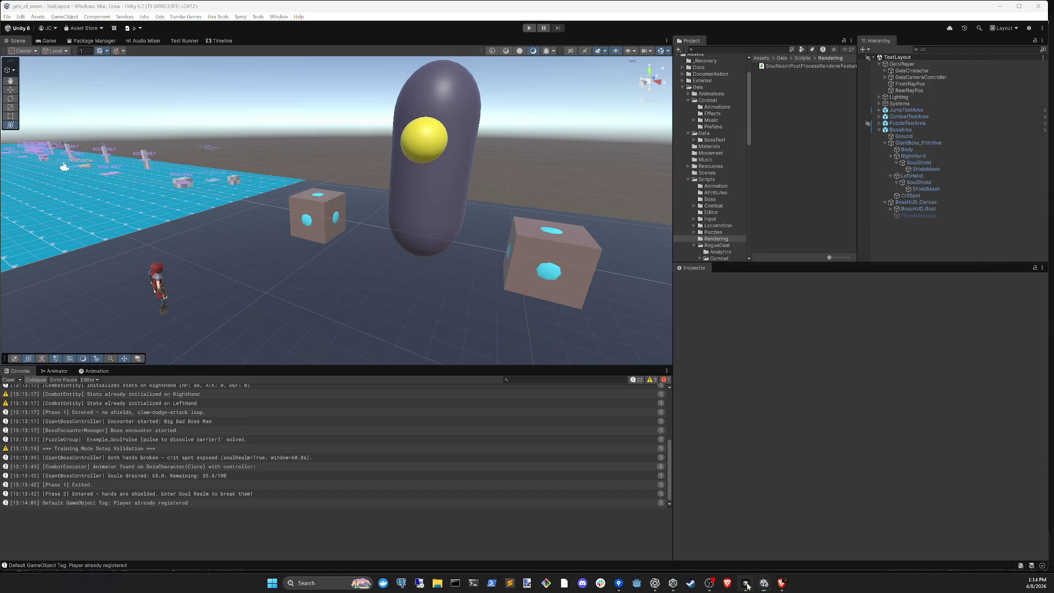
{"action": "left_click", "coordinate": [745, 583]}
- Ask Cursor's agent to deactivate shields on hit and show 'immune' instead of damage numbers
{"action": "type", "text": "we need to ensure the "}
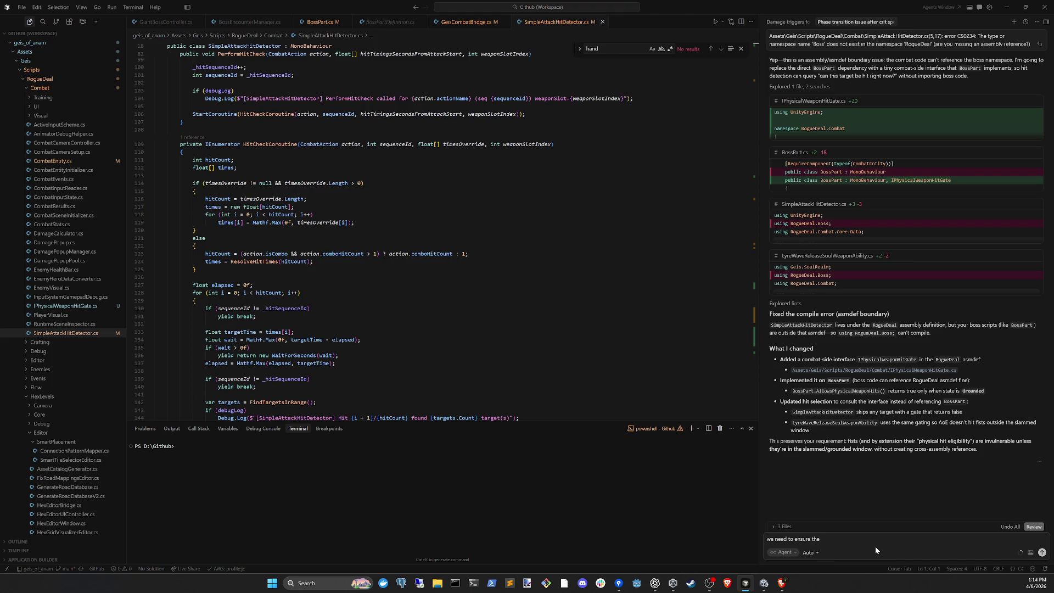
{"action": "type", "text": "shields are deactivated when hit, also"}
{"action": "type", "text": "the damage popup numbers shouldn't show if "}
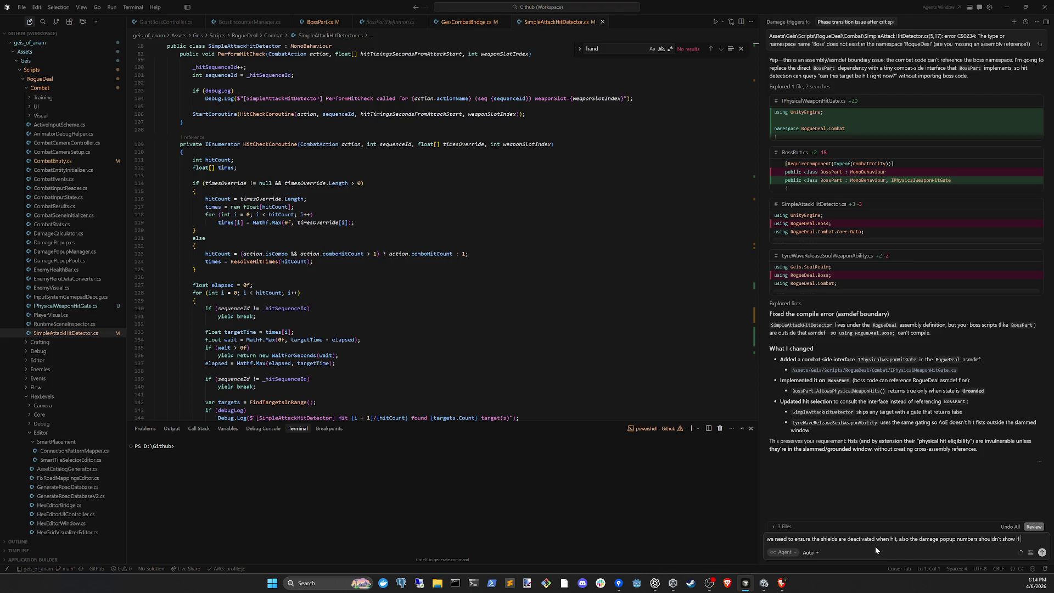
{"action": "type", "text": "the"}
{"action": "type", "text": " target is immune, it shou"}
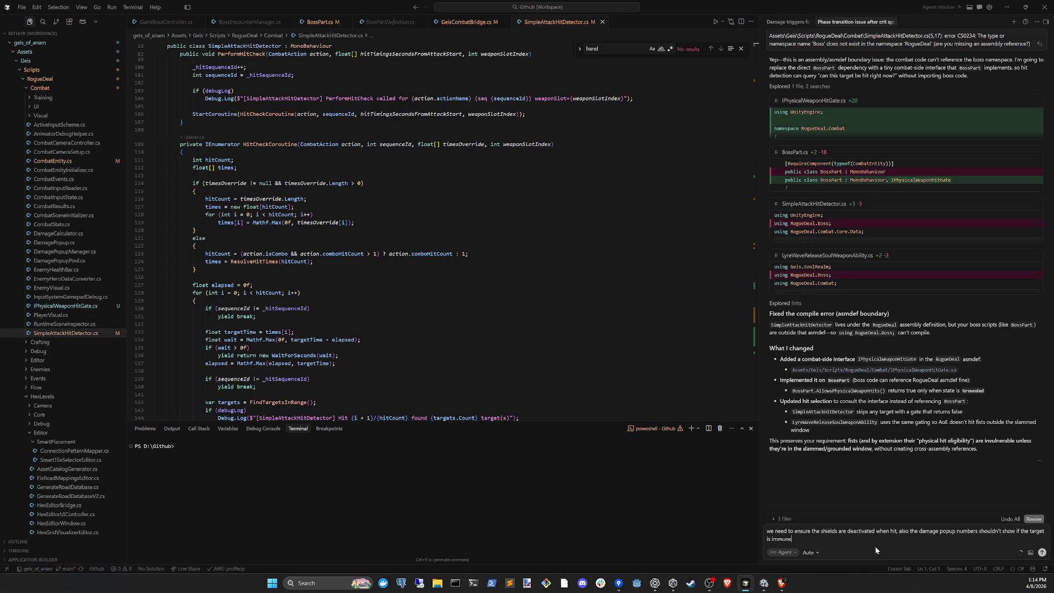
{"action": "type", "text": "ld just say "}
{"action": "type", "text": "immune"}
{"action": "key", "text": "Return"}
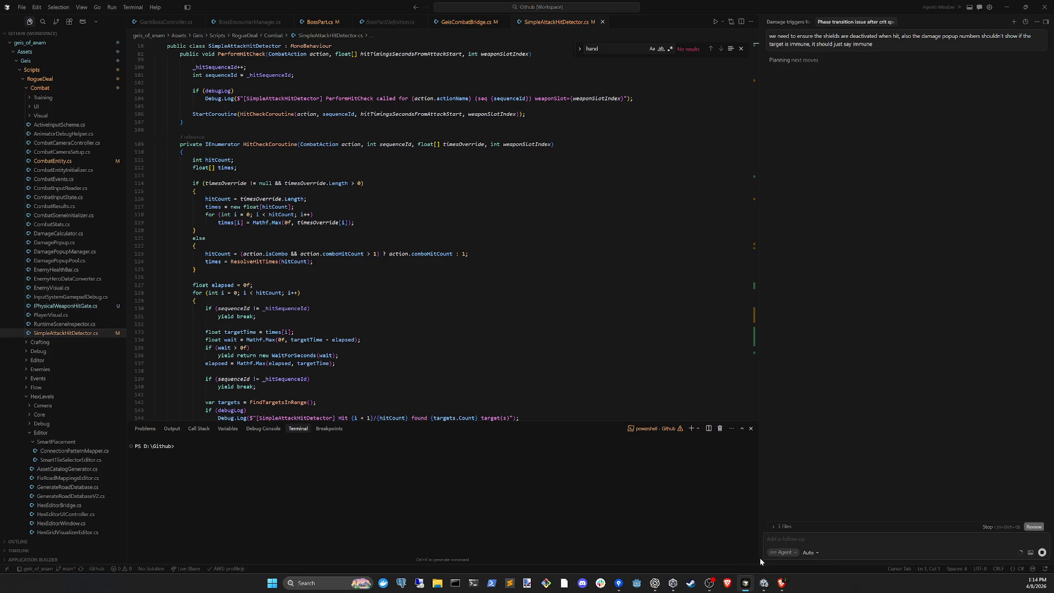
{"action": "left_click", "coordinate": [764, 582]}
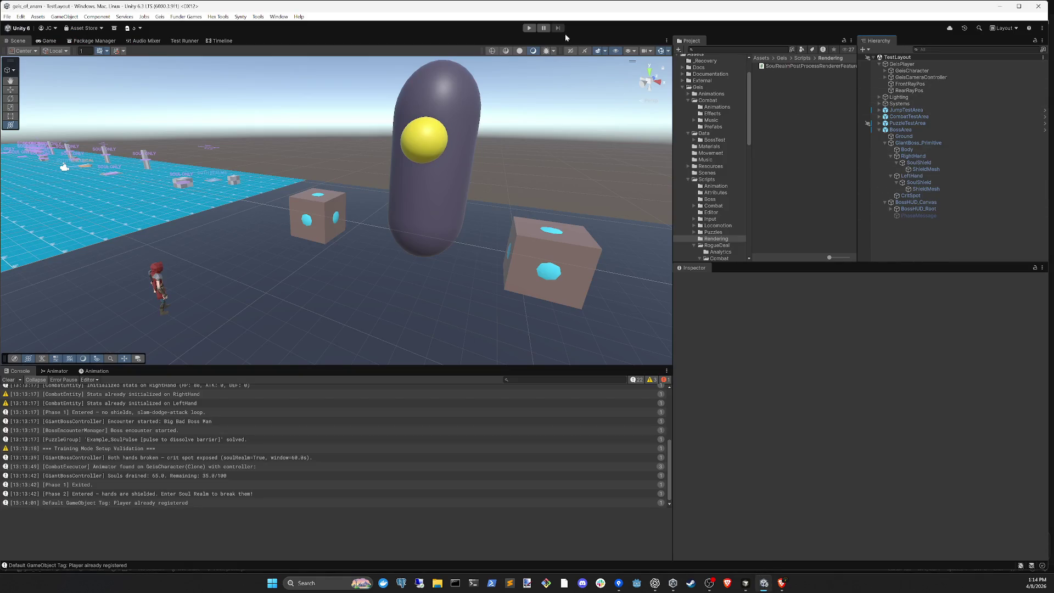
- Playtest the boss into Phase 2 again and stop, exposing CS1061 AnimateImmuneHit errors
{"action": "left_click", "coordinate": [529, 28]}
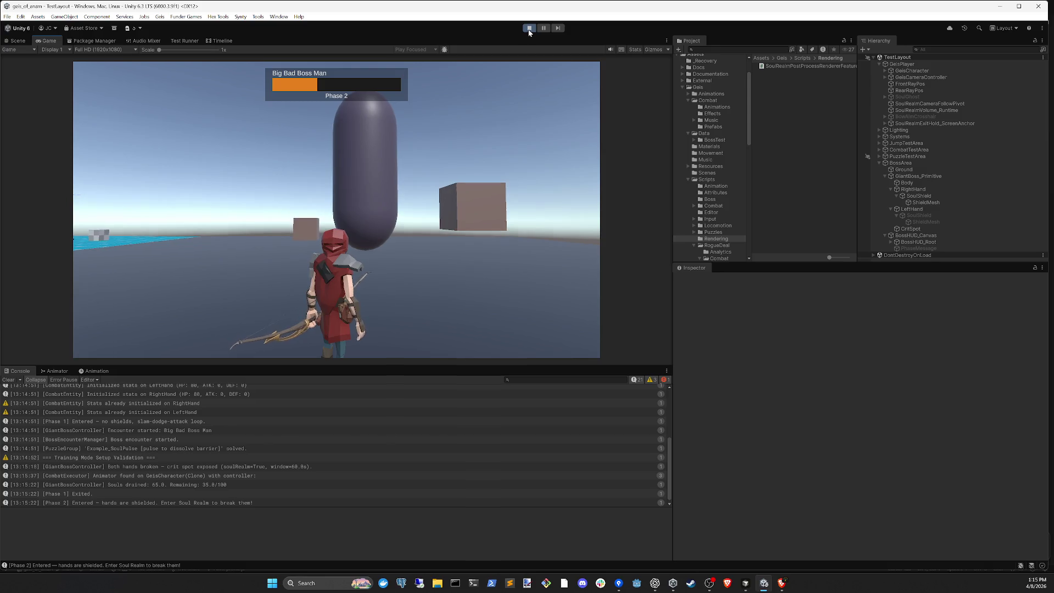
{"action": "left_click", "coordinate": [527, 29]}
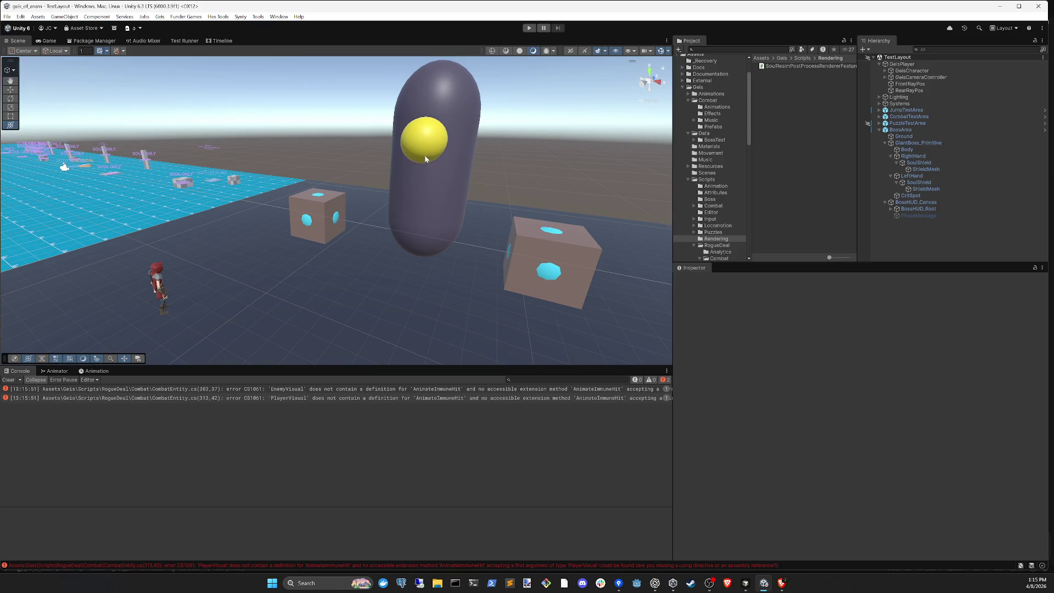
- Start a new Cursor agent chat requesting per-phase data blobs to tune boss attack frequencies
{"action": "left_click", "coordinate": [918, 143]}
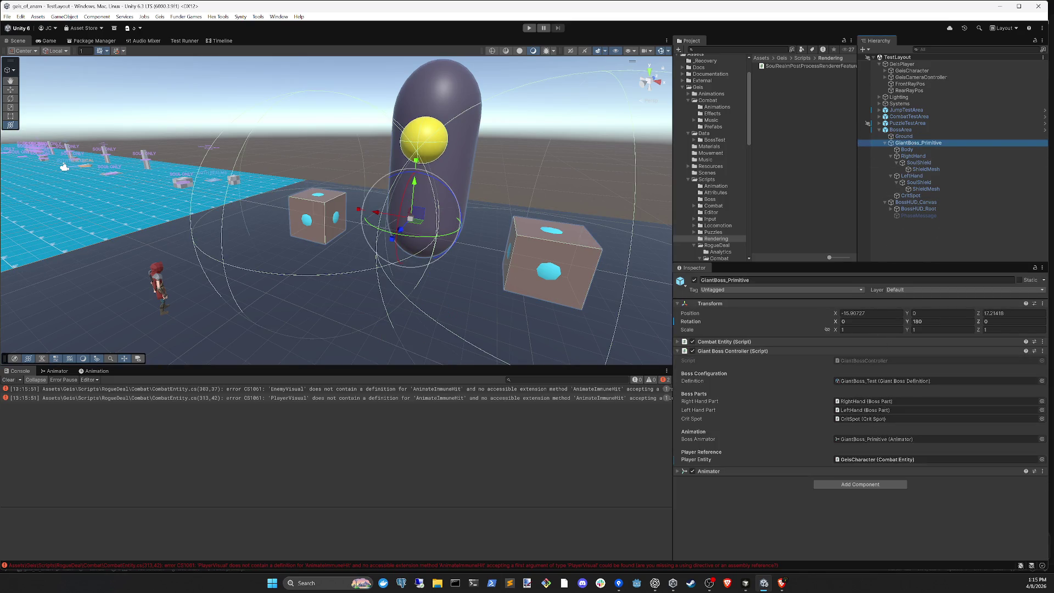
{"action": "left_click", "coordinate": [745, 584]}
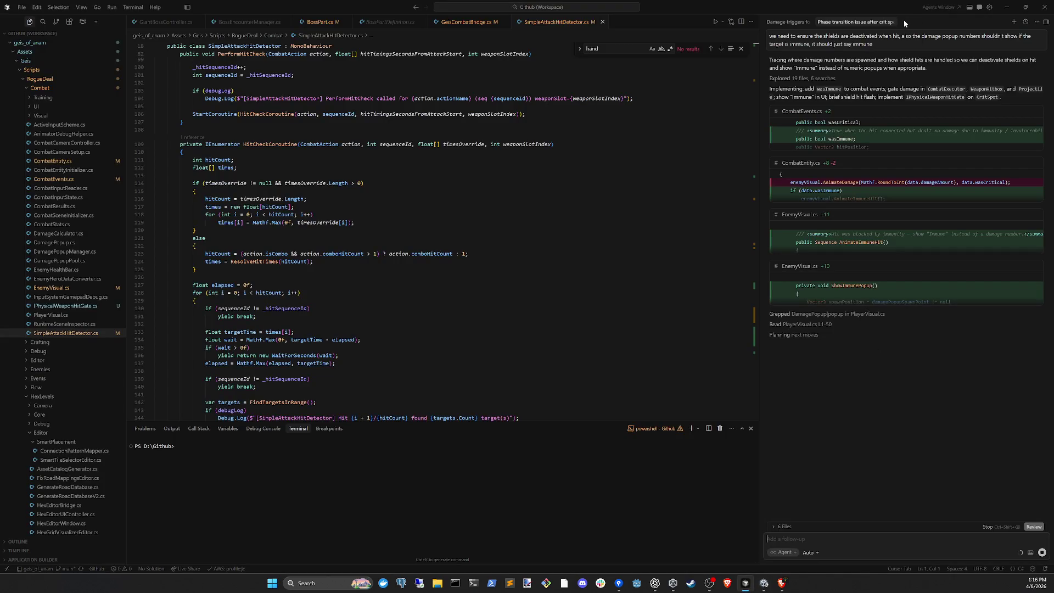
{"action": "left_click", "coordinate": [1015, 22]}
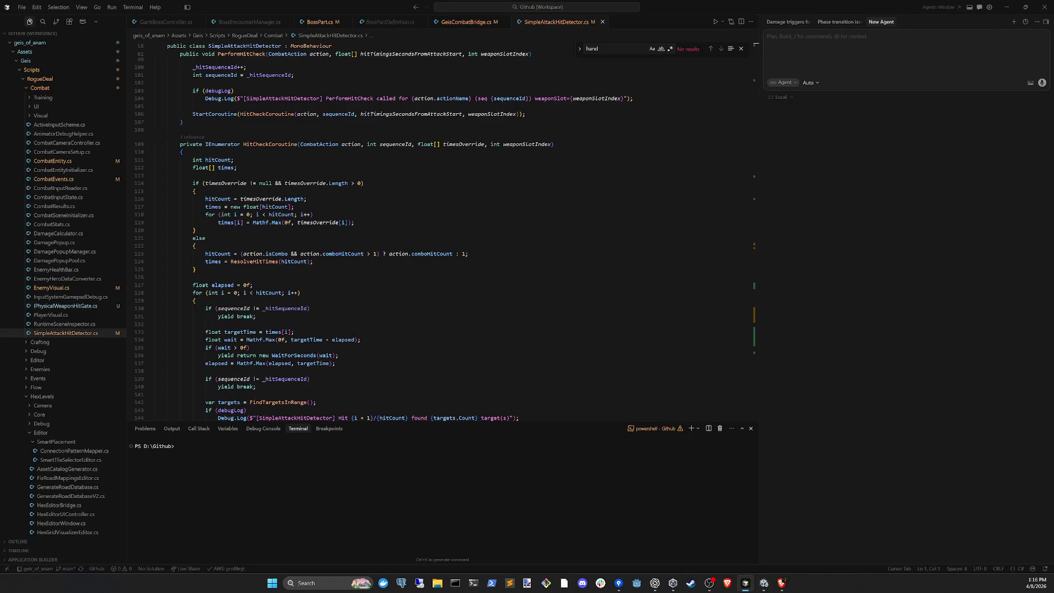
{"action": "type", "text": "We should refactor the phase"}
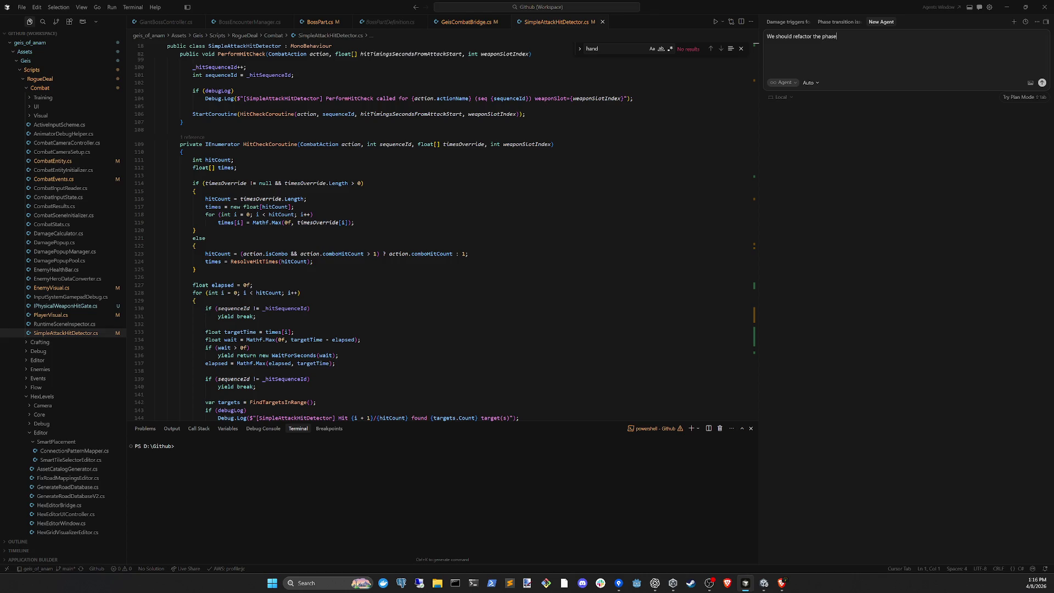
{"action": "type", "text": "ir own data blobs for each phase"}
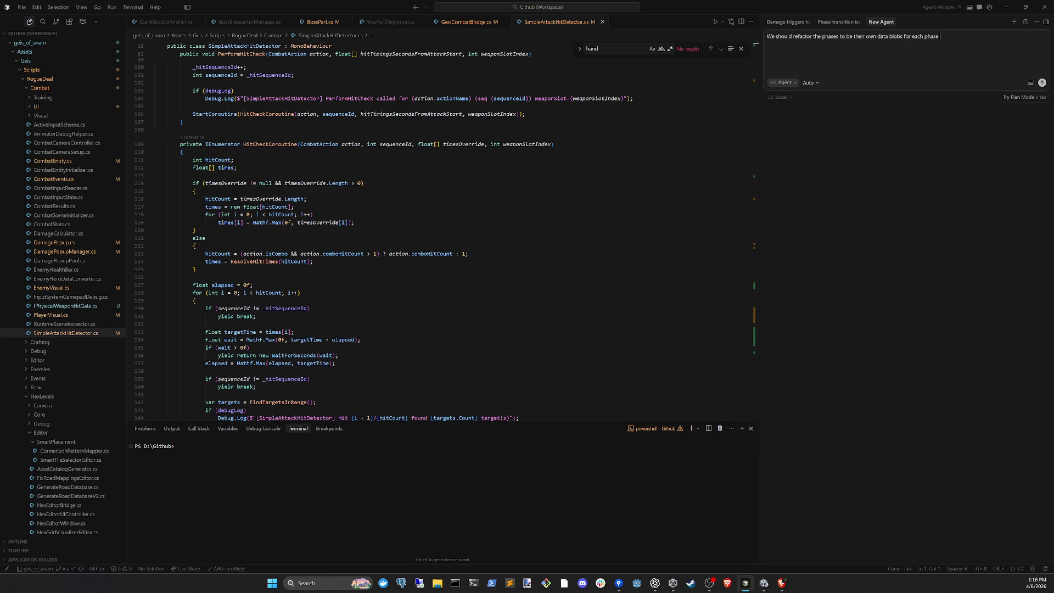
{"action": "type", "text": "an adj"}
{"action": "type", "text": "ust the attack fr"}
{"action": "type", "text": "equencies and ot"}
{"action": "type", "text": "her phase related info"}
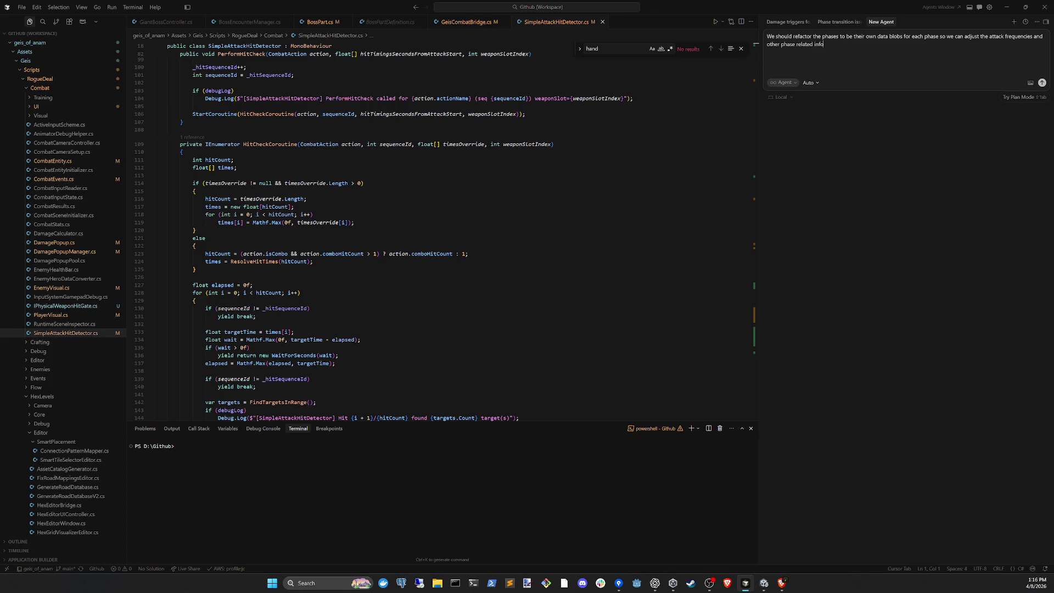
{"action": "key", "text": "Return"}
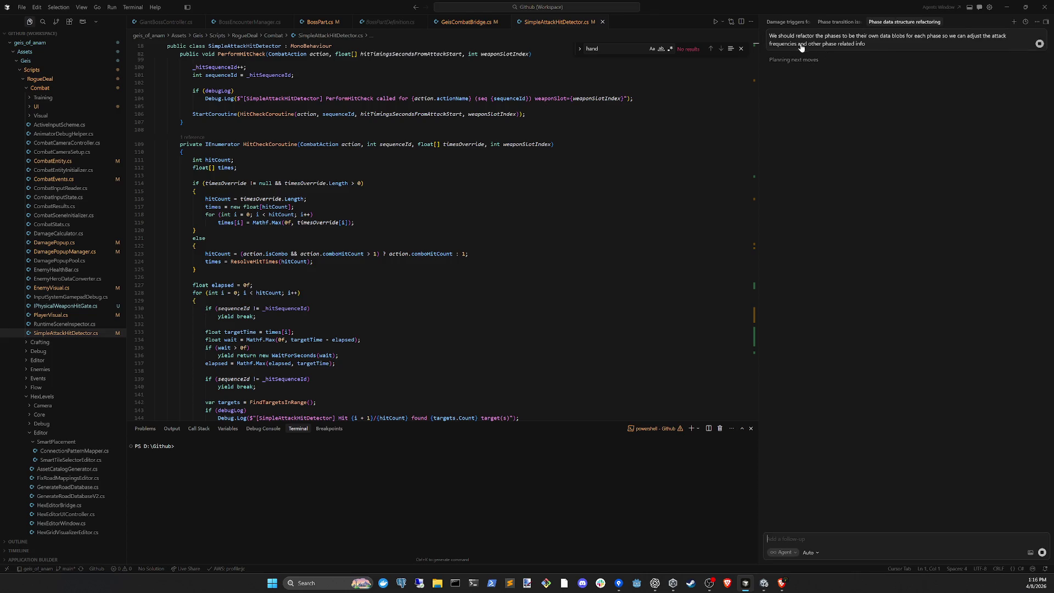
{"action": "left_click", "coordinate": [764, 583]}
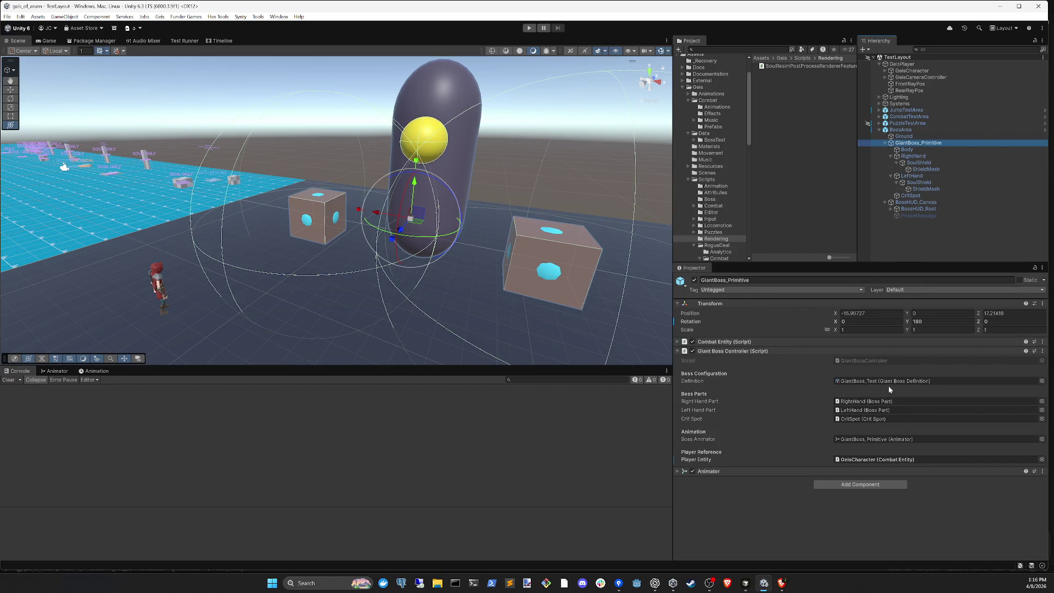
- Open the GiantBoss_Test definition and review its soul thresholds and slam damage and radius of 8
{"action": "left_click", "coordinate": [887, 381]}
{"action": "left_click", "coordinate": [783, 93]}
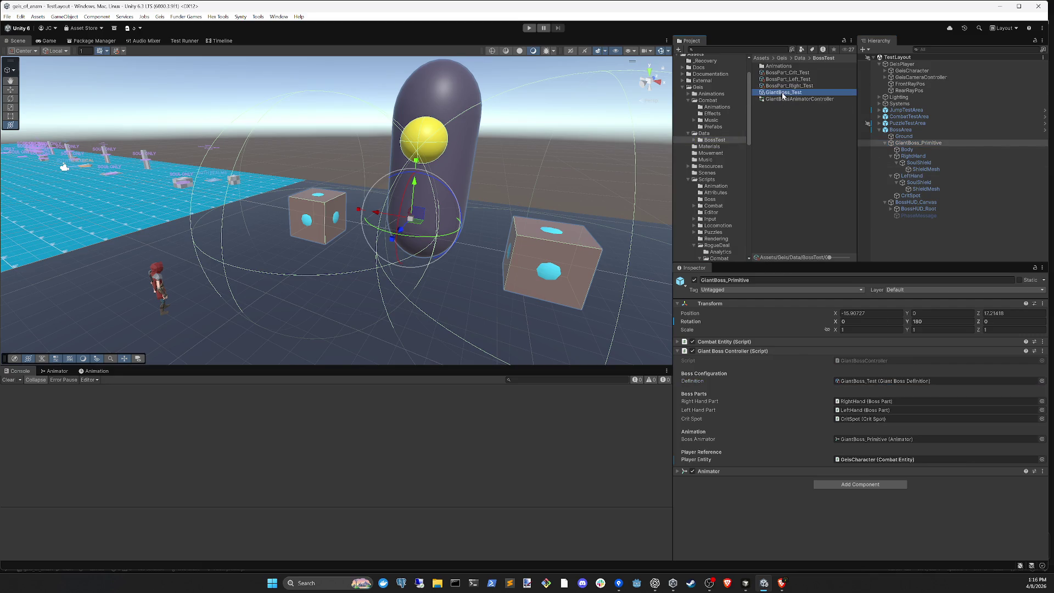
{"action": "scroll", "coordinate": [896, 434], "scroll_direction": "down", "scroll_amount": 2}
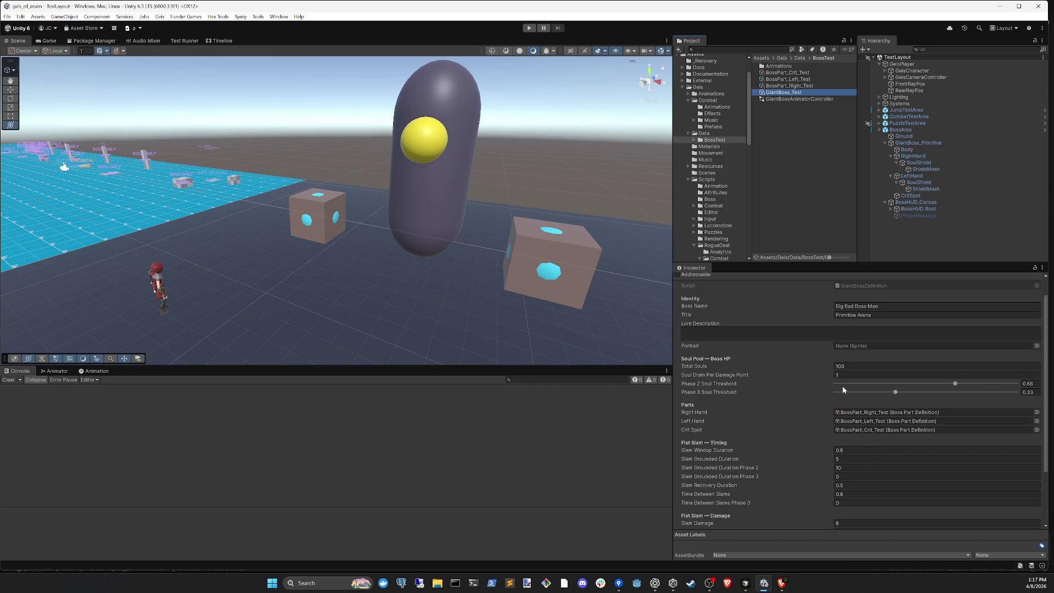
{"action": "scroll", "coordinate": [854, 379], "scroll_direction": "down", "scroll_amount": 3}
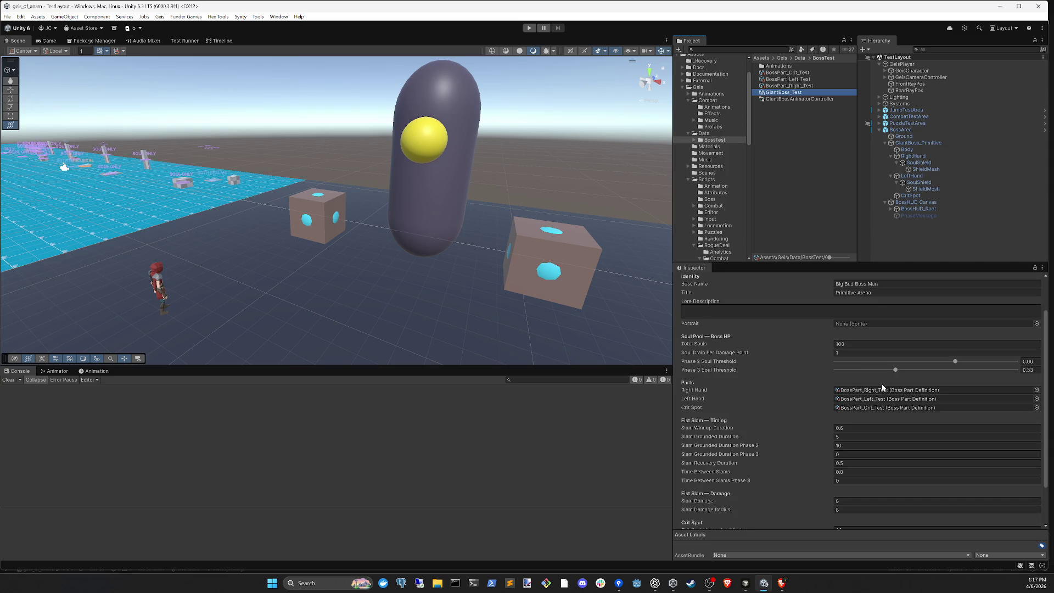
{"action": "left_click", "coordinate": [689, 375]}
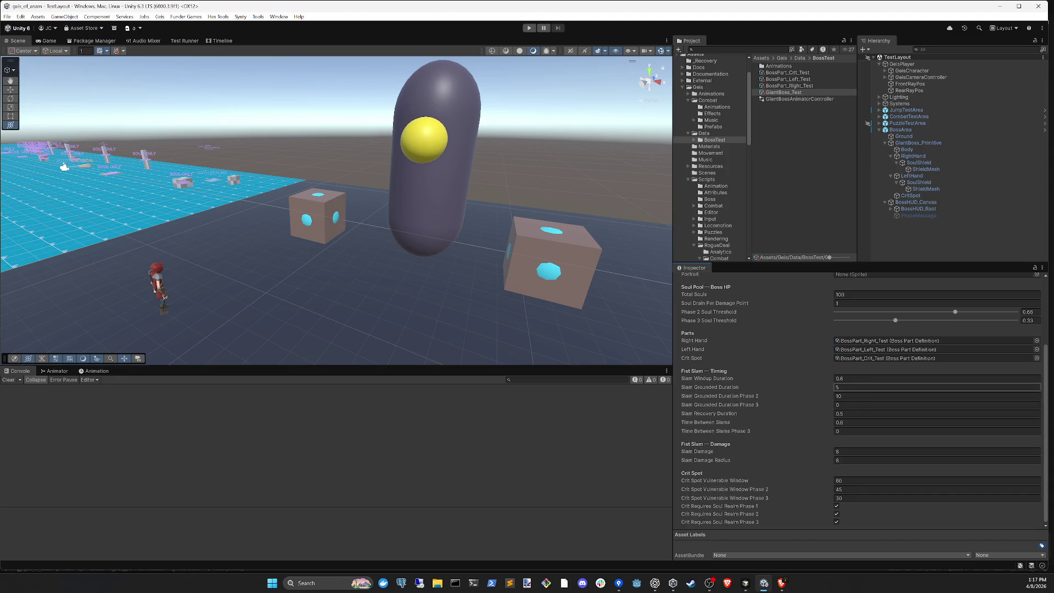
{"action": "scroll", "coordinate": [824, 405], "scroll_direction": "up", "scroll_amount": 1}
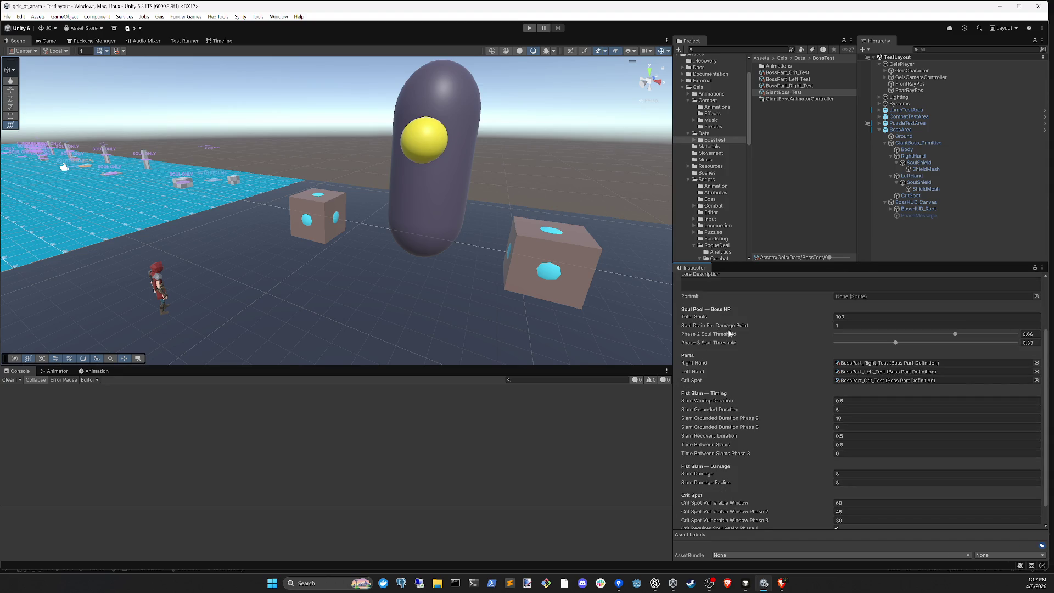
{"action": "scroll", "coordinate": [816, 376], "scroll_direction": "up", "scroll_amount": 2}
{"action": "scroll", "coordinate": [859, 434], "scroll_direction": "down", "scroll_amount": 3}
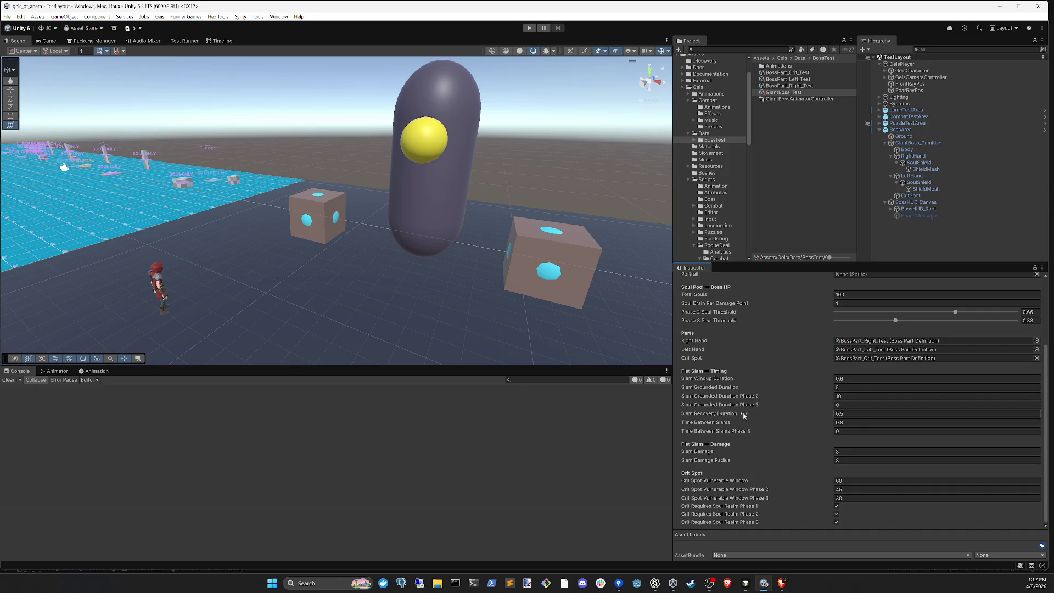
{"action": "mouse_move", "coordinate": [728, 389]}
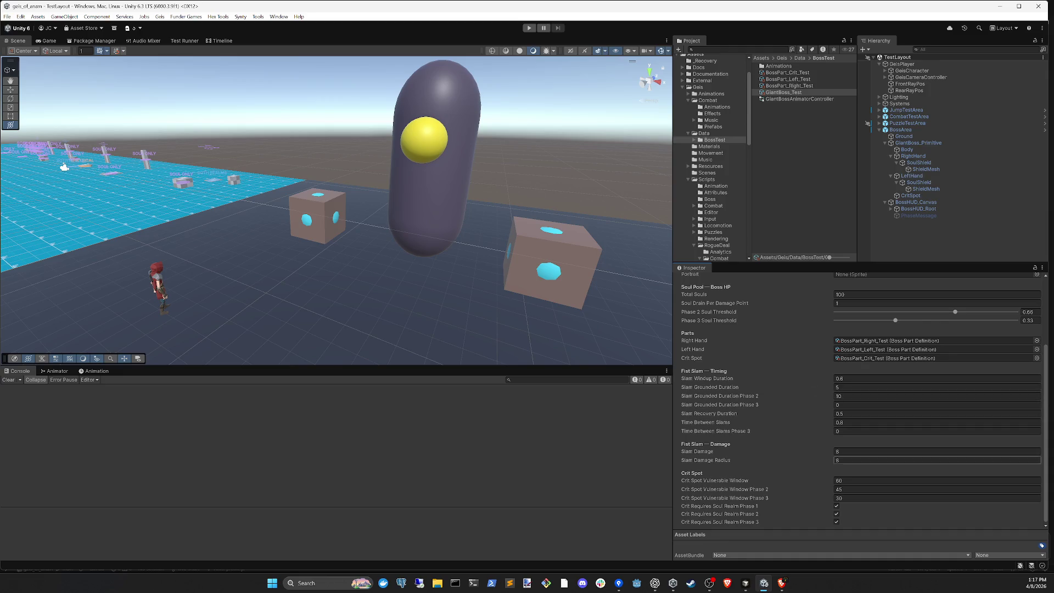
{"action": "scroll", "coordinate": [829, 436], "scroll_direction": "up", "scroll_amount": 4}
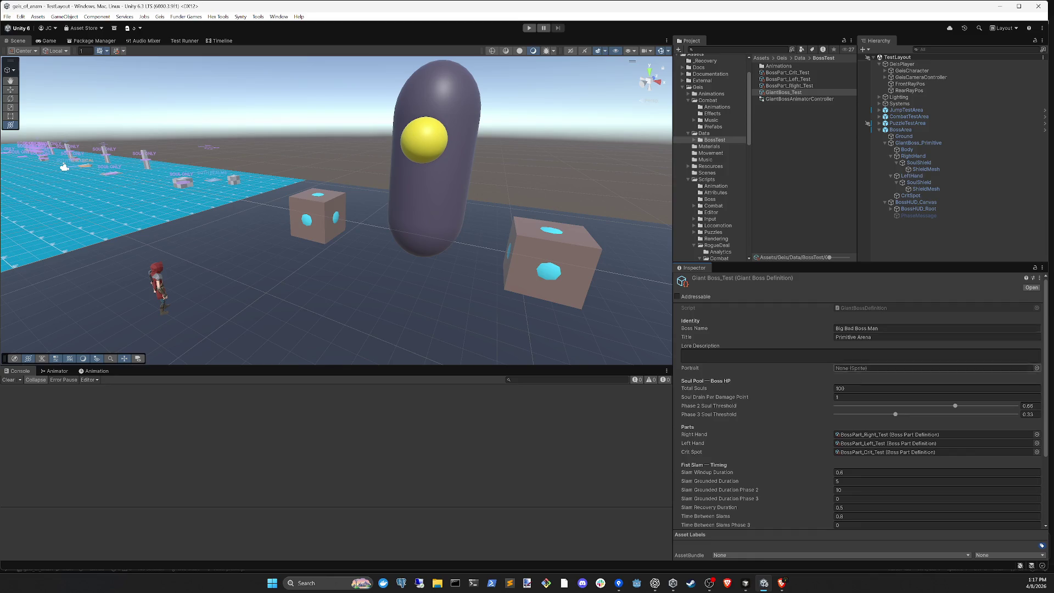
- Check the BossPart_Crit_Test part, then GiantBoss_Test's crit spot windows of 60, 45 and 30
{"action": "left_click", "coordinate": [795, 73]}
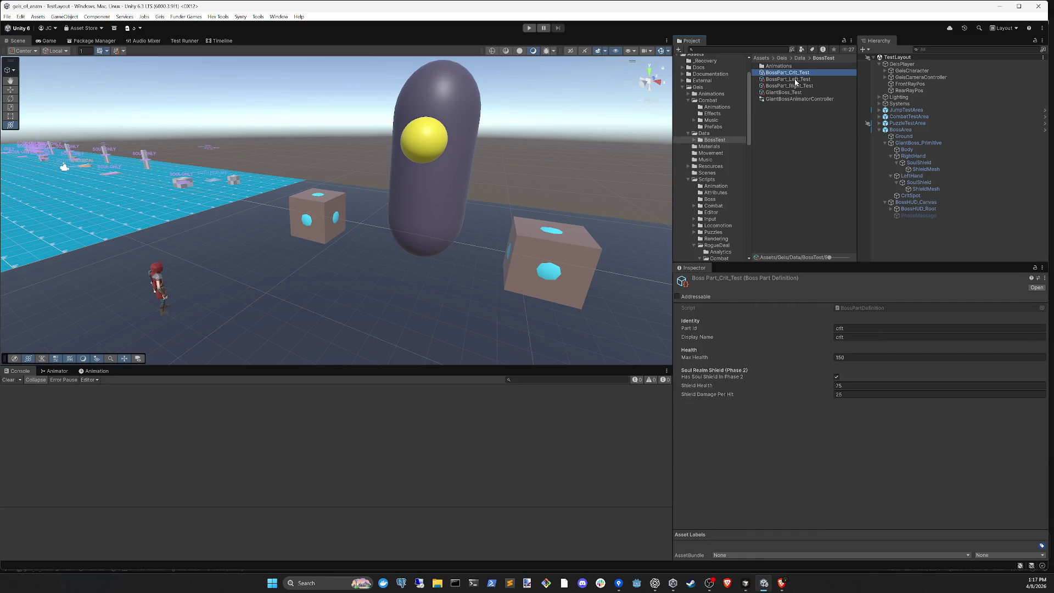
{"action": "left_click", "coordinate": [795, 93]}
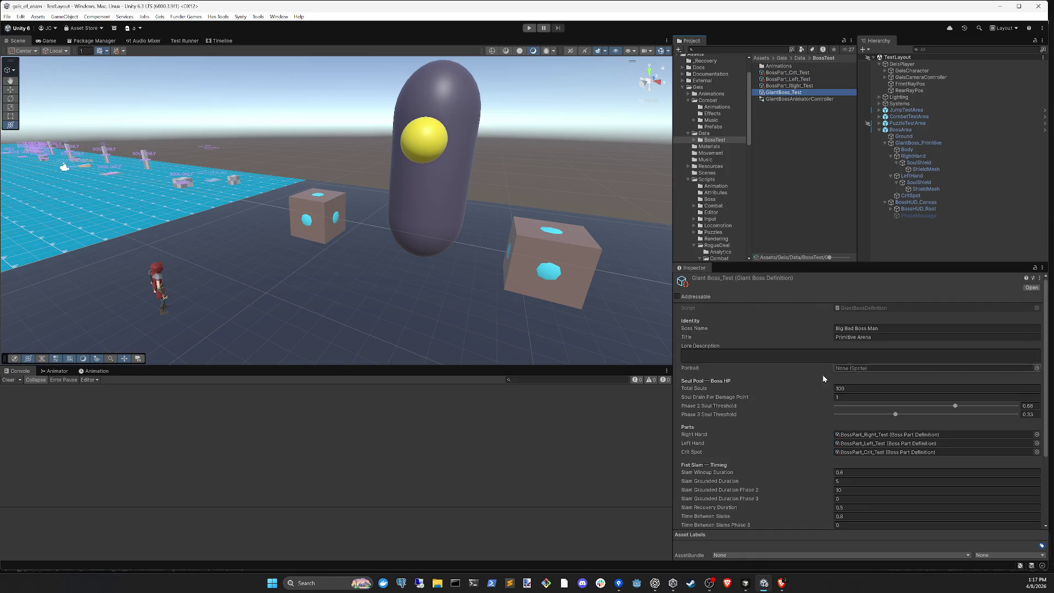
{"action": "scroll", "coordinate": [824, 441], "scroll_direction": "down", "scroll_amount": 4}
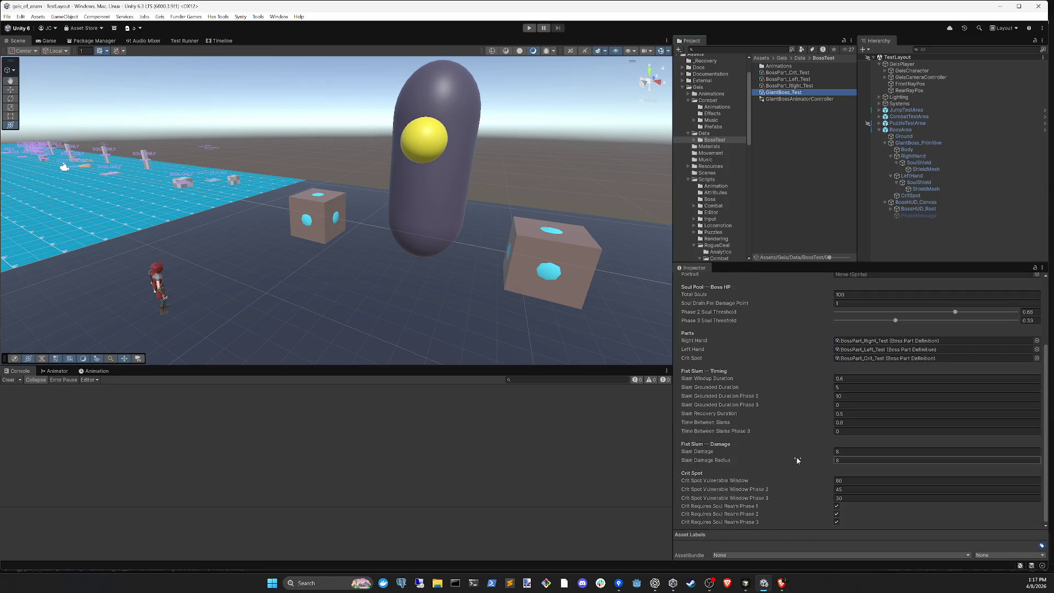
{"action": "left_click", "coordinate": [751, 585]}
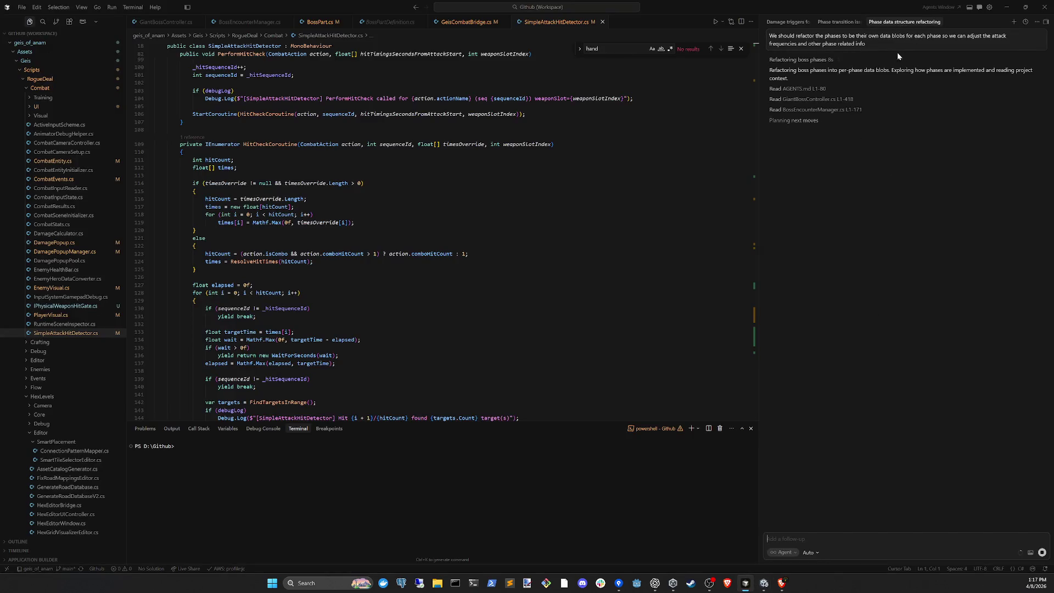
- Read the agent's diffs in the 'Phase transition issue' chat, widen the Explorer, and return to Unity
{"action": "left_click", "coordinate": [833, 42]}
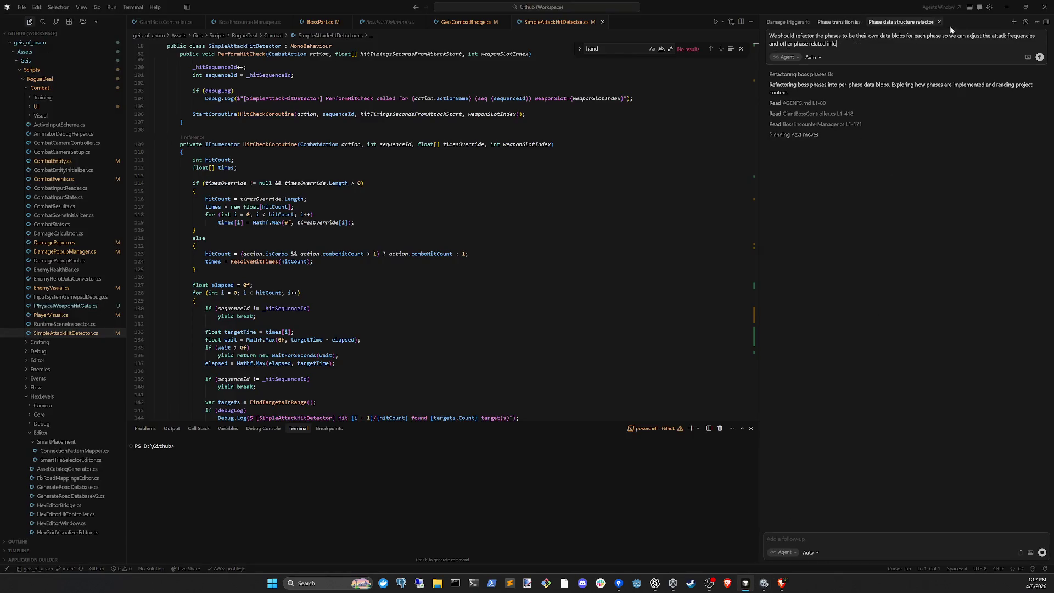
{"action": "left_click", "coordinate": [834, 23]}
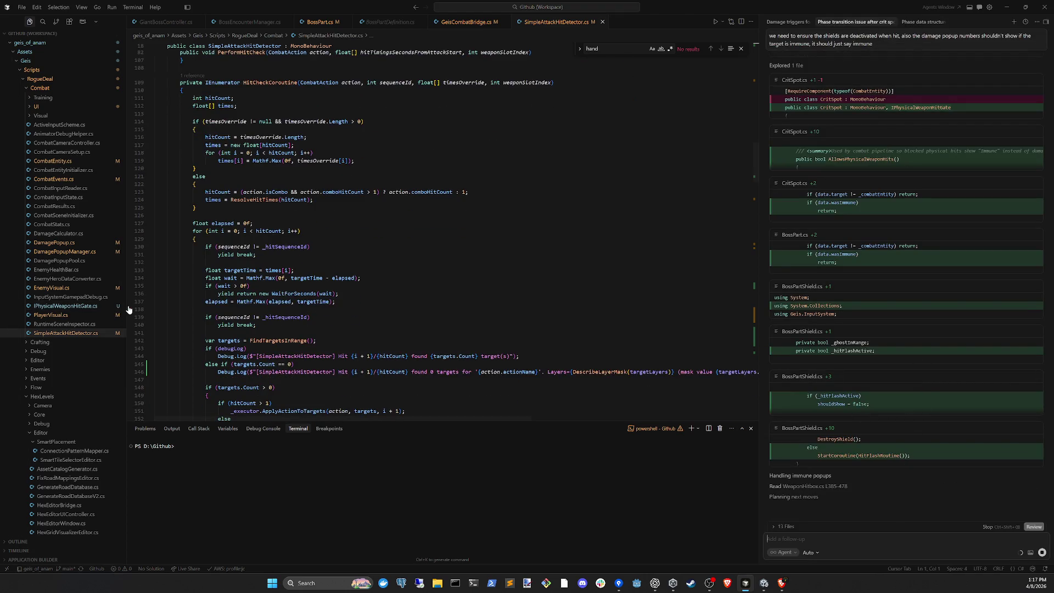
{"action": "left_click_drag", "start_coordinate": [125, 308], "coordinate": [139, 308]}
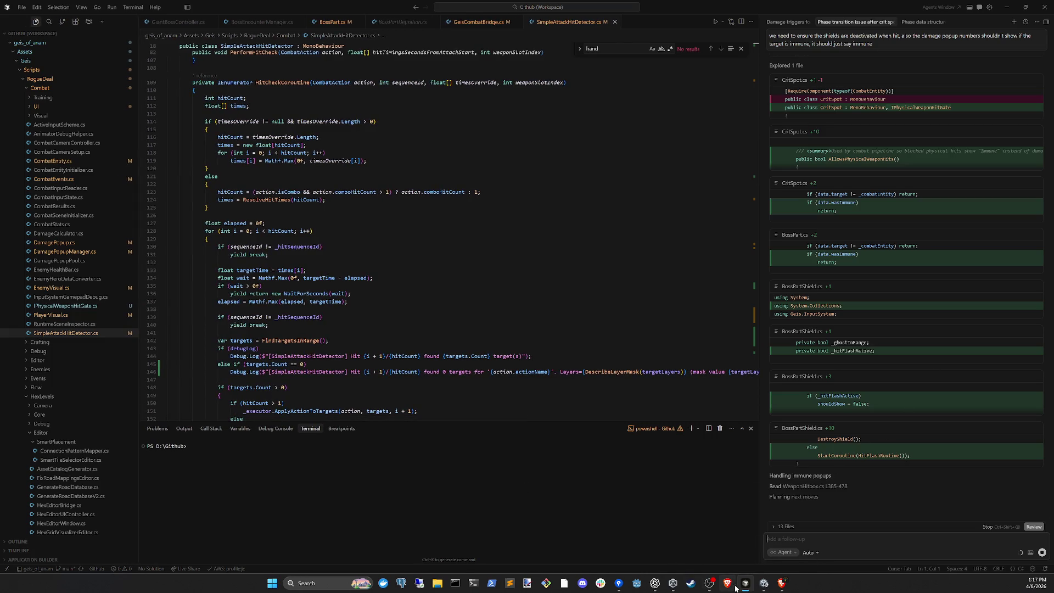
{"action": "left_click", "coordinate": [764, 583]}
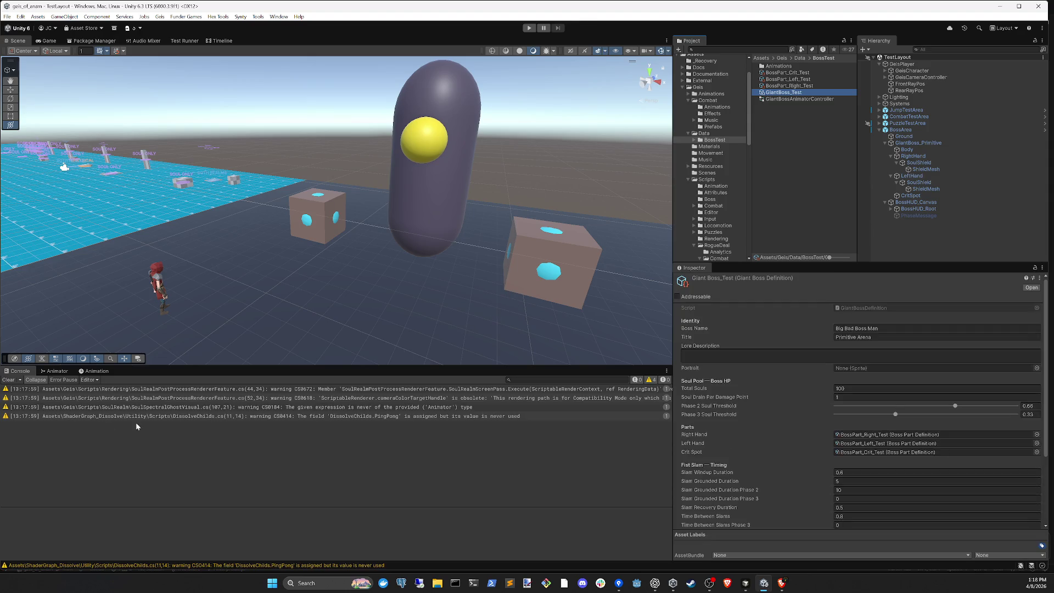
- Clear the console and inspect BossArea around the capsule boss and two cubes, then return to Cursor
{"action": "left_click", "coordinate": [12, 381]}
{"action": "left_click", "coordinate": [370, 313]}
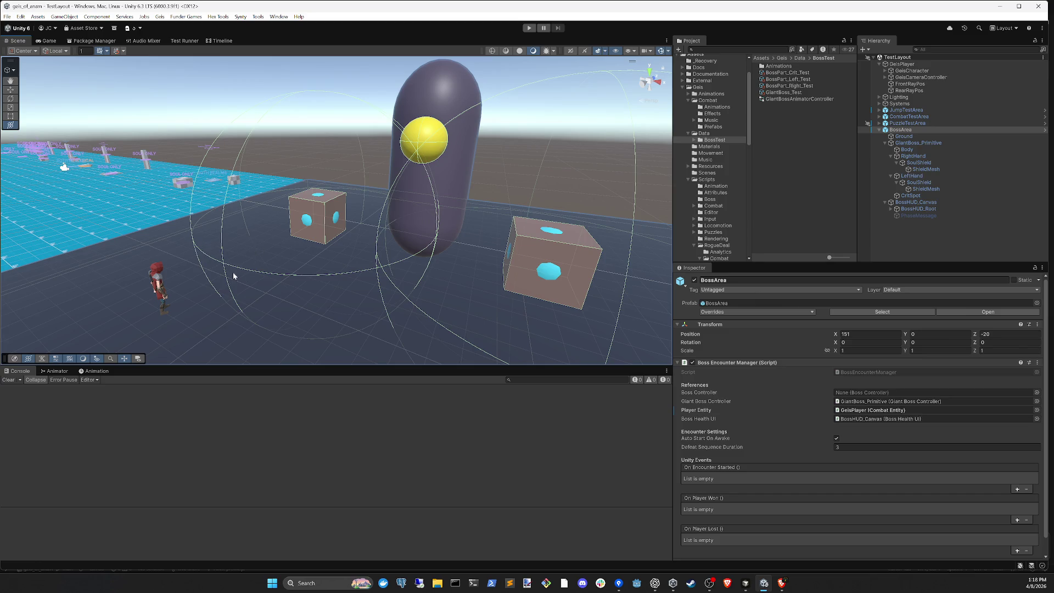
{"action": "mouse_move", "coordinate": [249, 284]}
{"action": "left_mouse_down"}
{"action": "mouse_move", "coordinate": [407, 304]}
{"action": "mouse_move", "coordinate": [379, 287]}
{"action": "mouse_move", "coordinate": [492, 301]}
{"action": "mouse_move", "coordinate": [419, 233]}
{"action": "mouse_move", "coordinate": [466, 278]}
{"action": "mouse_move", "coordinate": [440, 263]}
{"action": "left_mouse_up"}
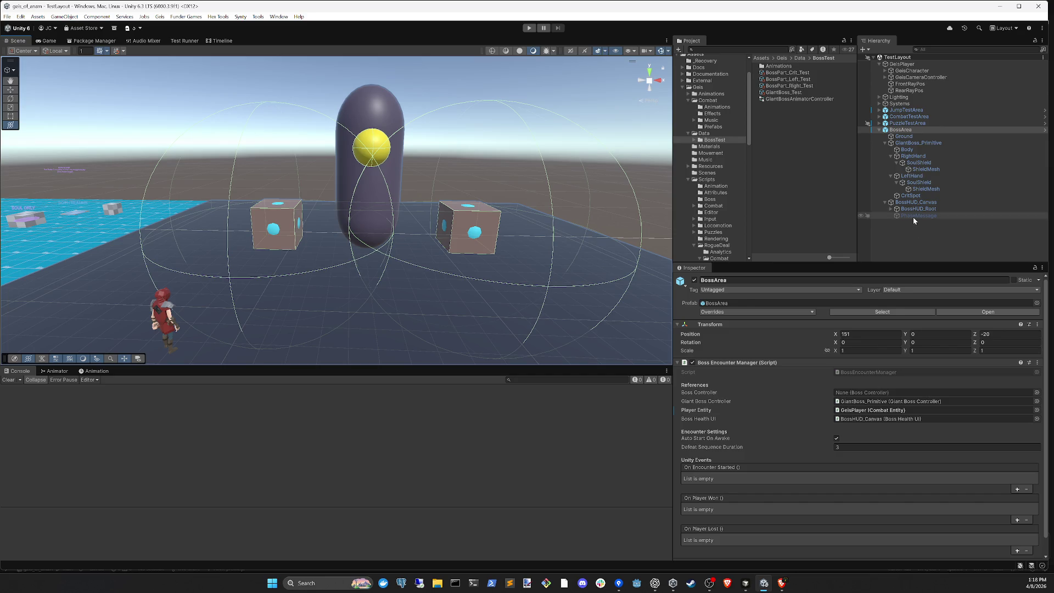
{"action": "mouse_move", "coordinate": [747, 590]}
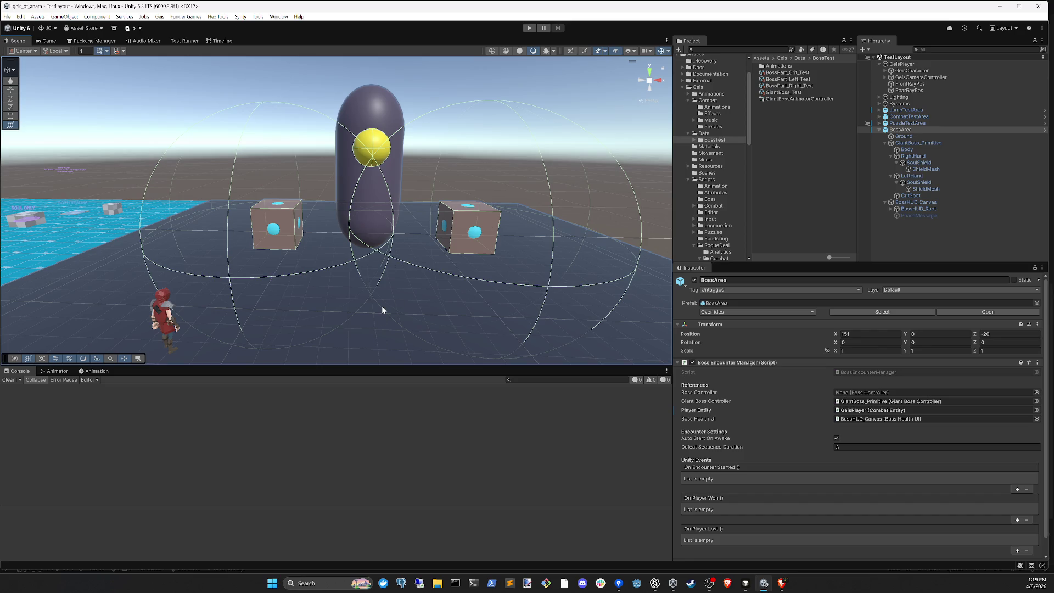
{"action": "left_click_drag", "start_coordinate": [285, 295], "coordinate": [478, 255]}
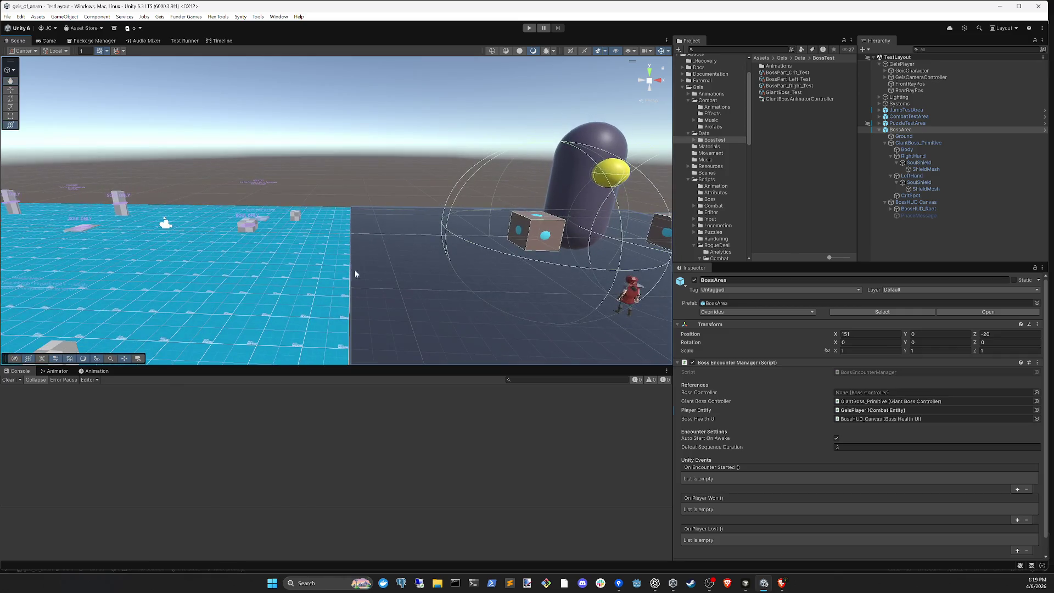
{"action": "left_click_drag", "start_coordinate": [373, 302], "coordinate": [328, 250]}
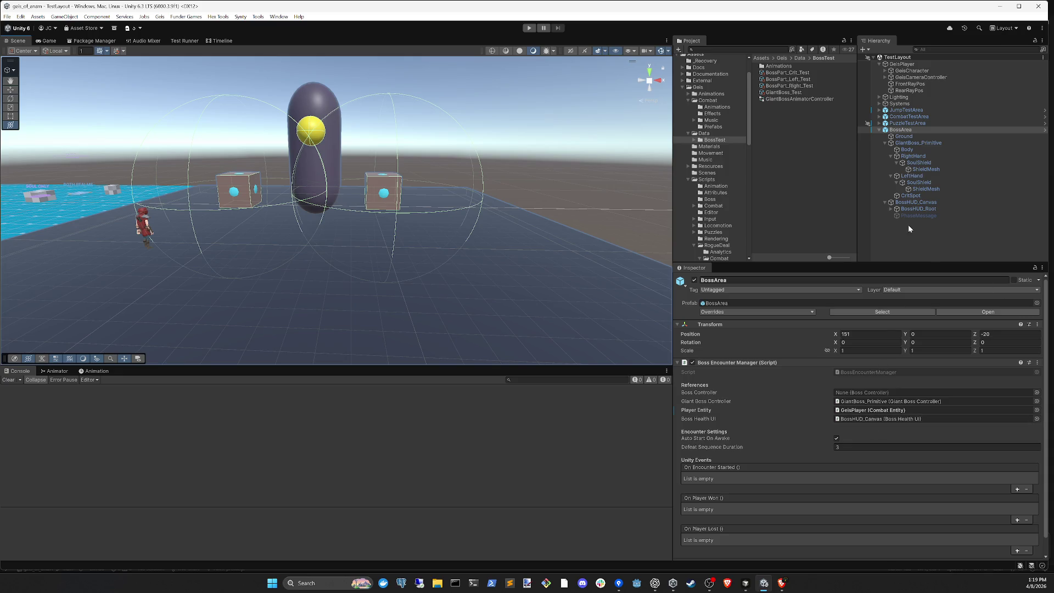
{"action": "left_click", "coordinate": [916, 250]}
{"action": "key", "text": "alt+Tab"}
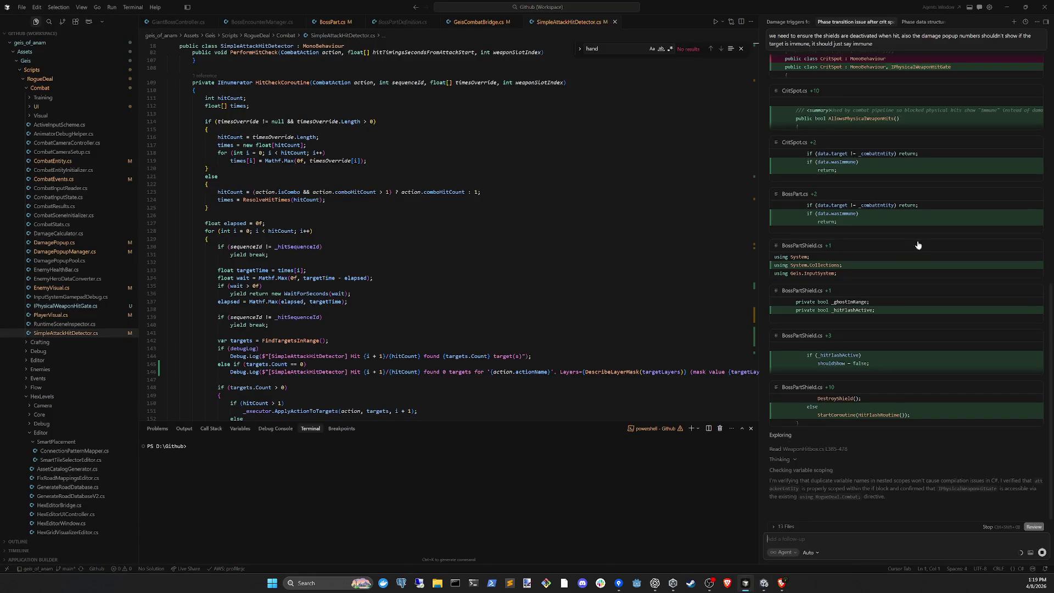
- Compare the phase data refactoring and phase transition chats, scrolling the crit spot and shield diffs, then return to Unity
{"action": "scroll", "coordinate": [916, 306], "scroll_direction": "up", "scroll_amount": 10}
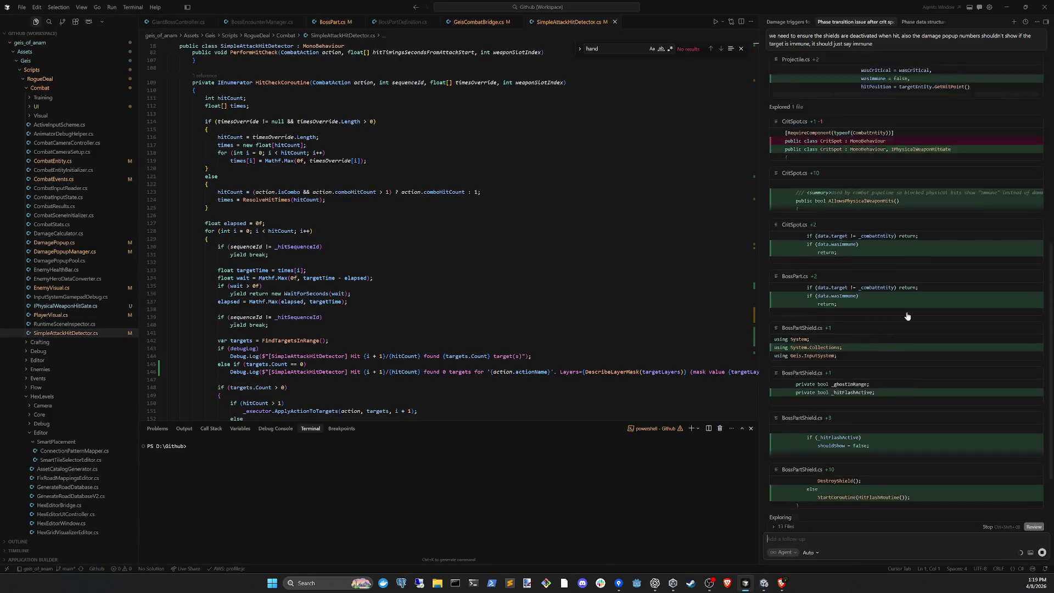
{"action": "left_click", "coordinate": [910, 22]}
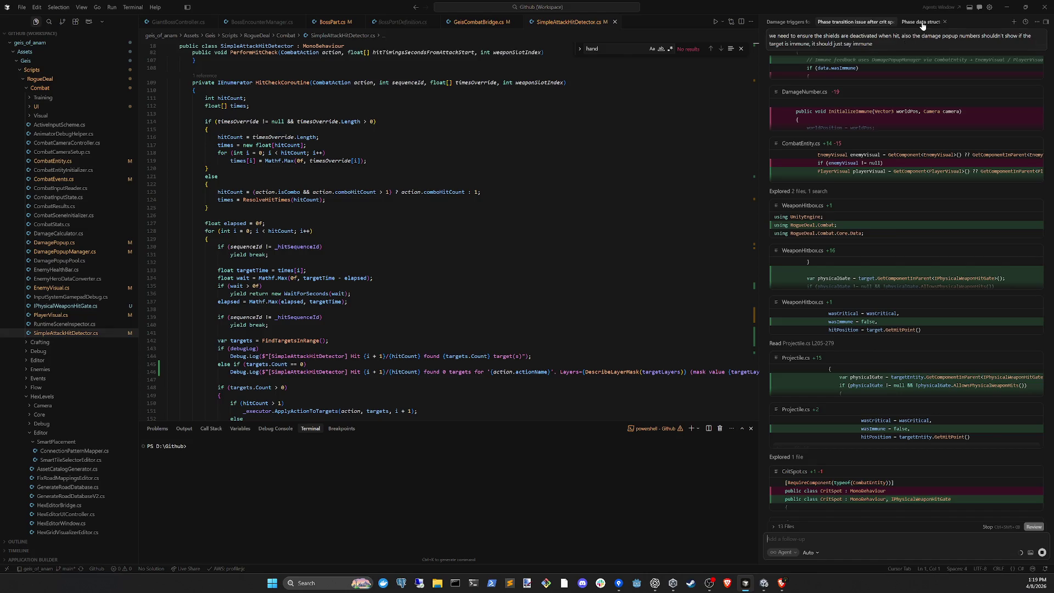
{"action": "left_click", "coordinate": [840, 22]}
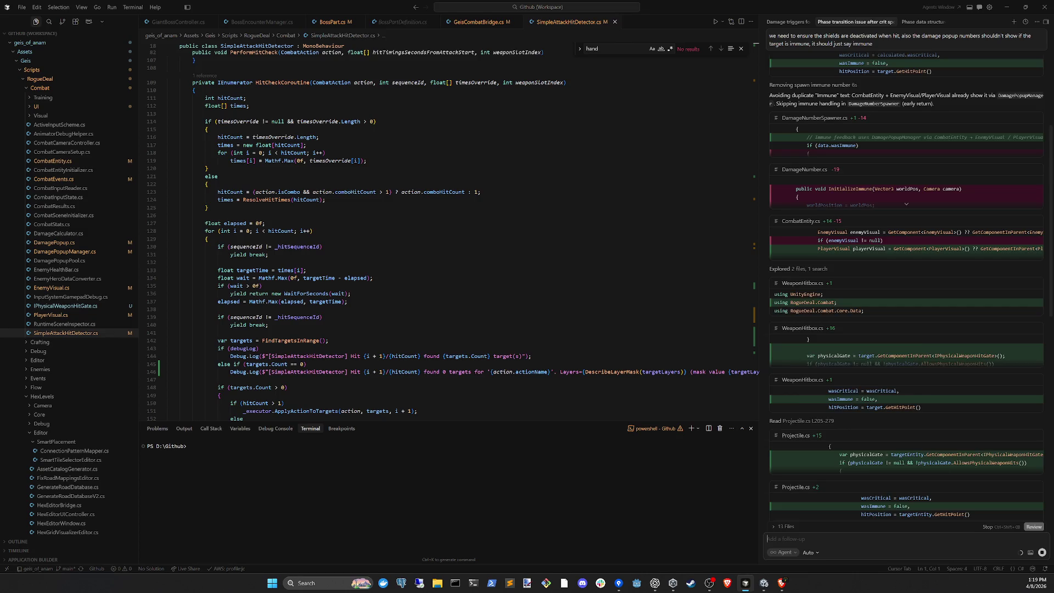
{"action": "scroll", "coordinate": [915, 214], "scroll_direction": "down", "scroll_amount": 5}
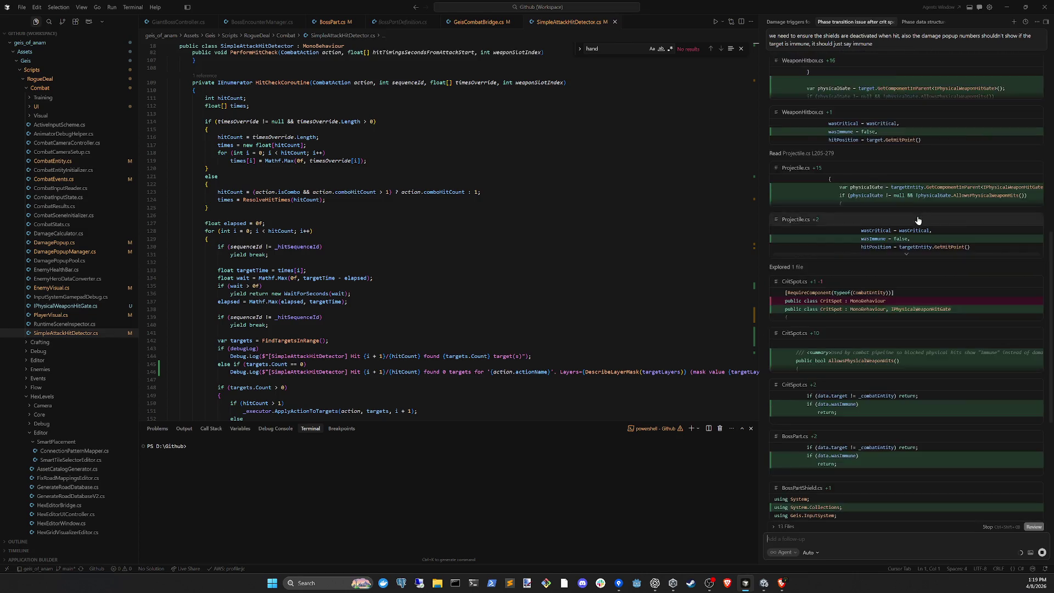
{"action": "scroll", "coordinate": [918, 220], "scroll_direction": "up", "scroll_amount": 2}
{"action": "scroll", "coordinate": [909, 322], "scroll_direction": "up", "scroll_amount": 2}
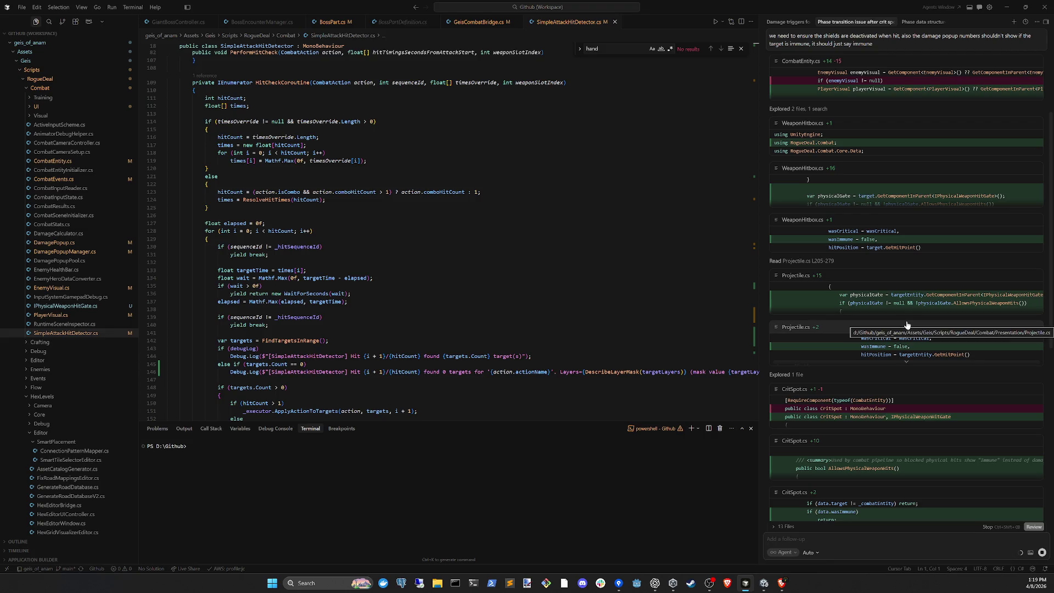
{"action": "scroll", "coordinate": [906, 325], "scroll_direction": "down", "scroll_amount": 6}
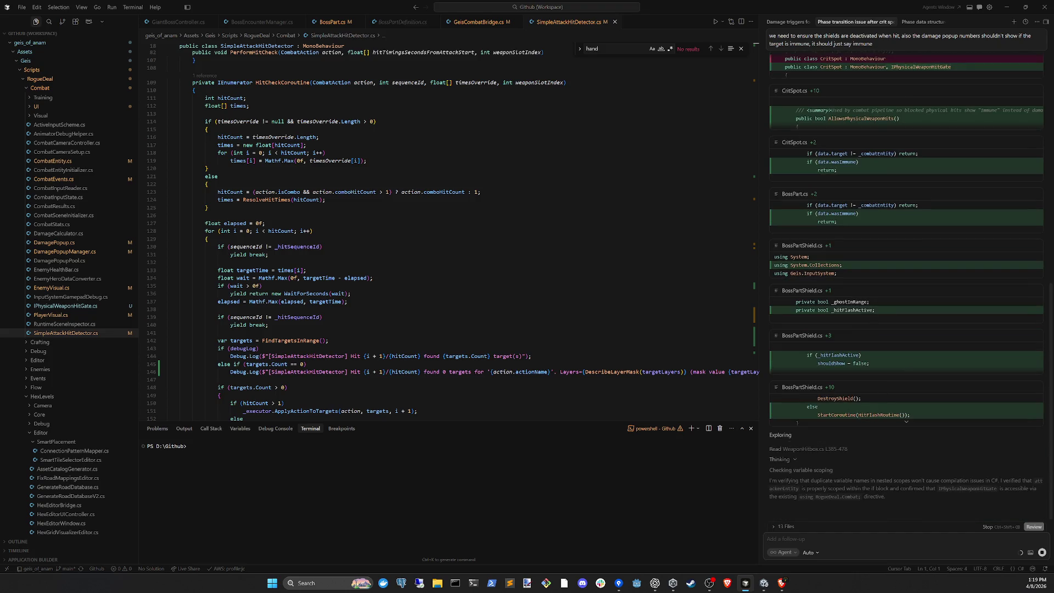
{"action": "left_click", "coordinate": [764, 582]}
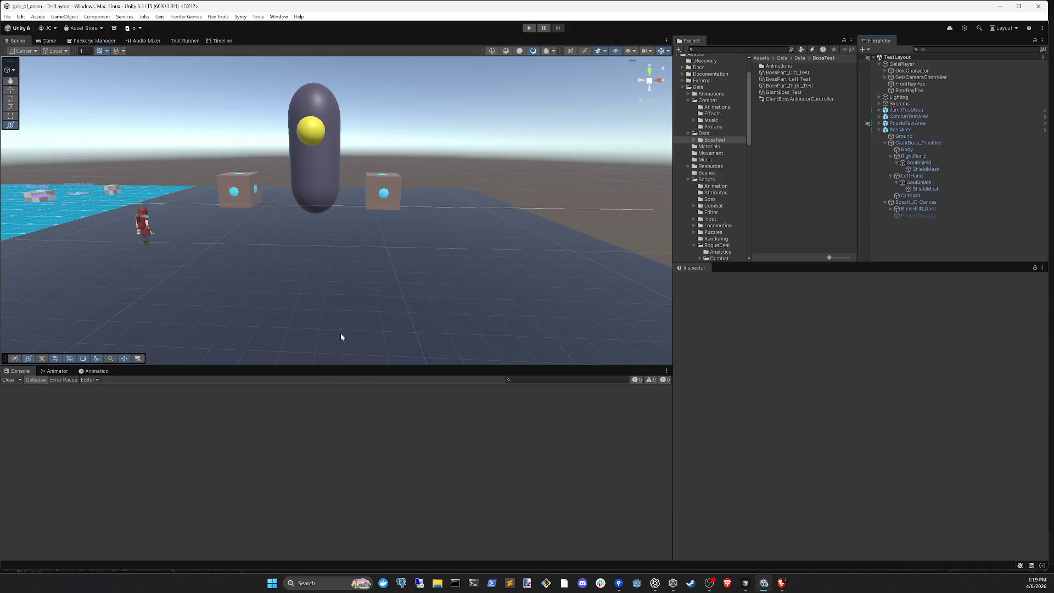
- Enter Play mode and run the character with WASD around the blue platform, cube and boss capsule
{"action": "left_click", "coordinate": [539, 26]}
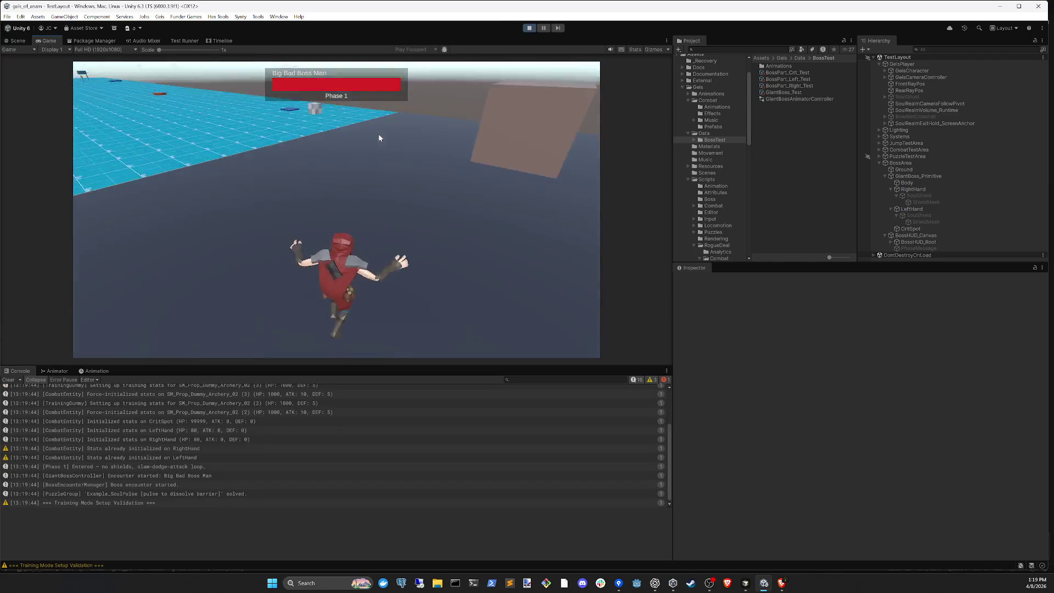
{"action": "key", "text": "w"}
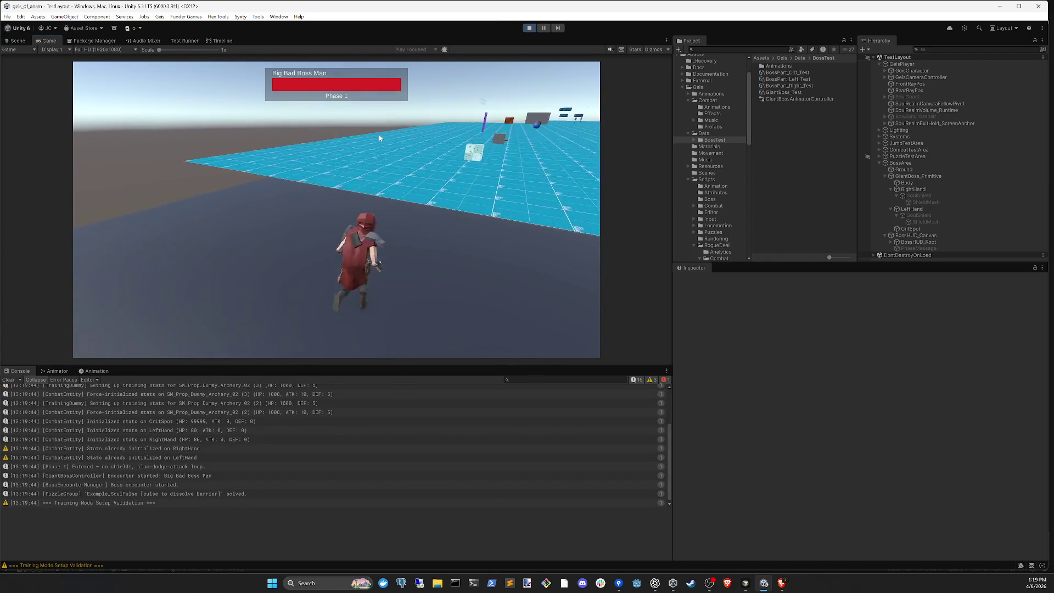
{"action": "key", "text": "a"}
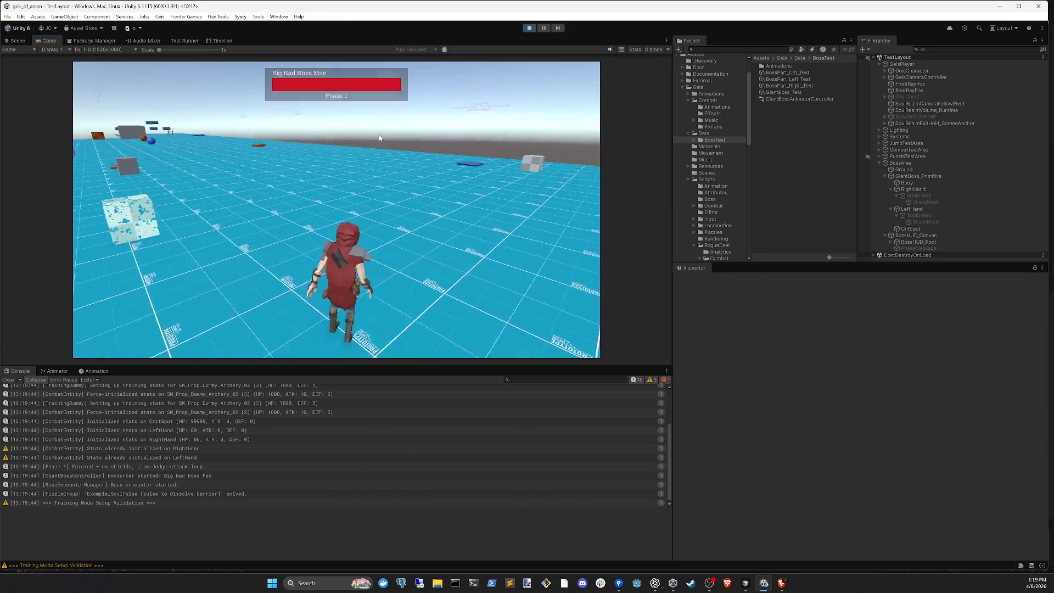
{"action": "key", "text": "w"}
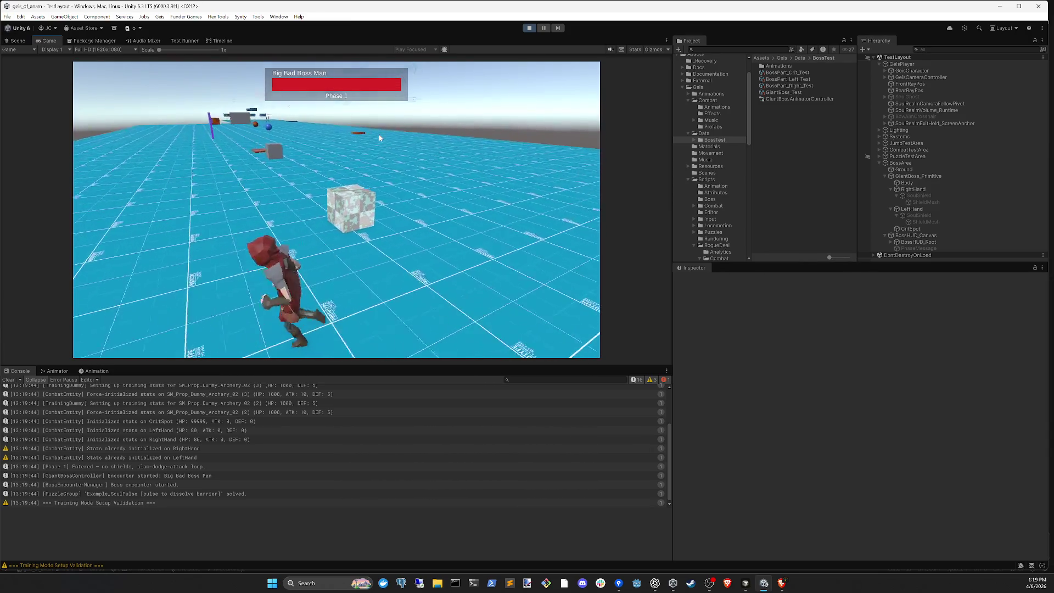
{"action": "key", "text": "d"}
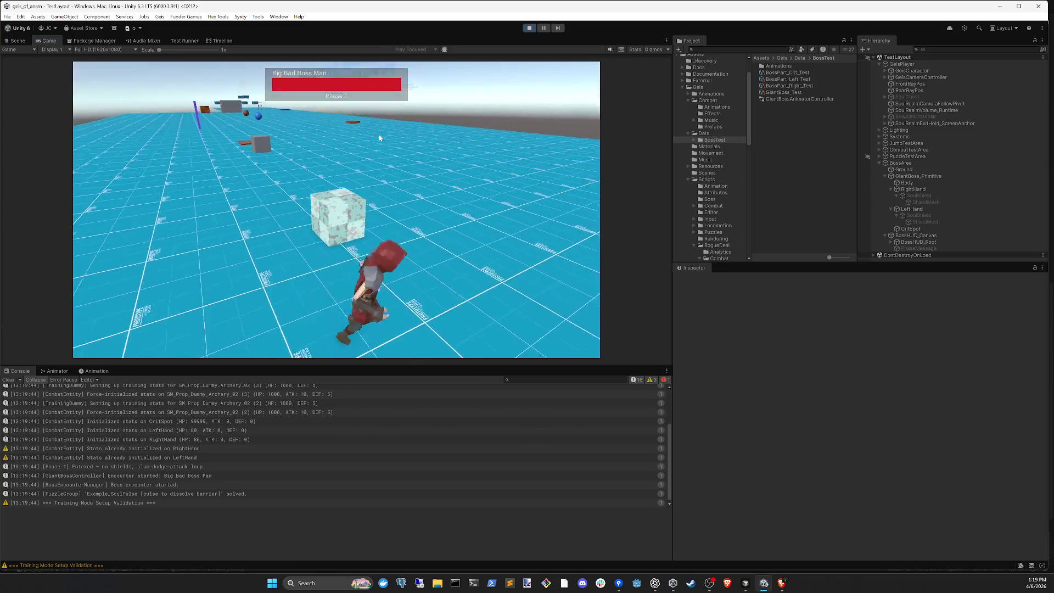
{"action": "key", "text": "a"}
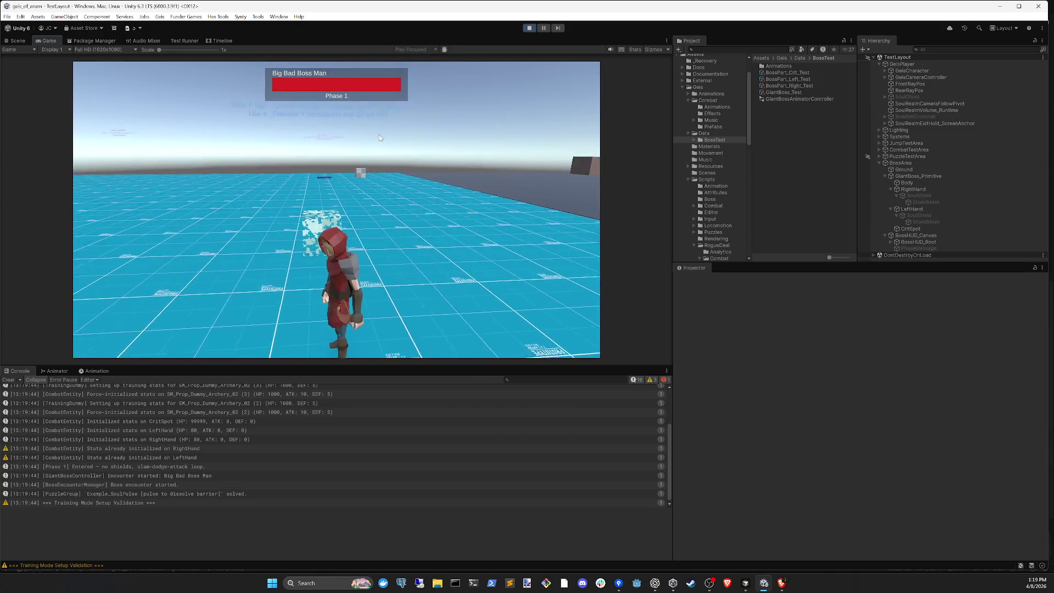
{"action": "key", "text": "w"}
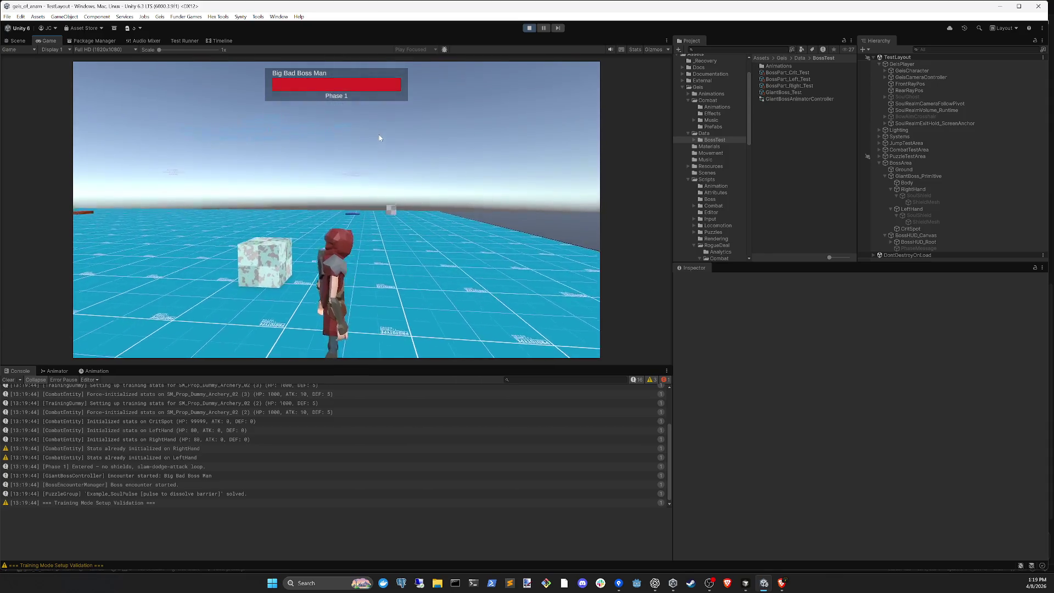
{"action": "key", "text": "a"}
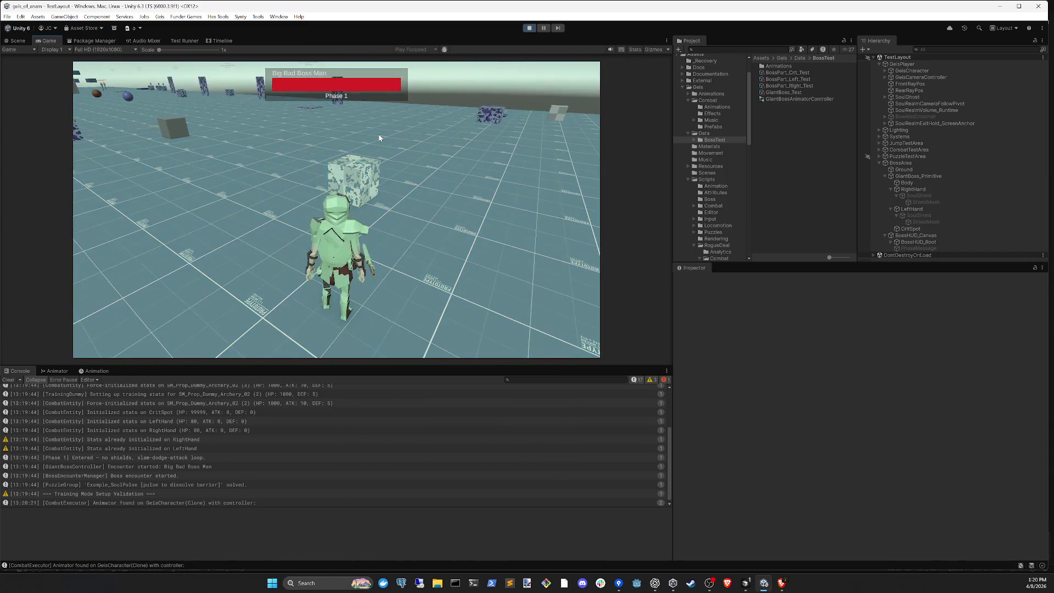
- Activate Phase Shift into Soul Realm, then trigger Object Blink on the cube several times
{"action": "key", "text": "2"}
{"action": "key", "text": "1"}
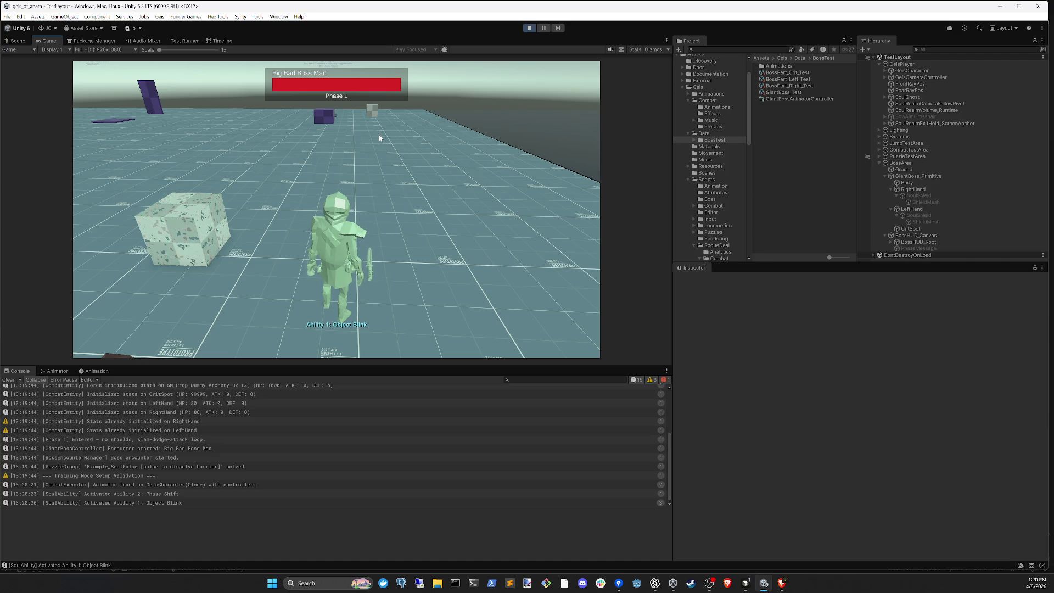
{"action": "key", "text": "1"}
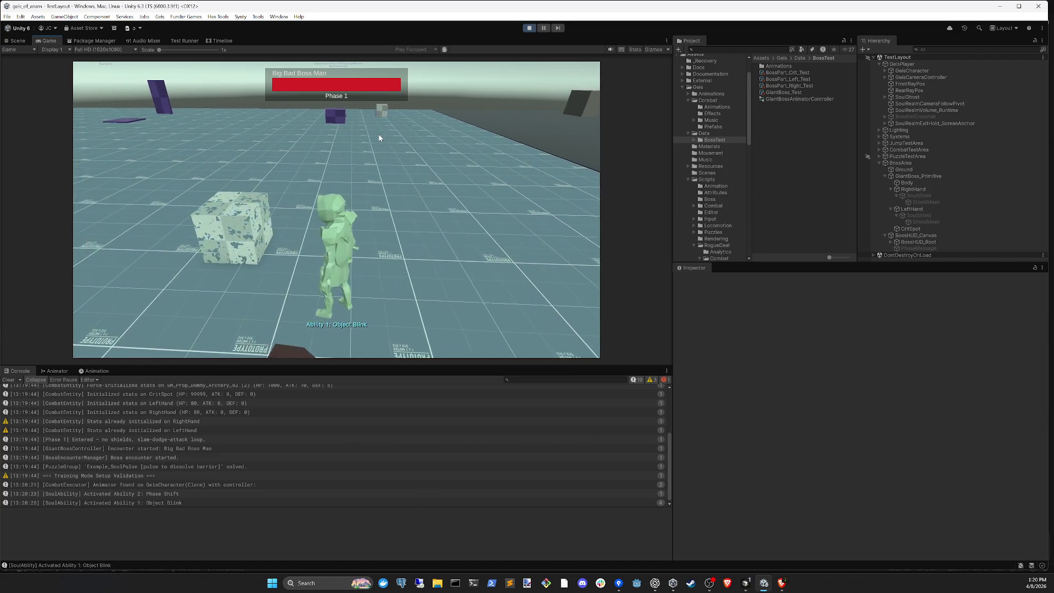
{"action": "key", "text": "1"}
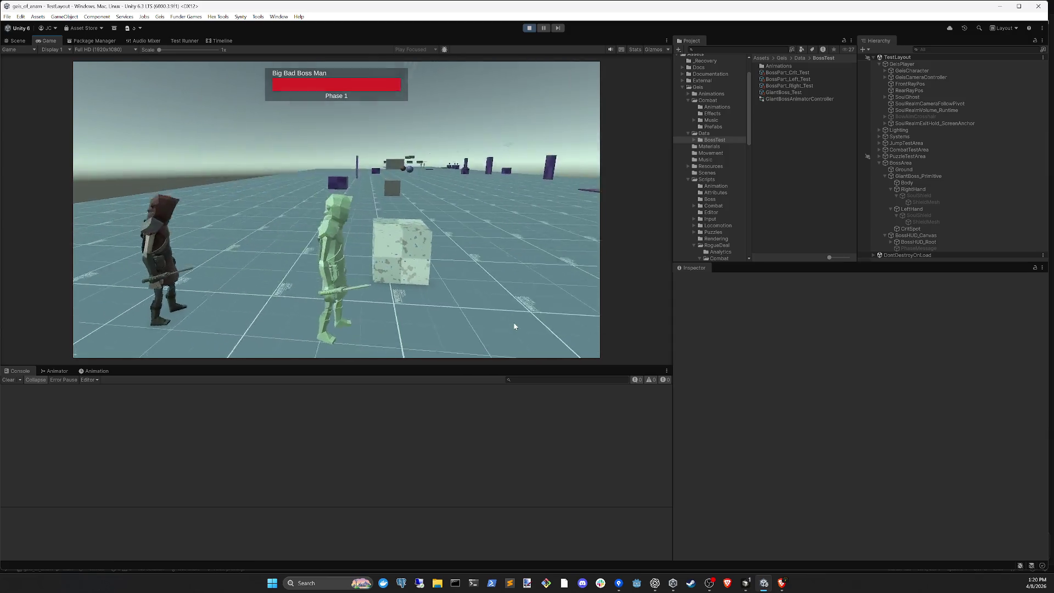
{"action": "key", "text": "1"}
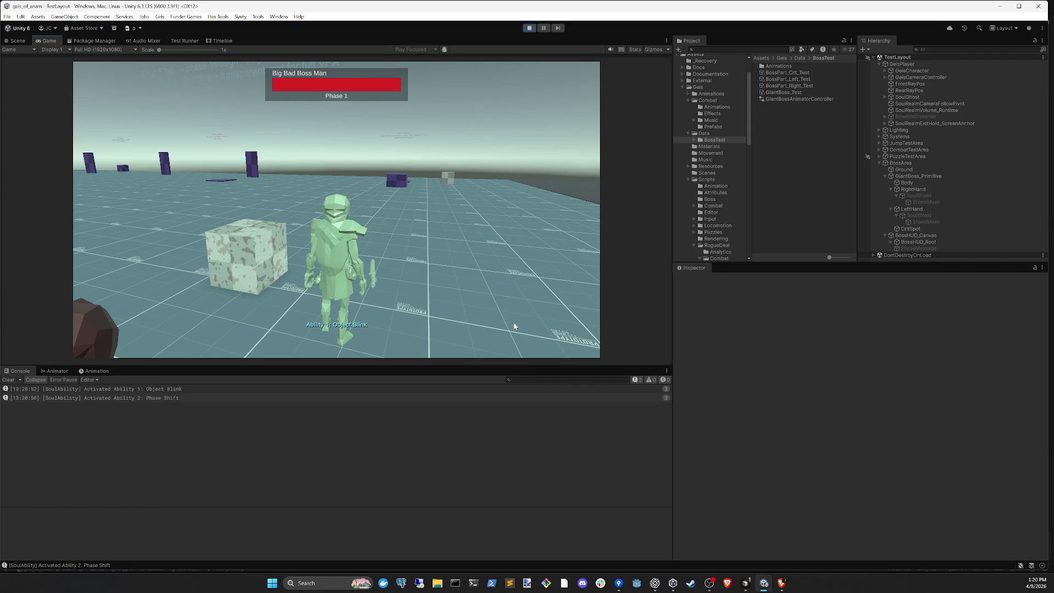
- Blink the ghost over to the cube, leave Soul Realm to see the warning, then re-enter it
{"action": "left_click", "coordinate": [514, 327]}
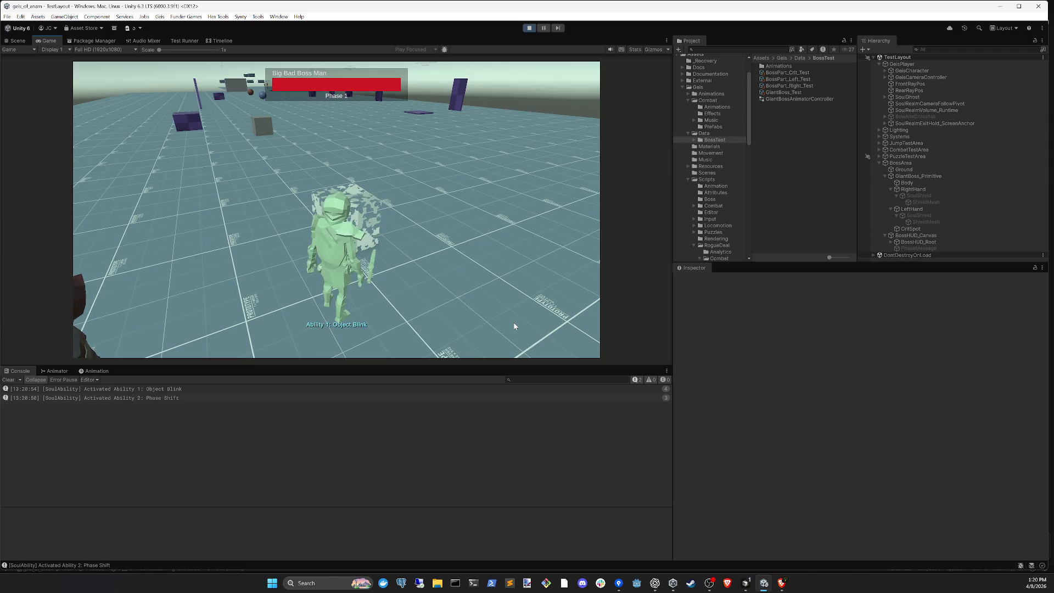
{"action": "left_click", "coordinate": [515, 326]}
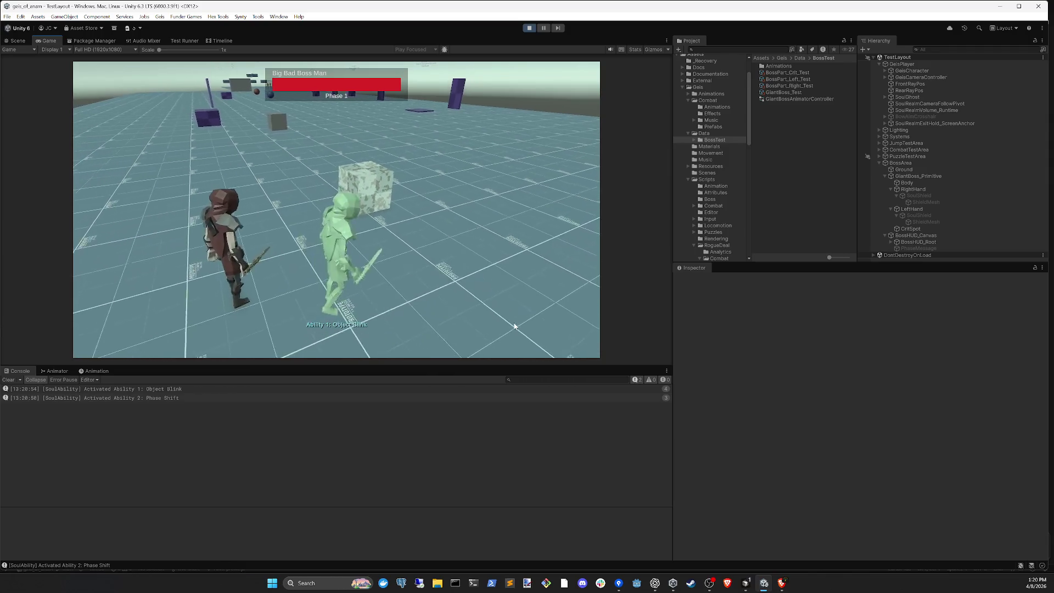
{"action": "left_click", "coordinate": [515, 326]}
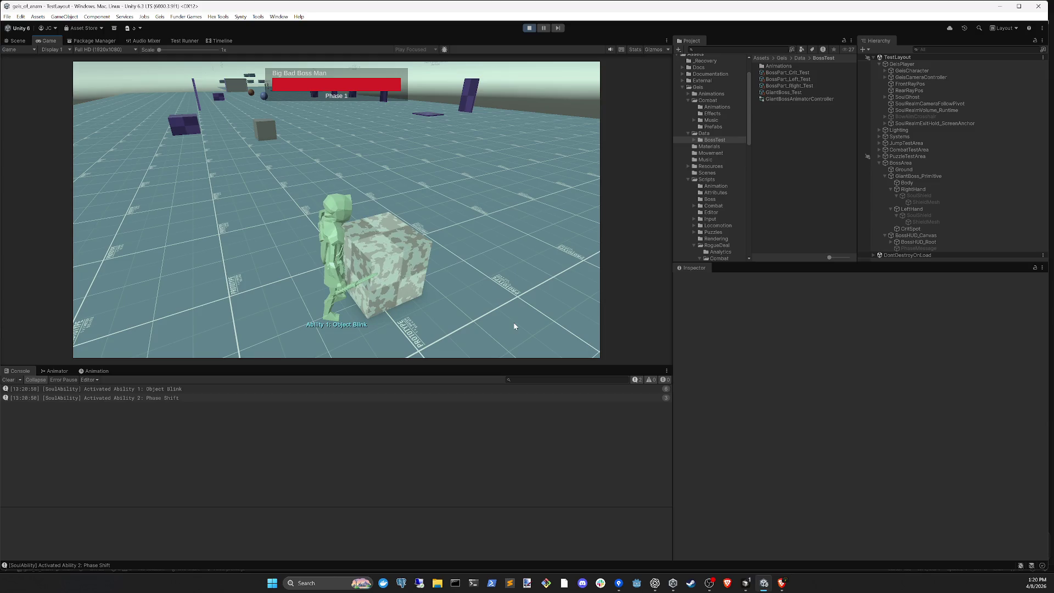
{"action": "left_click", "coordinate": [514, 326]}
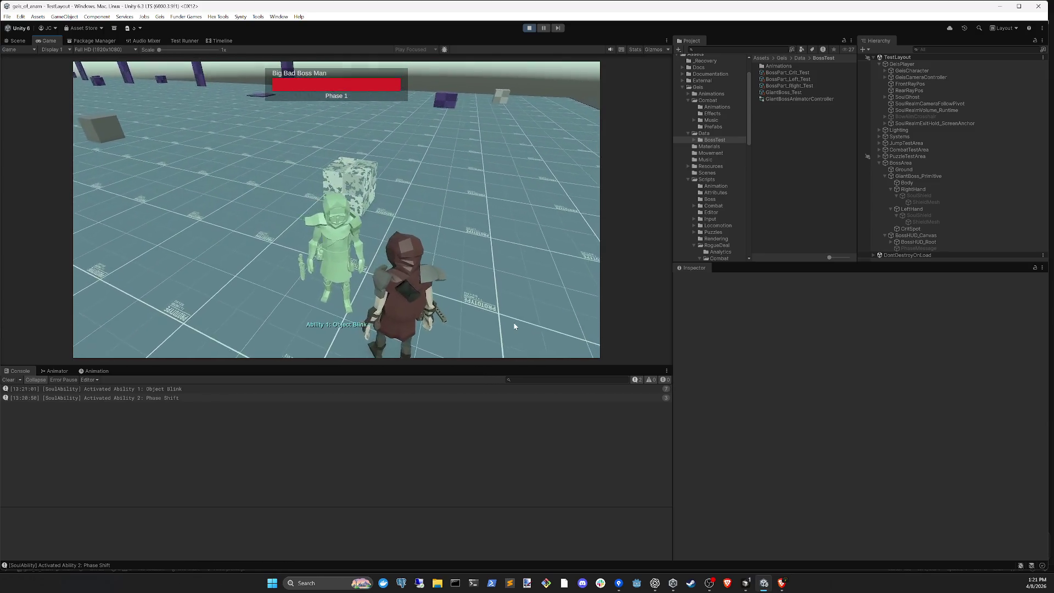
{"action": "left_click", "coordinate": [514, 326]}
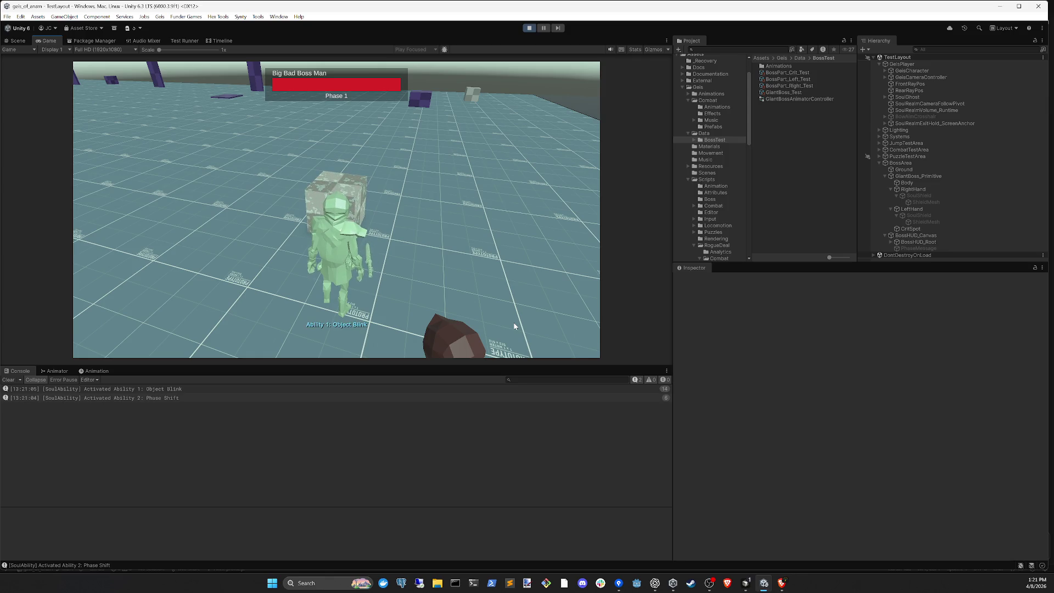
{"action": "left_click", "coordinate": [514, 326]}
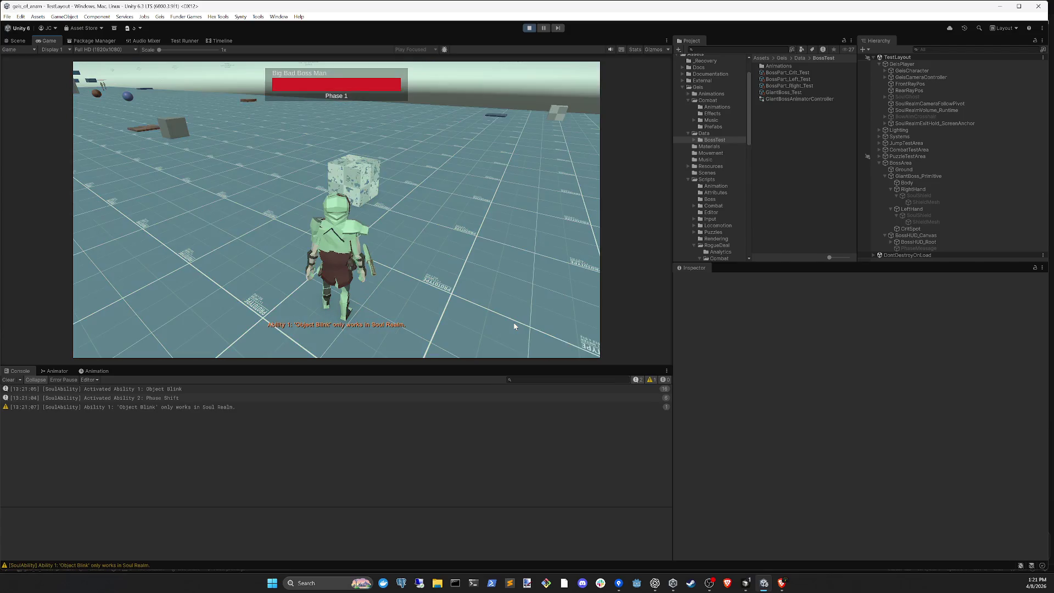
{"action": "left_click", "coordinate": [515, 327]}
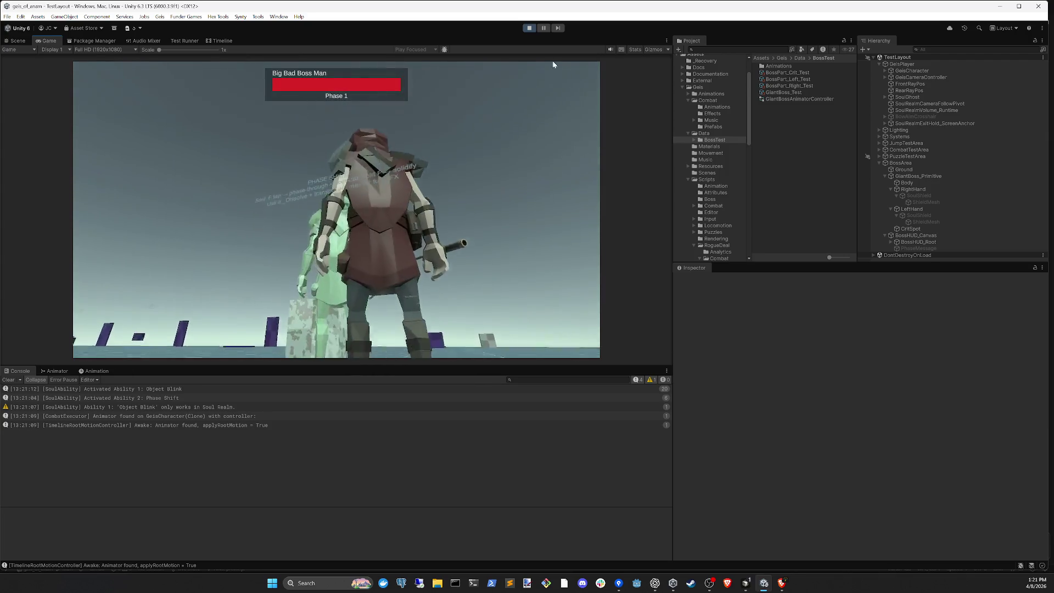
- Stop the game, clear the console and restart Play mode to fight into Phase 2
{"action": "left_click", "coordinate": [529, 28]}
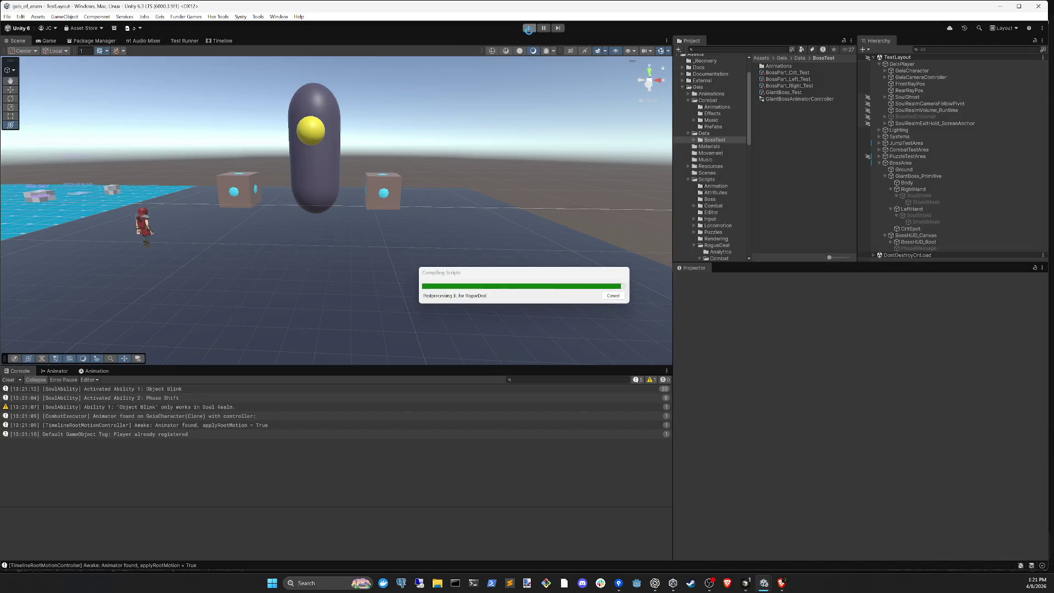
{"action": "left_click", "coordinate": [745, 584]}
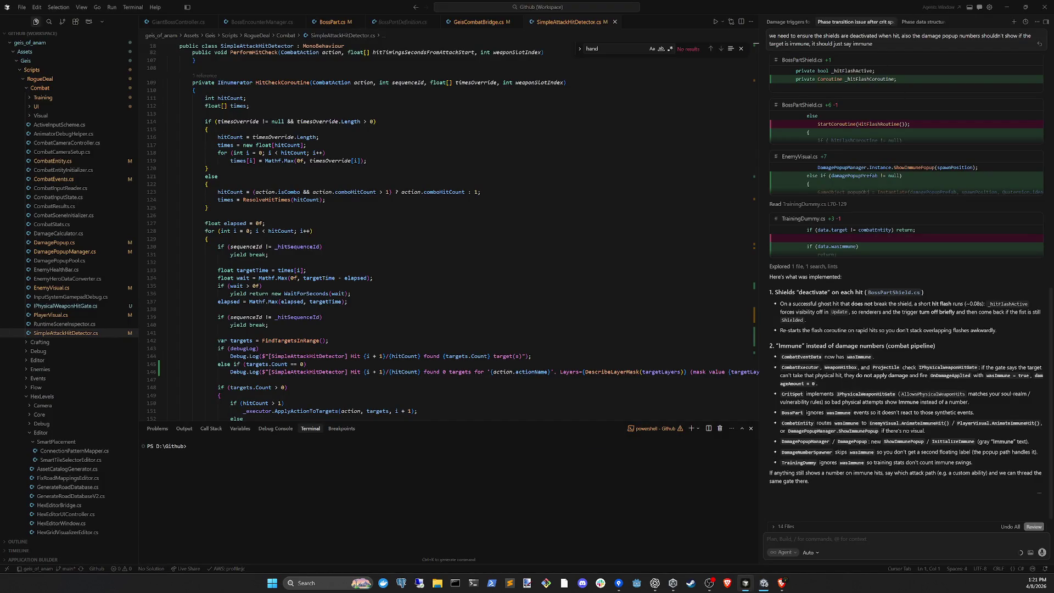
{"action": "key", "text": "alt+Tab"}
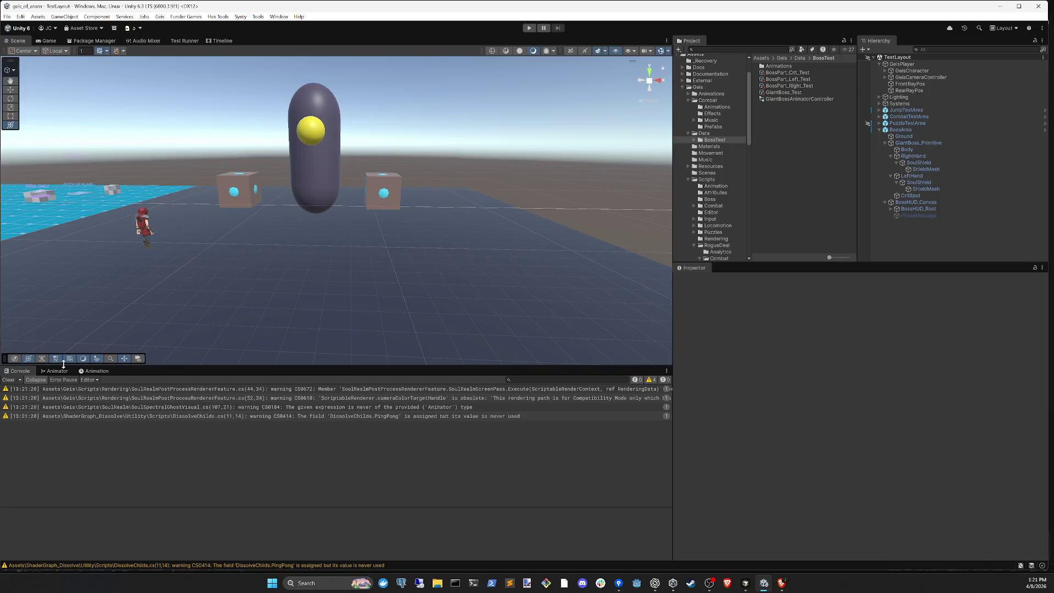
{"action": "left_click", "coordinate": [7, 380]}
{"action": "left_click", "coordinate": [530, 28]}
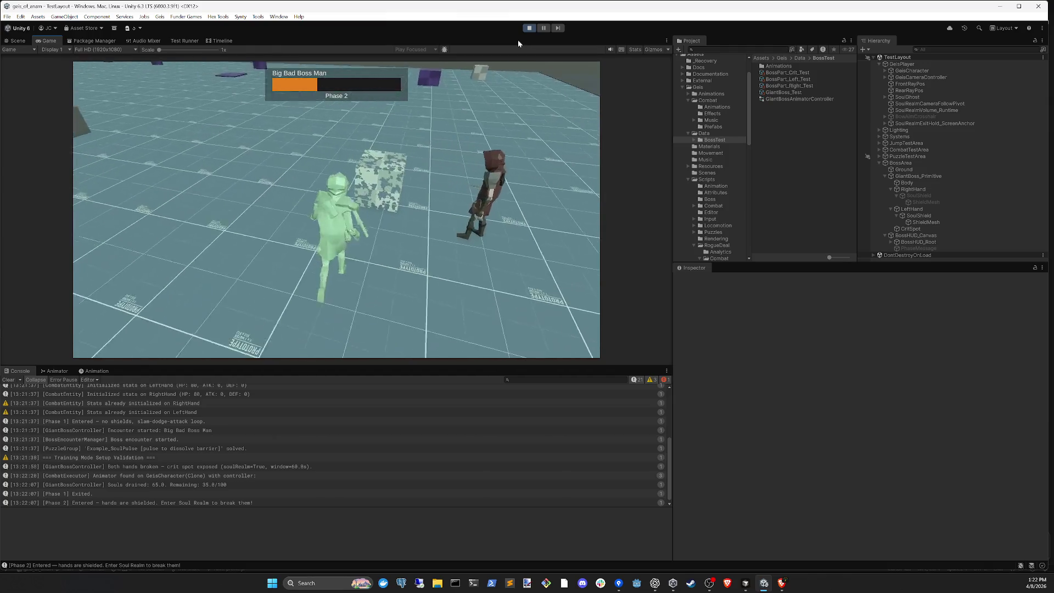
- Use Object Blink twice near the cube, then select LeftHand's ShieldMesh in the Hierarchy
{"action": "key", "text": "1"}
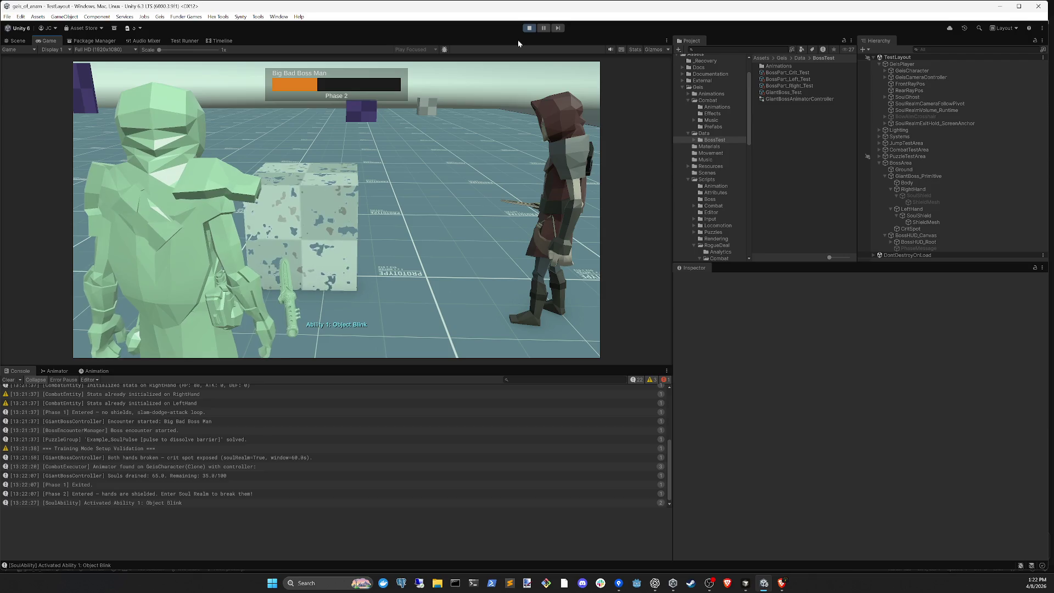
{"action": "key", "text": "1"}
{"action": "key", "text": "1"}
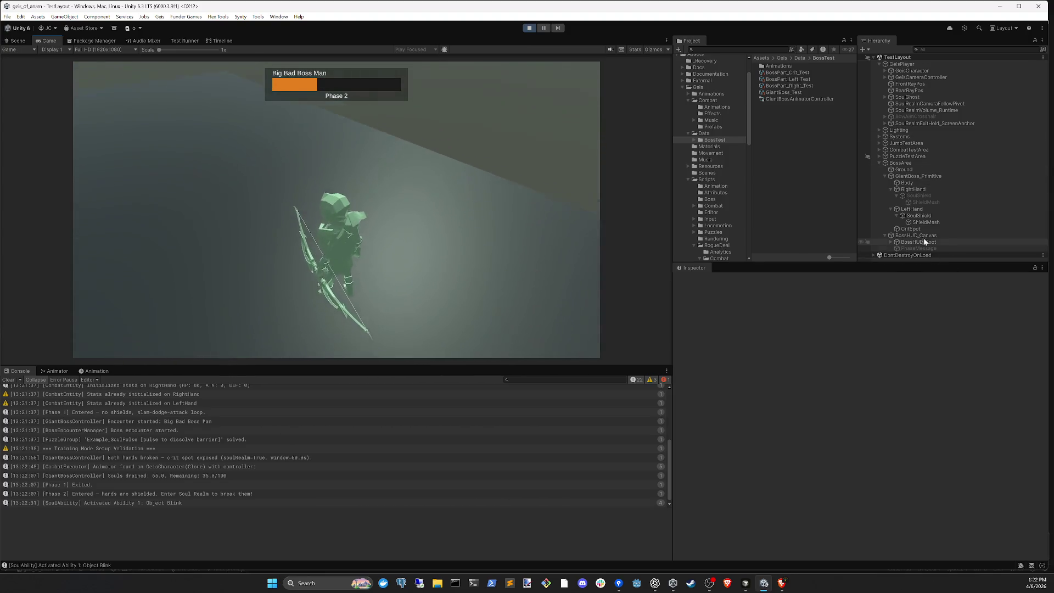
{"action": "left_click", "coordinate": [918, 222]}
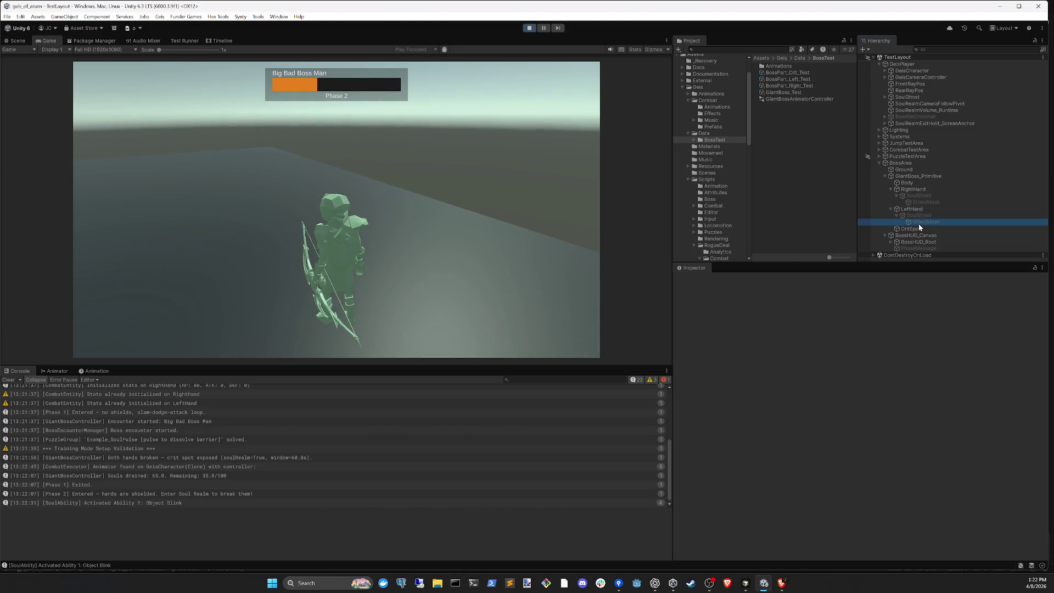
- Scale the left hand's ShieldMesh to 3 on X, Y and Z, and fire arrows at the enlarged shield
{"action": "left_click", "coordinate": [922, 215]}
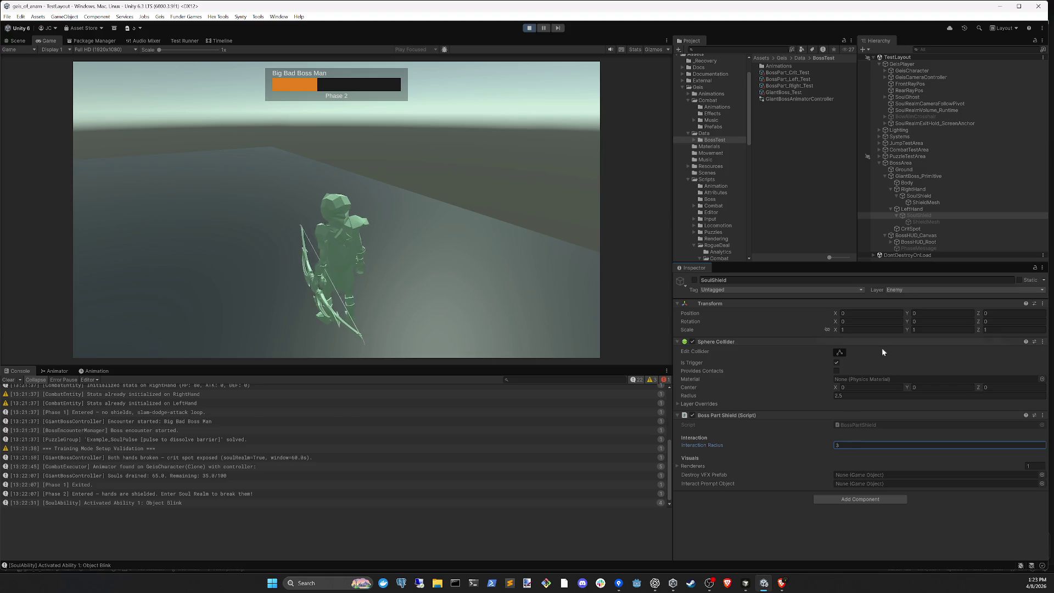
{"action": "left_click", "coordinate": [922, 220]}
{"action": "left_click", "coordinate": [846, 330]}
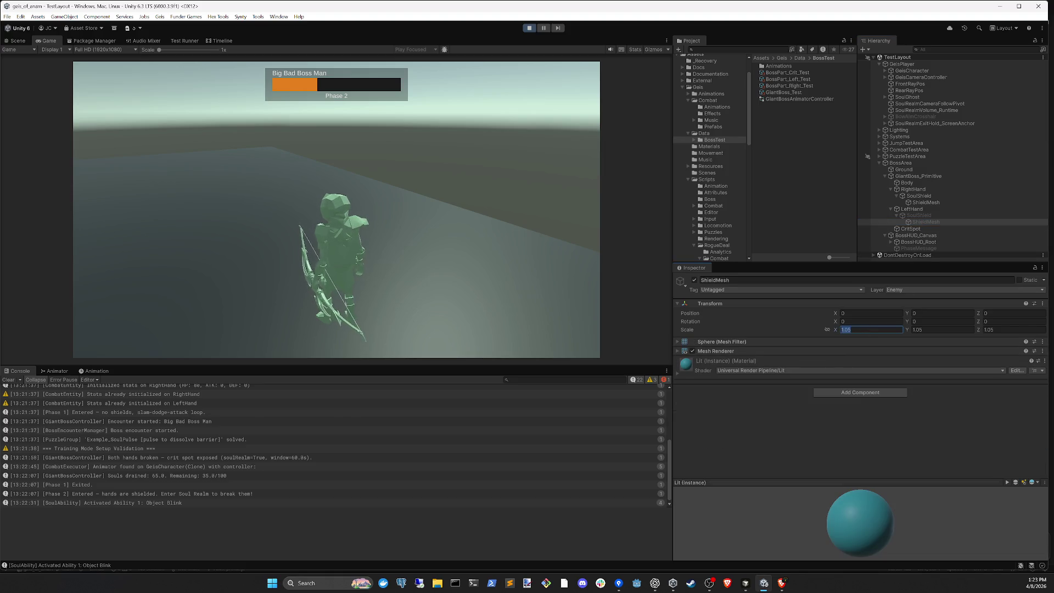
{"action": "key", "text": "Tab"}
{"action": "type", "text": "3"}
{"action": "key", "text": "Return"}
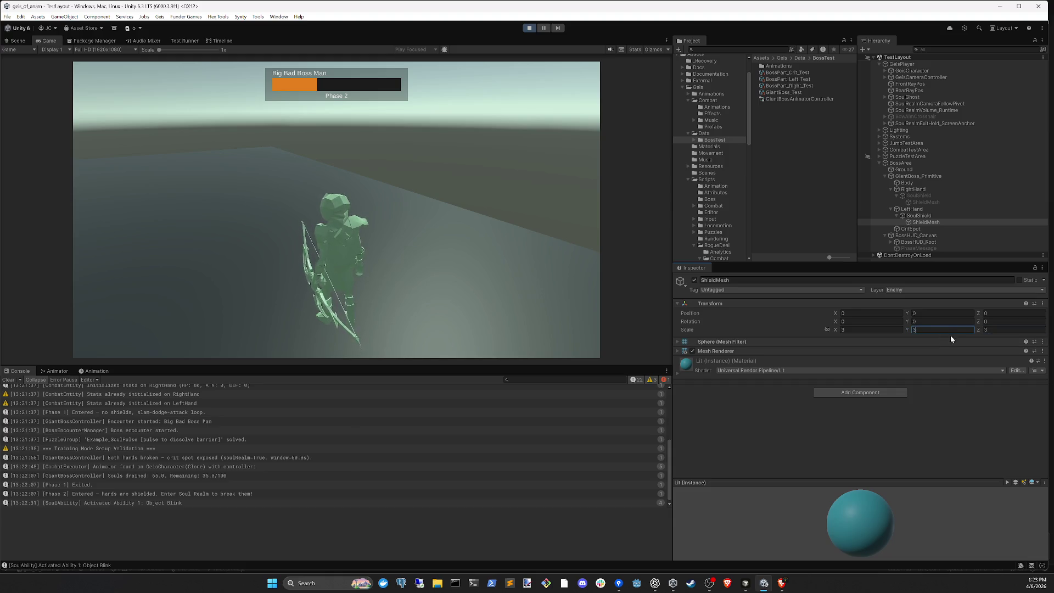
{"action": "type", "text": "3"}
{"action": "left_click", "coordinate": [473, 297]}
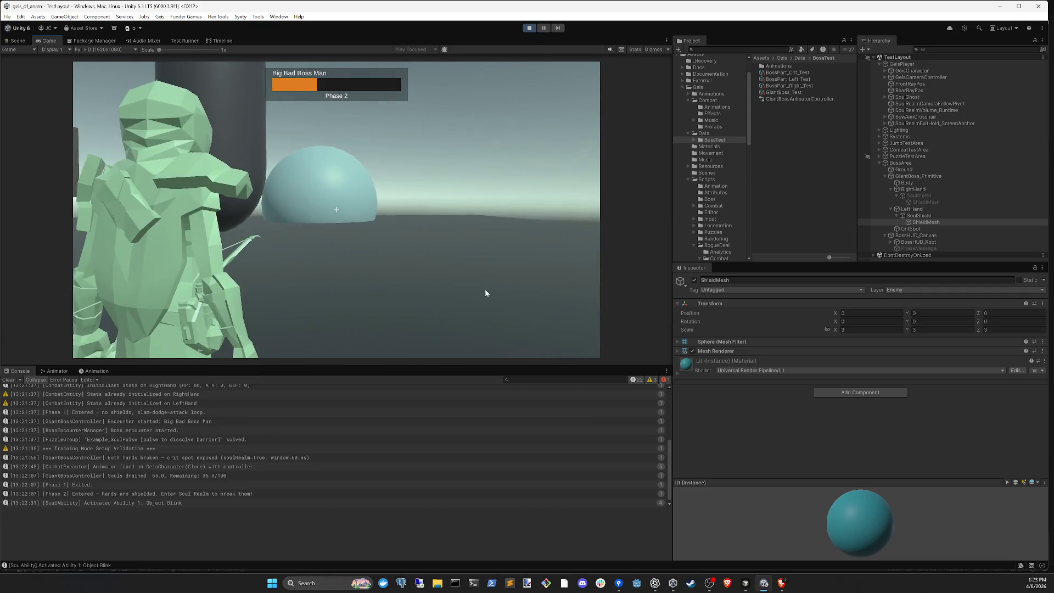
{"action": "left_click", "coordinate": [485, 289]}
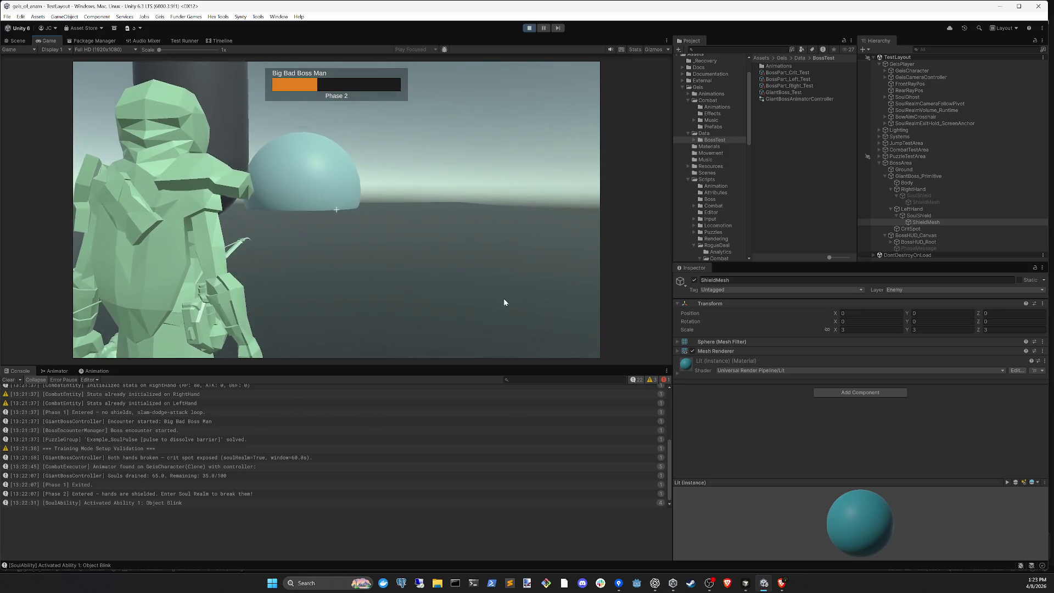
{"action": "left_click", "coordinate": [479, 269]}
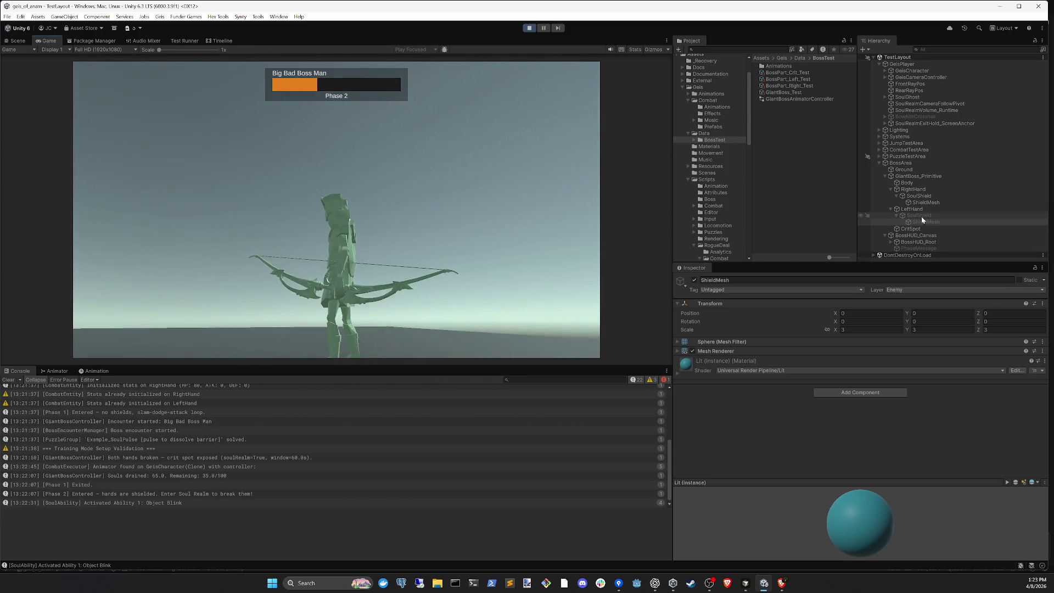
- Untick Is Trigger on SoulShield's Sphere Collider and fire arrows at the shield dome
{"action": "left_click", "coordinate": [922, 216]}
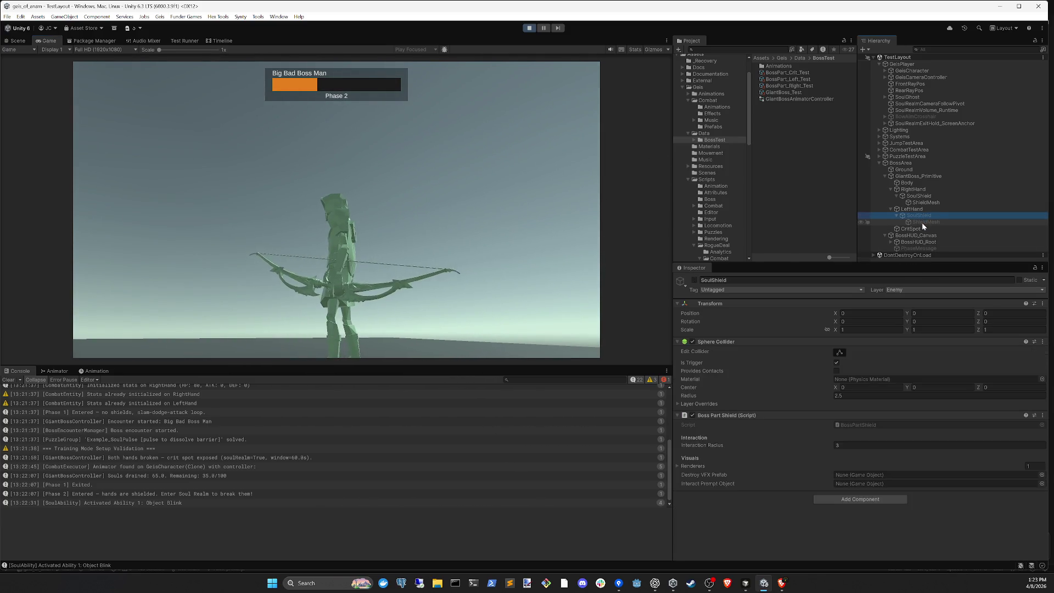
{"action": "left_click", "coordinate": [837, 363]}
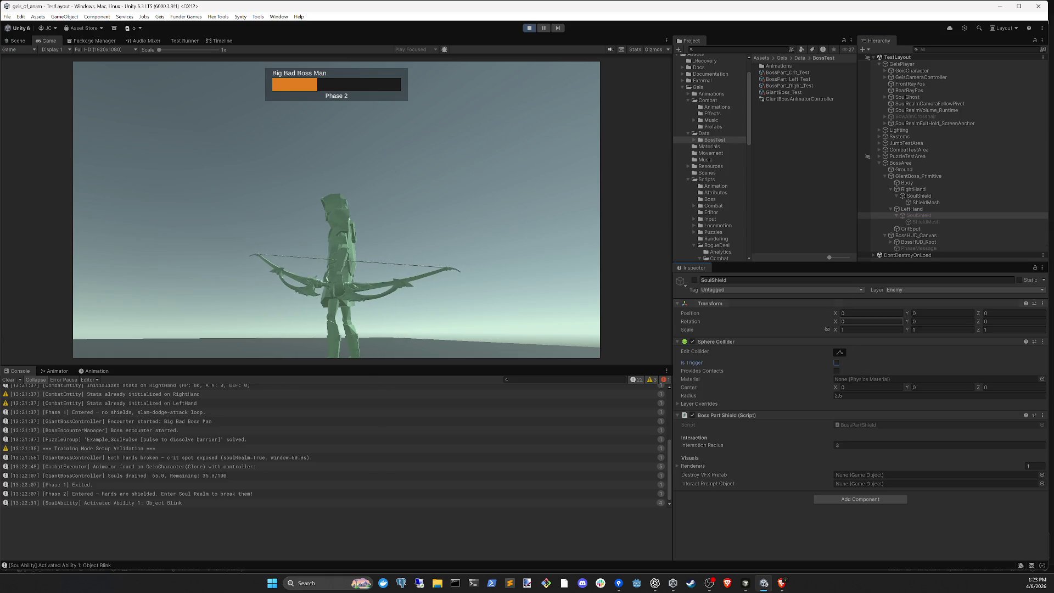
{"action": "left_click", "coordinate": [520, 290]}
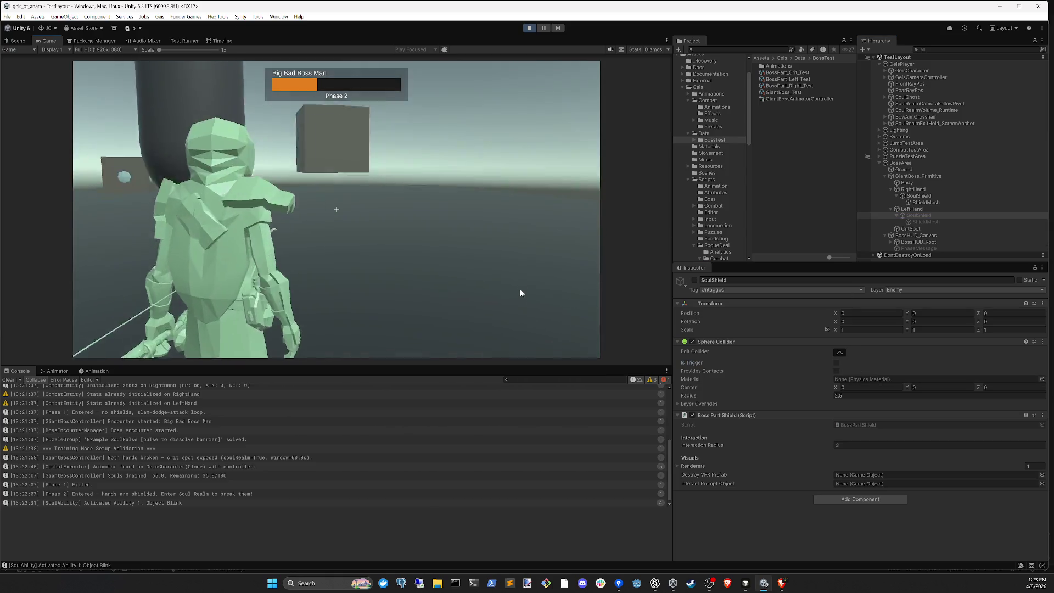
{"action": "left_click", "coordinate": [521, 293]}
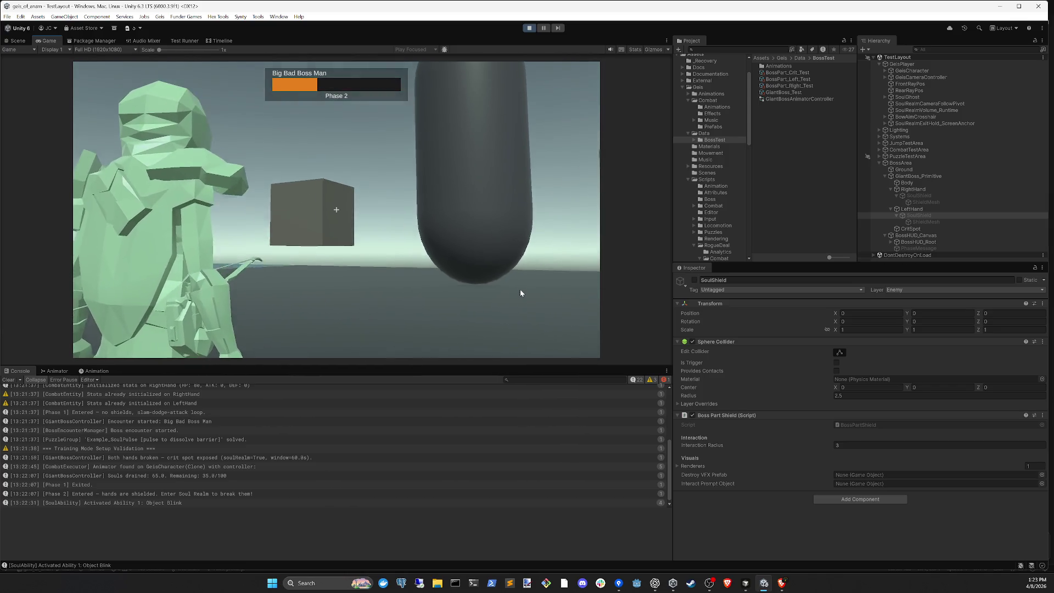
{"action": "left_click", "coordinate": [520, 293]}
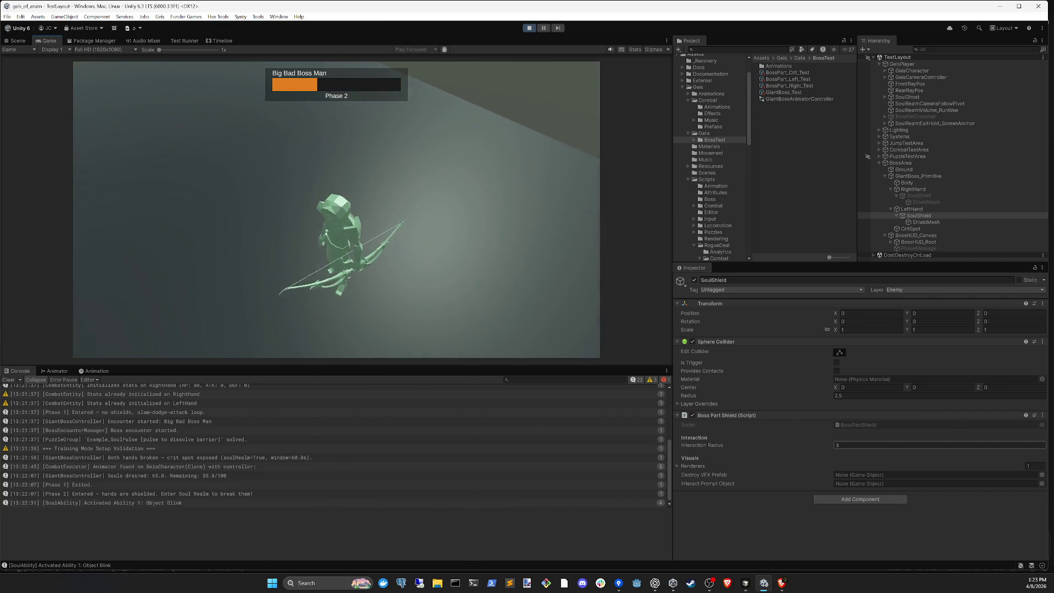
{"action": "left_click", "coordinate": [862, 397]}
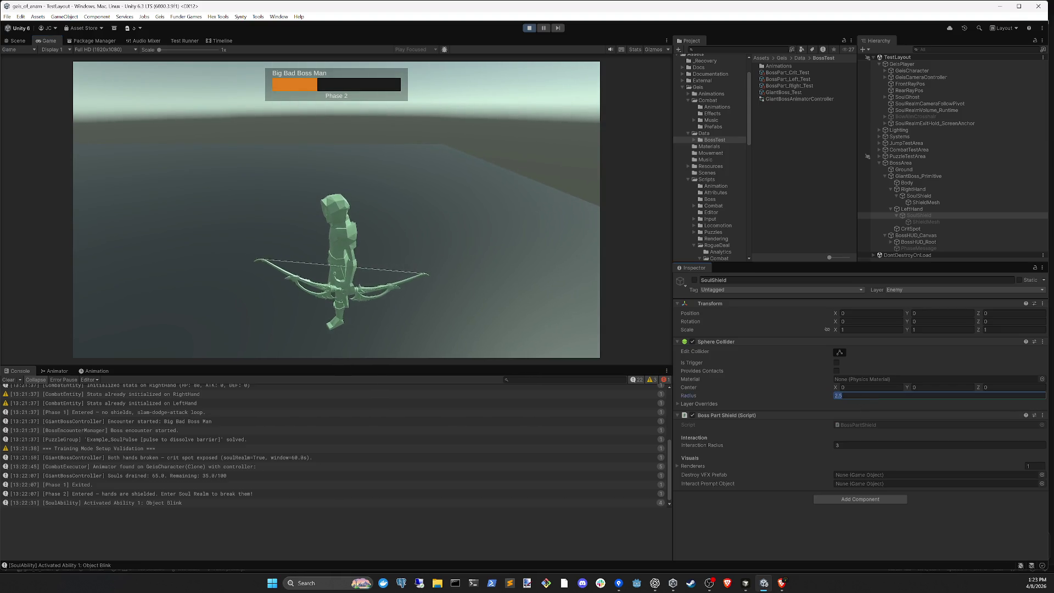
{"action": "type", "text": "3"}
{"action": "left_click", "coordinate": [925, 209]}
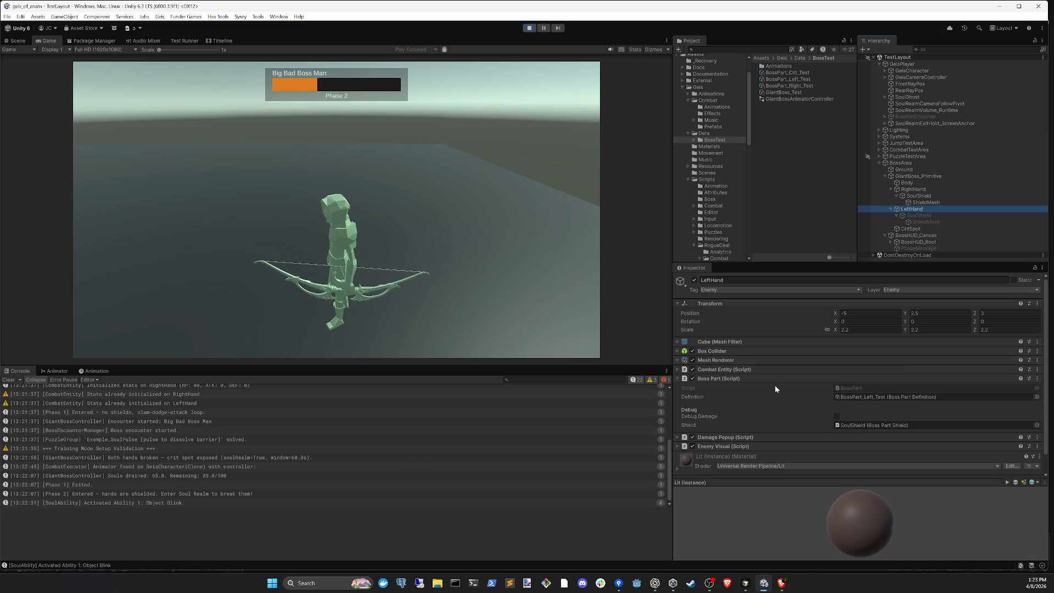
{"action": "left_click", "coordinate": [770, 378]}
{"action": "left_click", "coordinate": [916, 216]}
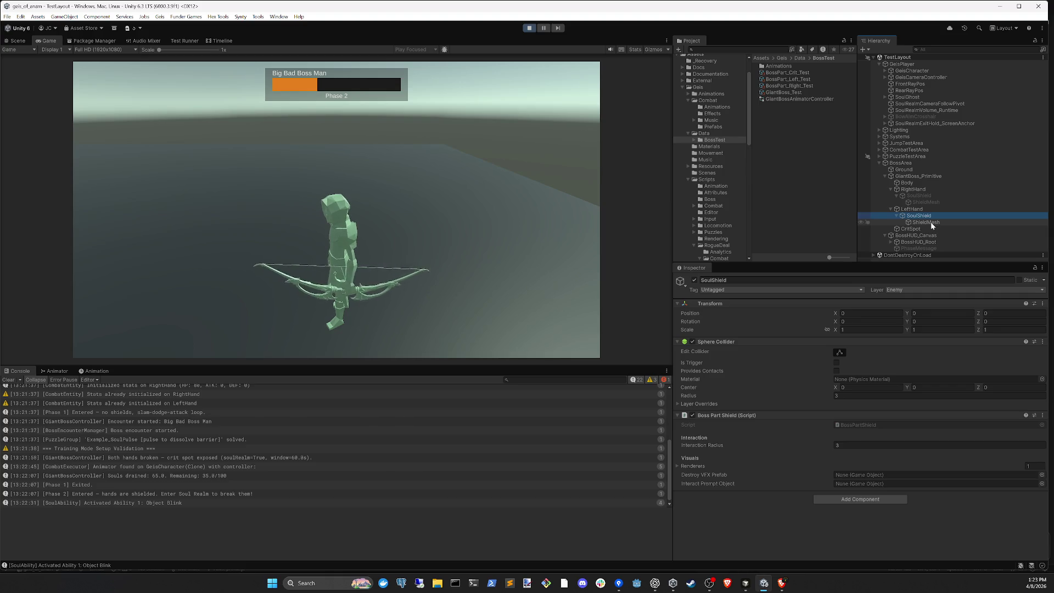
{"action": "left_click", "coordinate": [931, 222]}
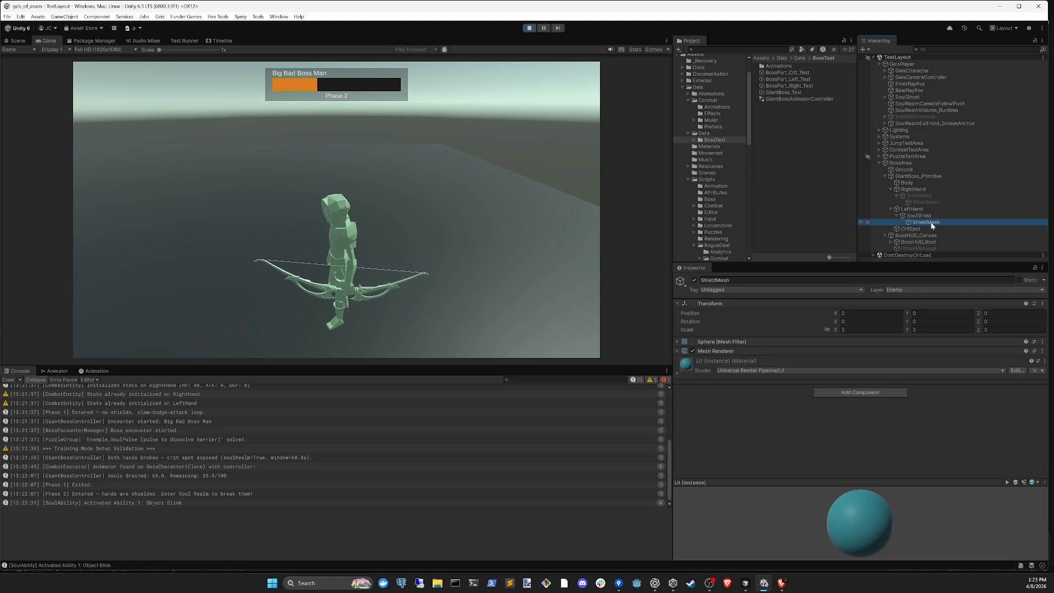
{"action": "left_click", "coordinate": [828, 351]}
{"action": "left_click", "coordinate": [828, 351]}
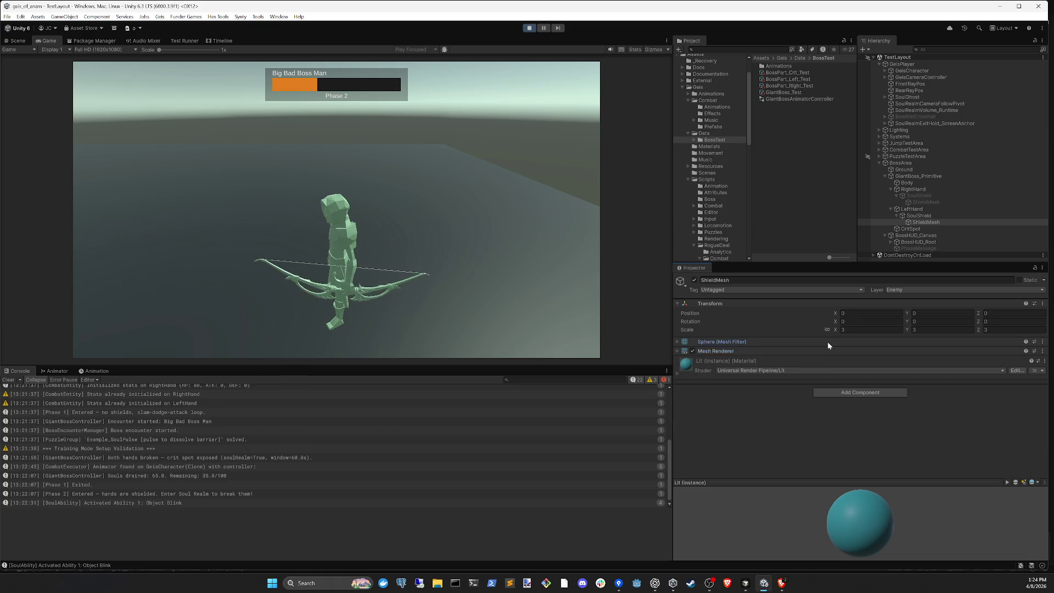
{"action": "left_click", "coordinate": [831, 361]}
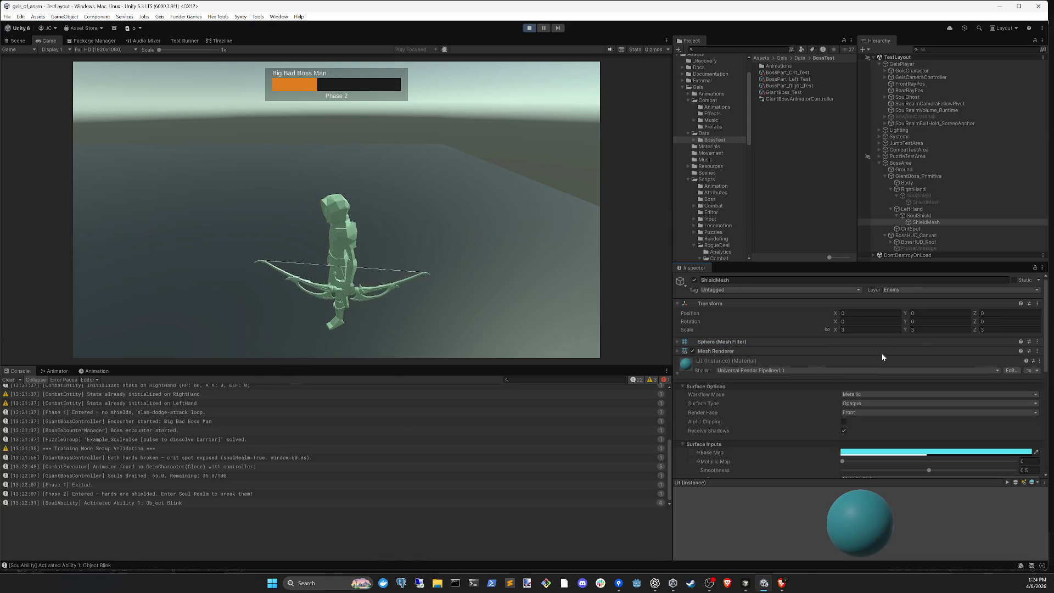
{"action": "left_click", "coordinate": [805, 361]}
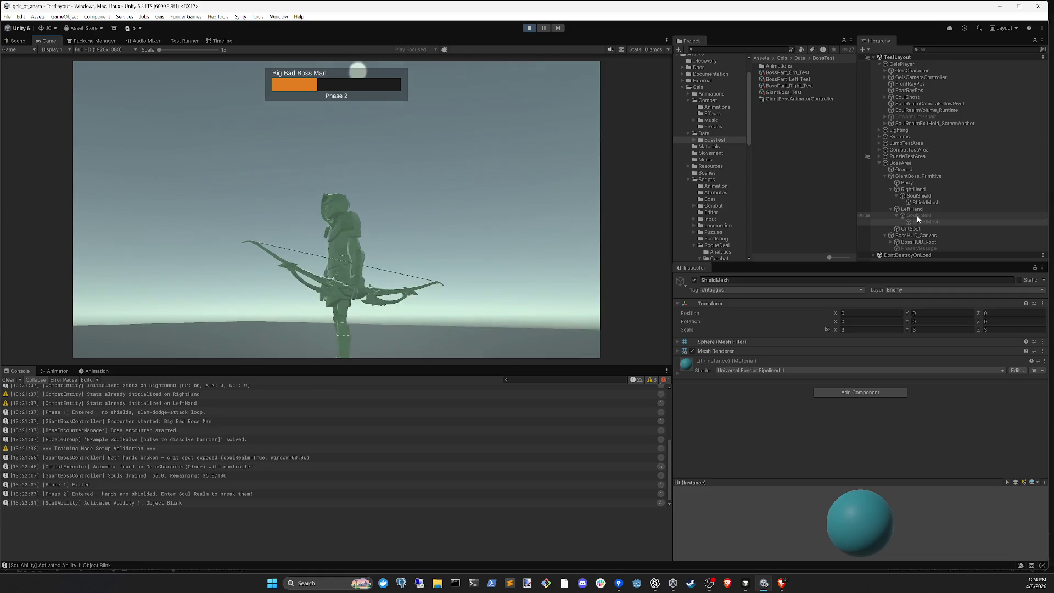
- Select the left hand's SoulShield and fire an arrow at the boss in the Game view
{"action": "left_click", "coordinate": [926, 213]}
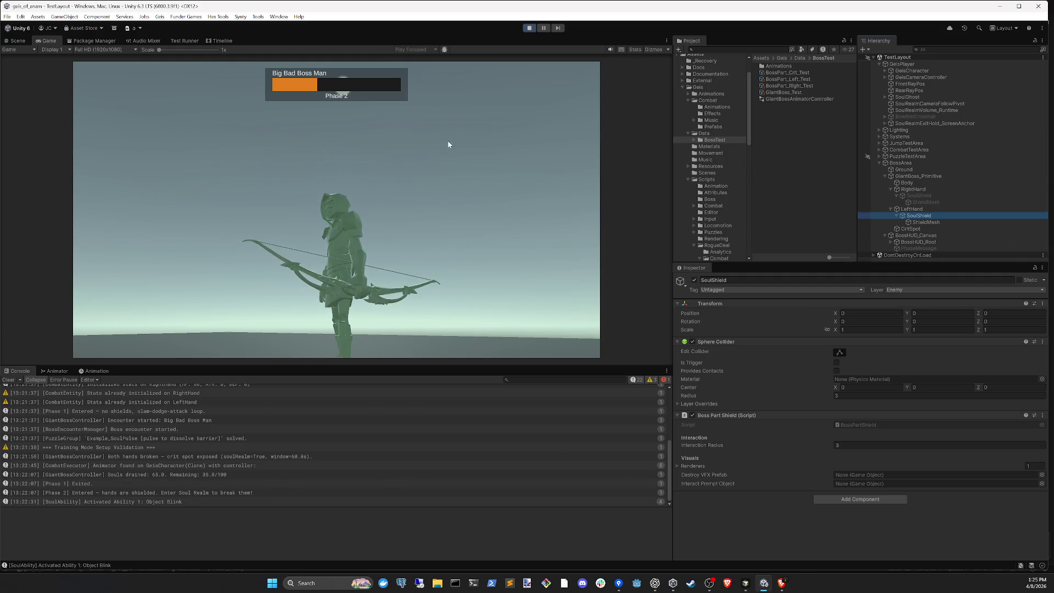
{"action": "left_click", "coordinate": [516, 197]}
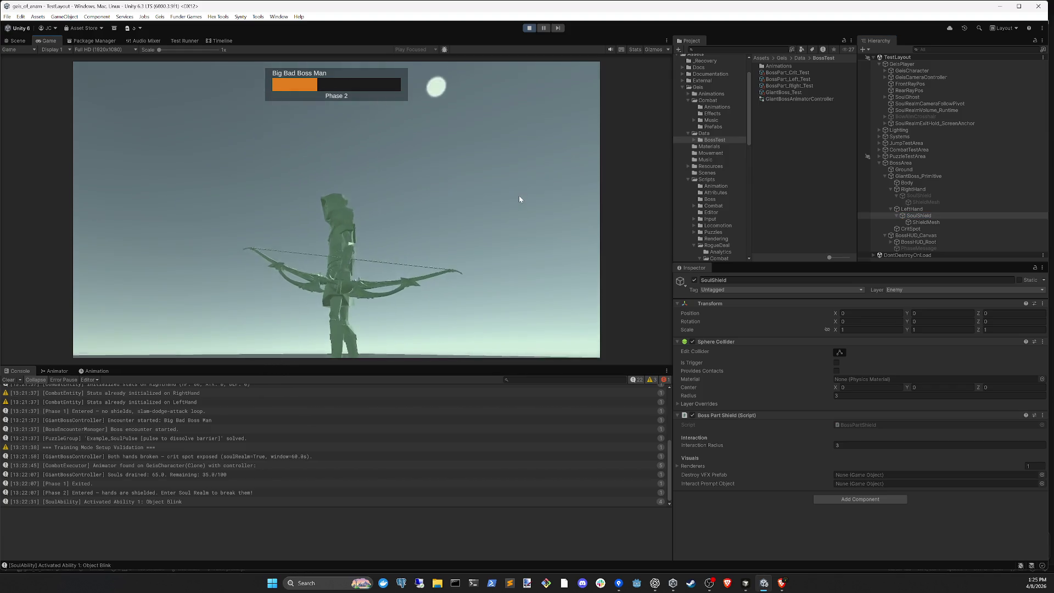
{"action": "left_click", "coordinate": [519, 199]}
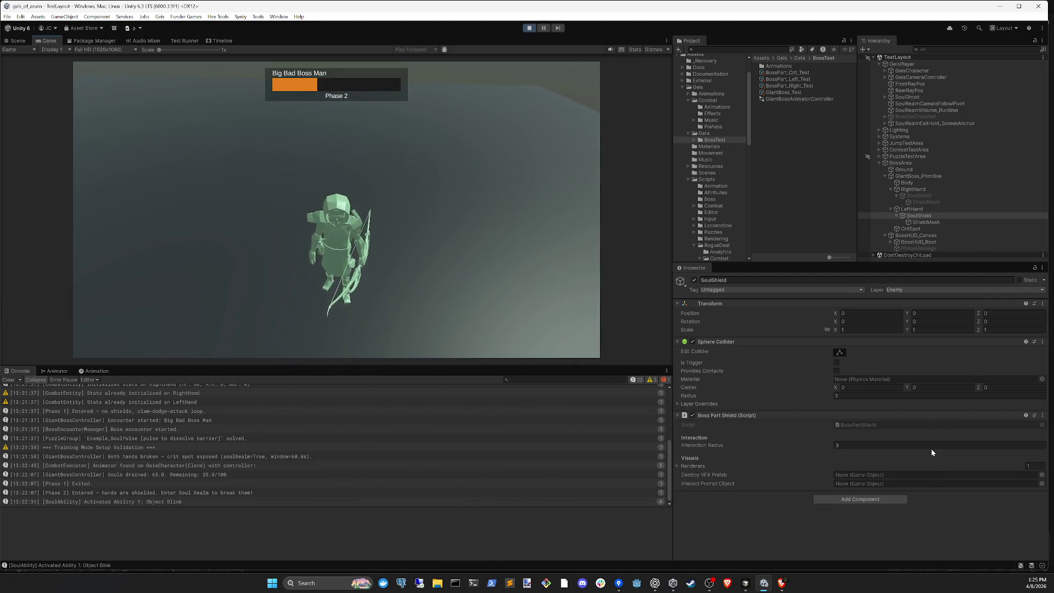
- Inspect the left hand's ShieldMesh, SoulShield and LeftHand Box Collider, then switch to Cursor
{"action": "left_click", "coordinate": [928, 223]}
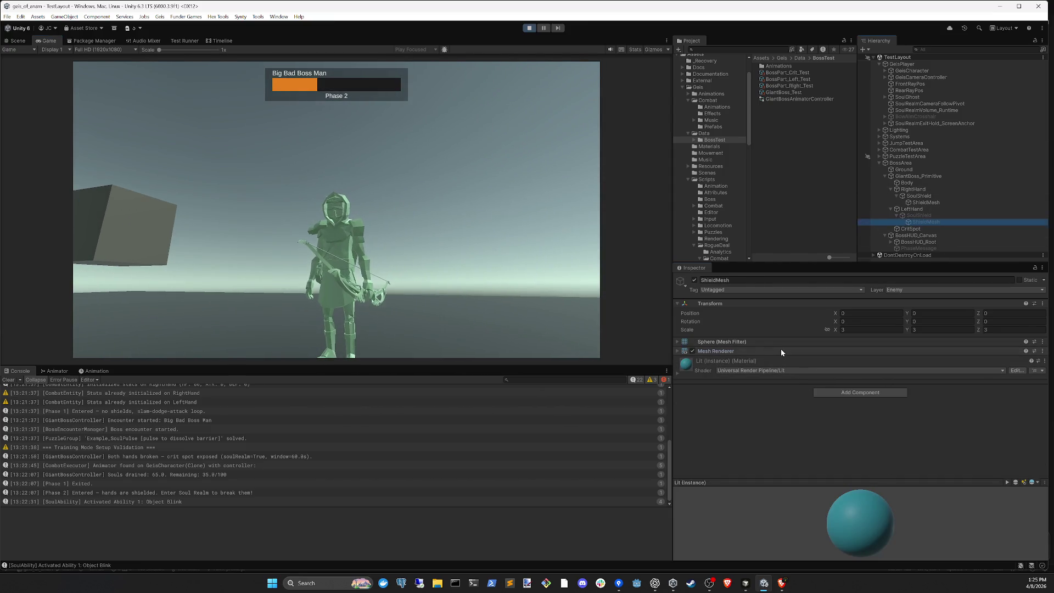
{"action": "left_click", "coordinate": [916, 215]}
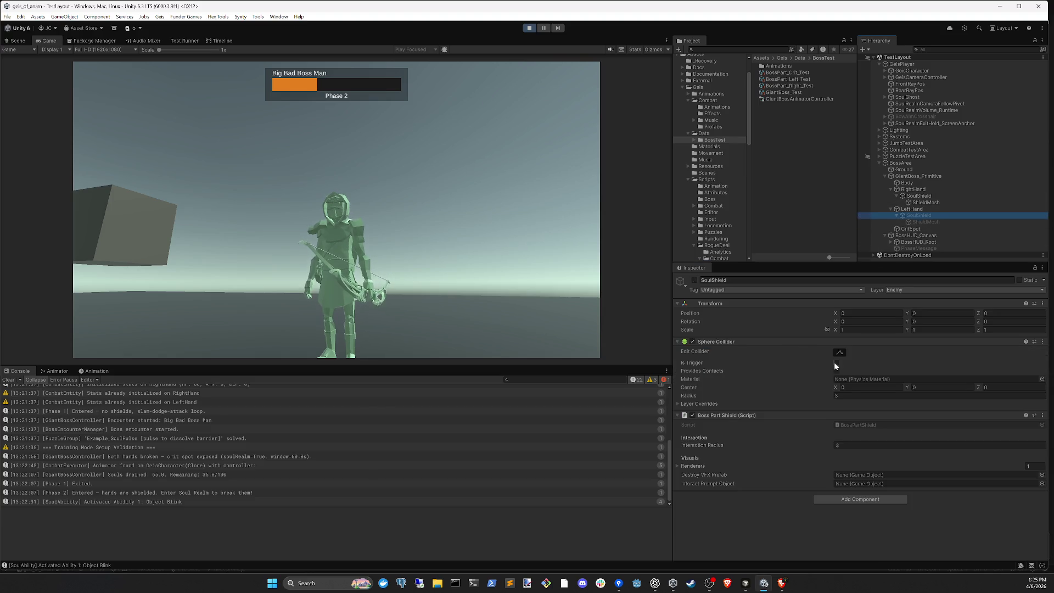
{"action": "left_click", "coordinate": [918, 210]}
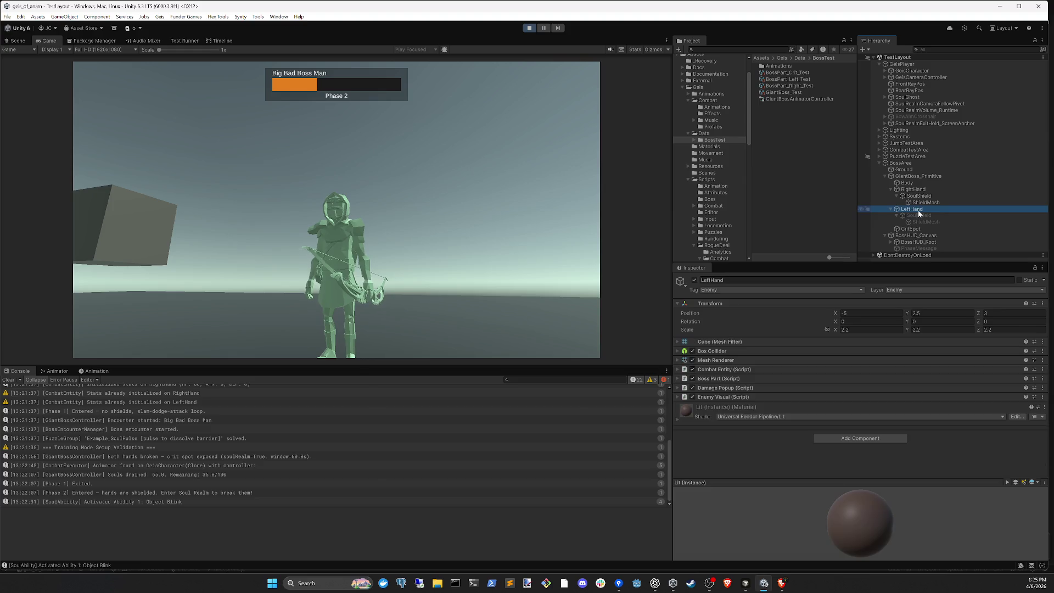
{"action": "left_click", "coordinate": [783, 351]}
{"action": "left_click", "coordinate": [783, 350]}
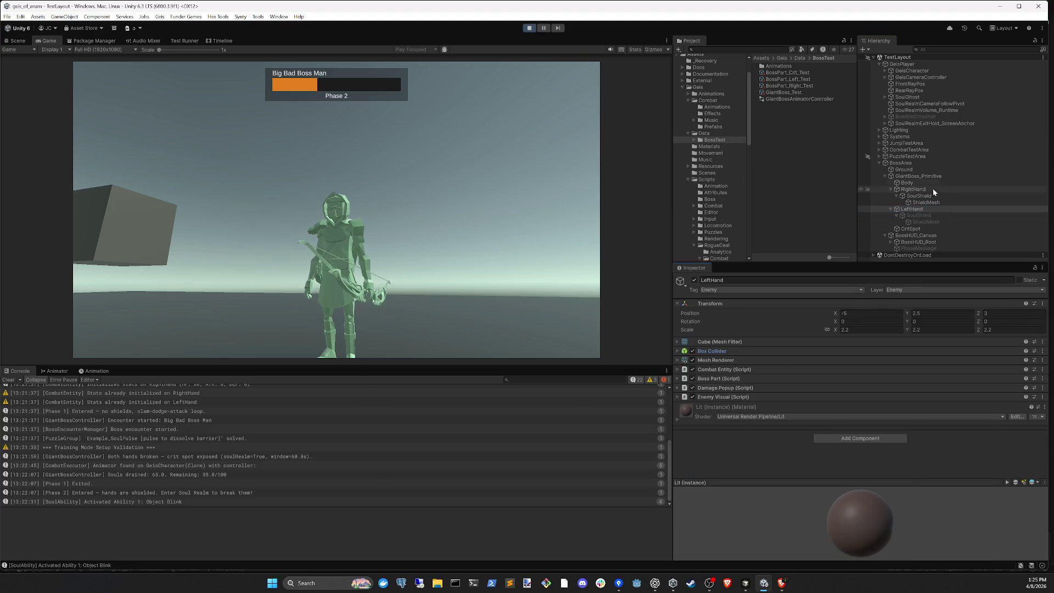
{"action": "left_click", "coordinate": [923, 216]}
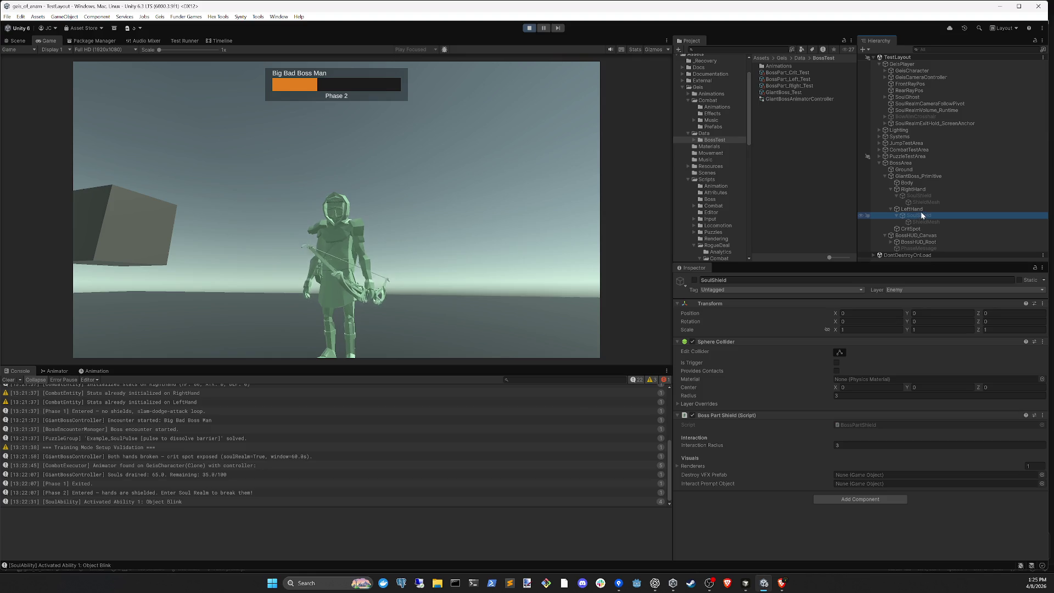
{"action": "left_click", "coordinate": [747, 584]}
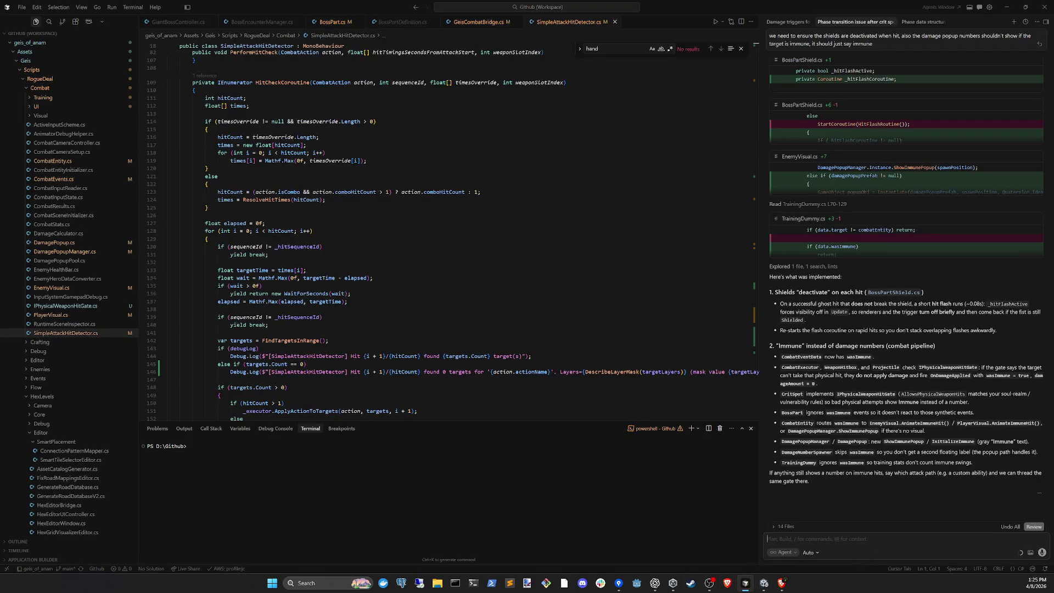
- Send the agent a question about checking the shield colliders separately, then return to Unity
{"action": "type", "text": "are we checking the collid"}
{"action": "type", "text": "er for the shields se"}
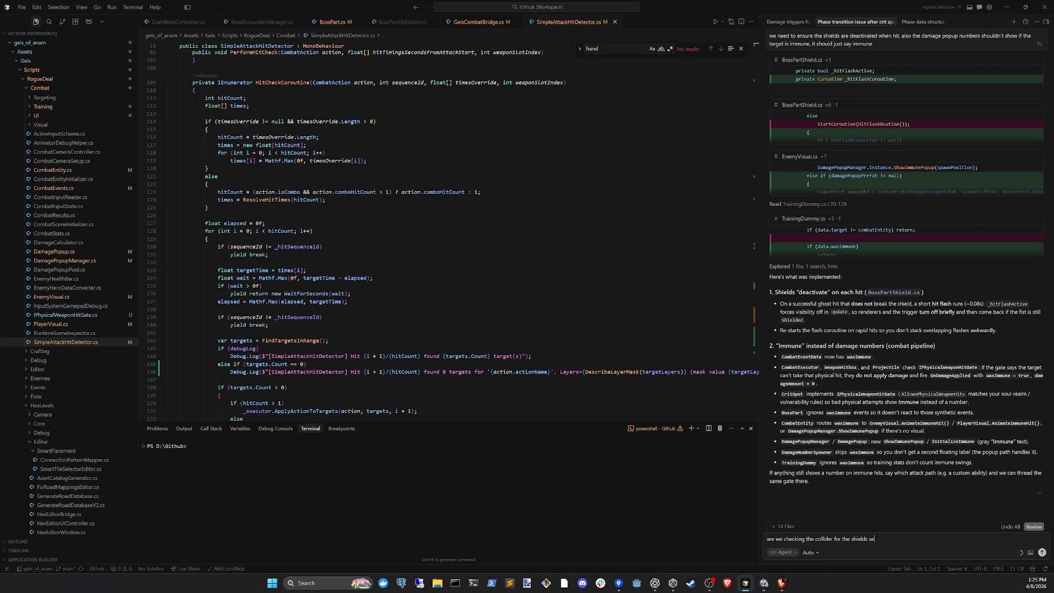
{"action": "type", "text": "parately?"}
{"action": "key", "text": "Return"}
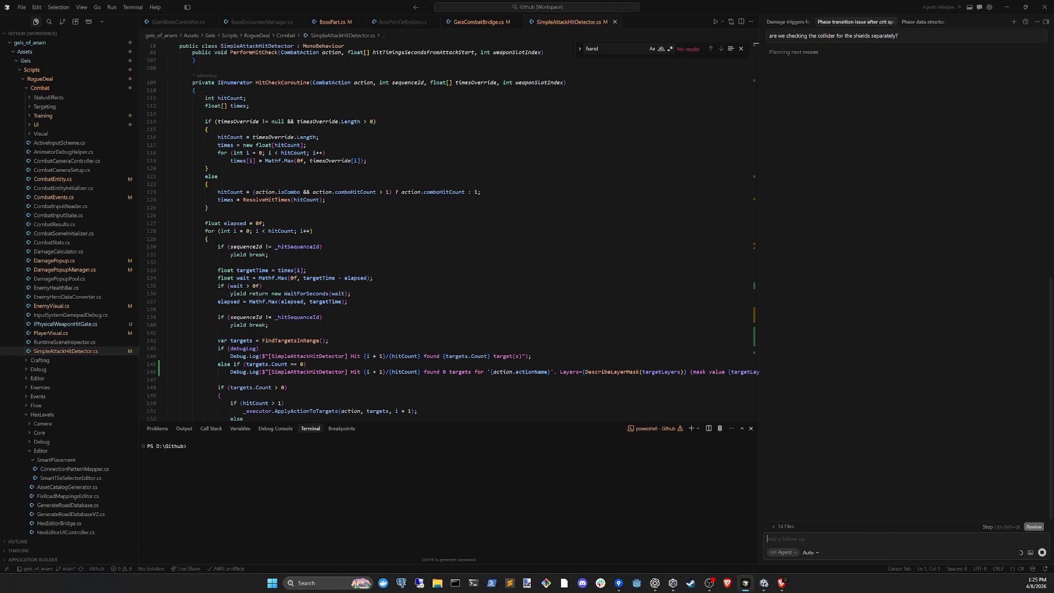
{"action": "left_click", "coordinate": [764, 583]}
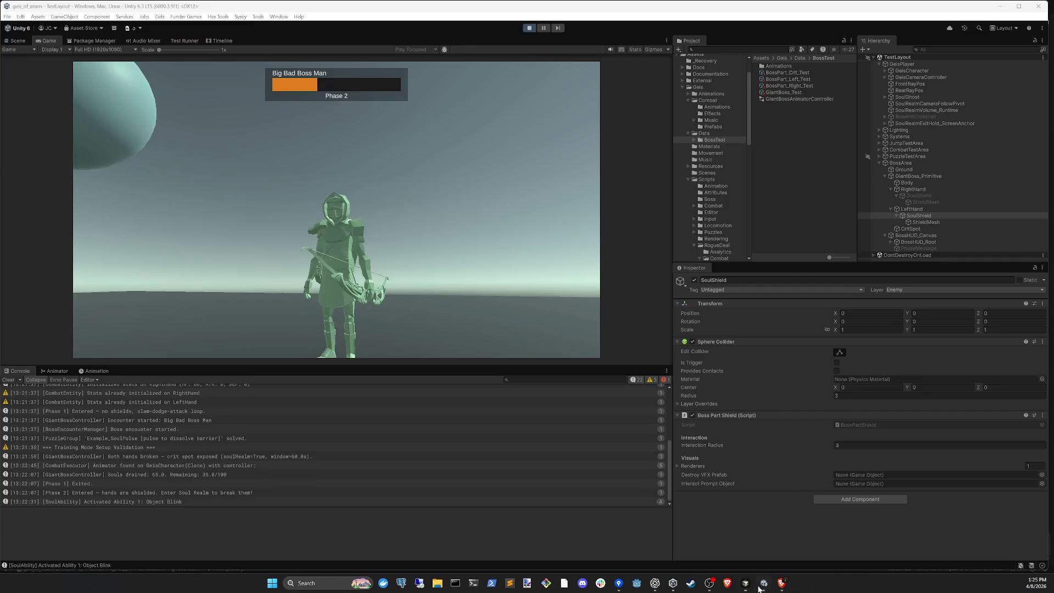
- Clear the Console log and exit Play mode so the scripts recompile
{"action": "left_click", "coordinate": [8, 380]}
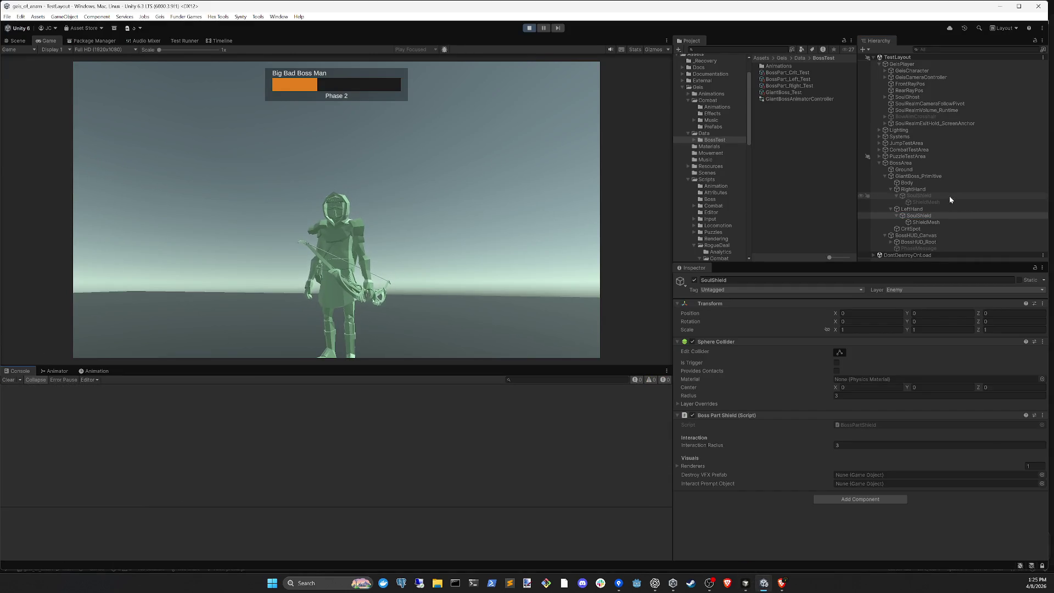
{"action": "key", "text": "alt+Tab"}
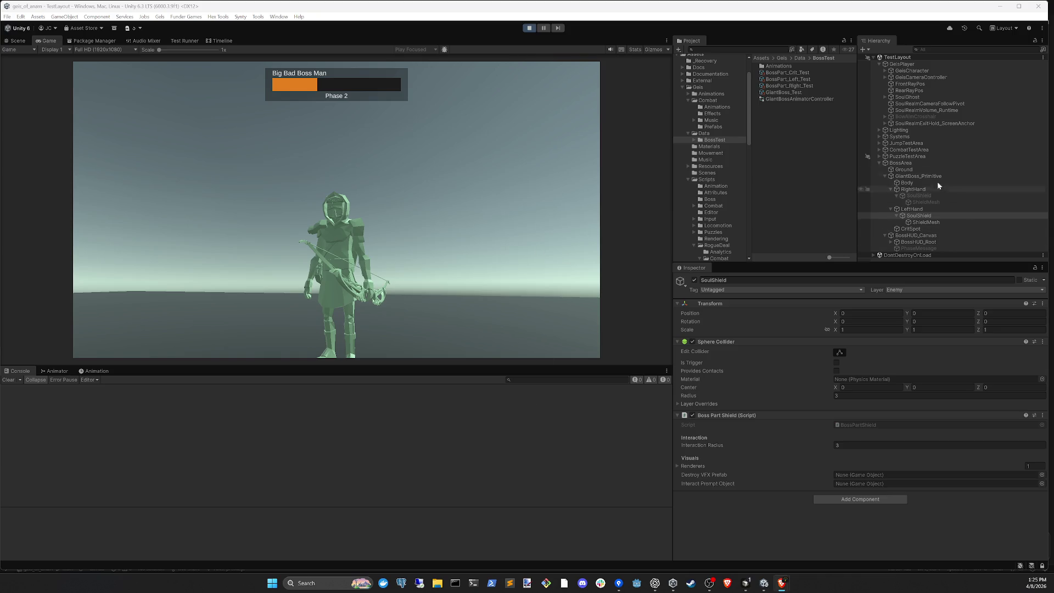
{"action": "left_click", "coordinate": [530, 30]}
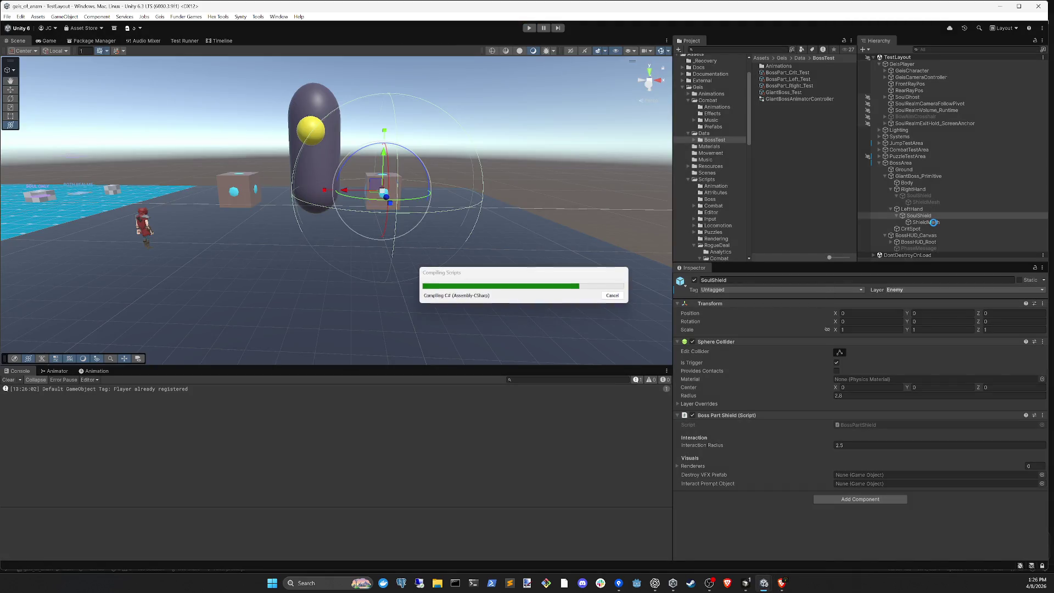
{"action": "key", "text": "alt+Tab"}
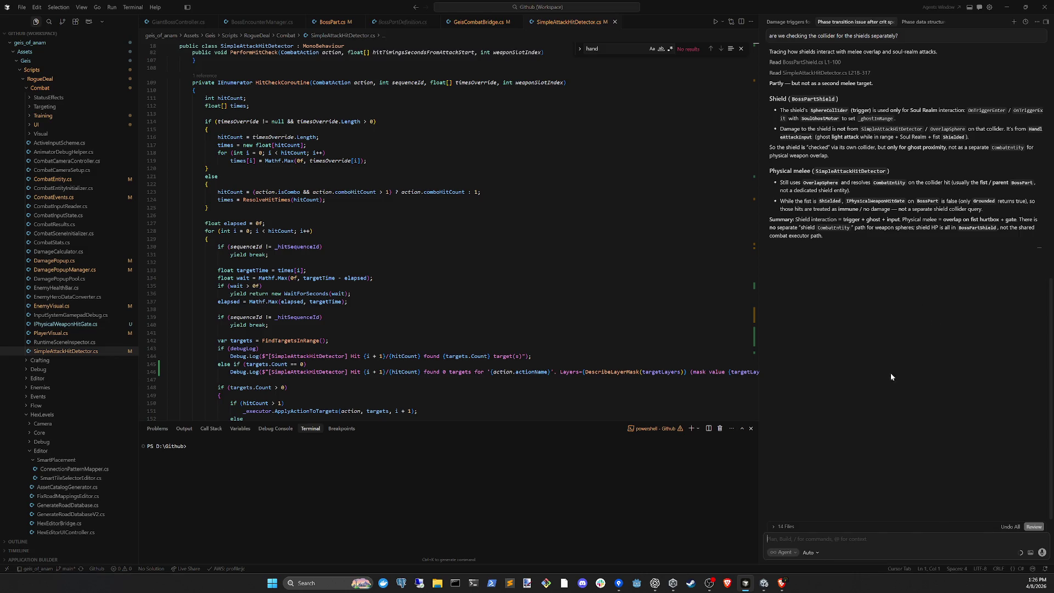
- Report to the agent that the shield hit isn't registering for the bow
{"action": "type", "text": "The shield hi"}
{"action": "type", "text": "t isnt regis"}
{"action": "type", "text": "g for the bow"}
{"action": "key", "text": "Return"}
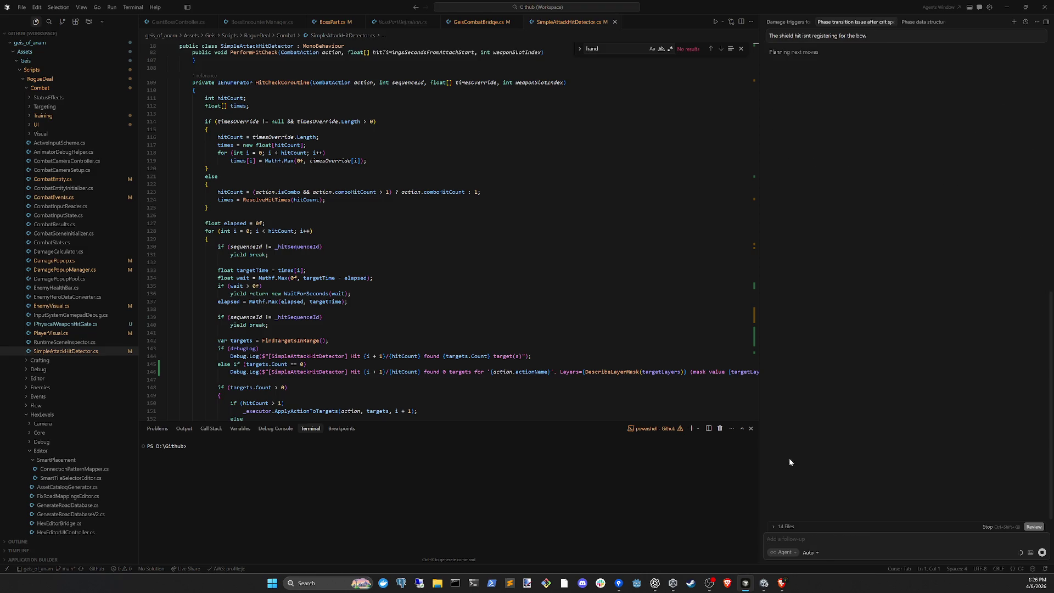
- In Unity, start Play mode, select BossArea and clear the Console warnings
{"action": "left_click", "coordinate": [764, 583]}
{"action": "left_click", "coordinate": [529, 28]}
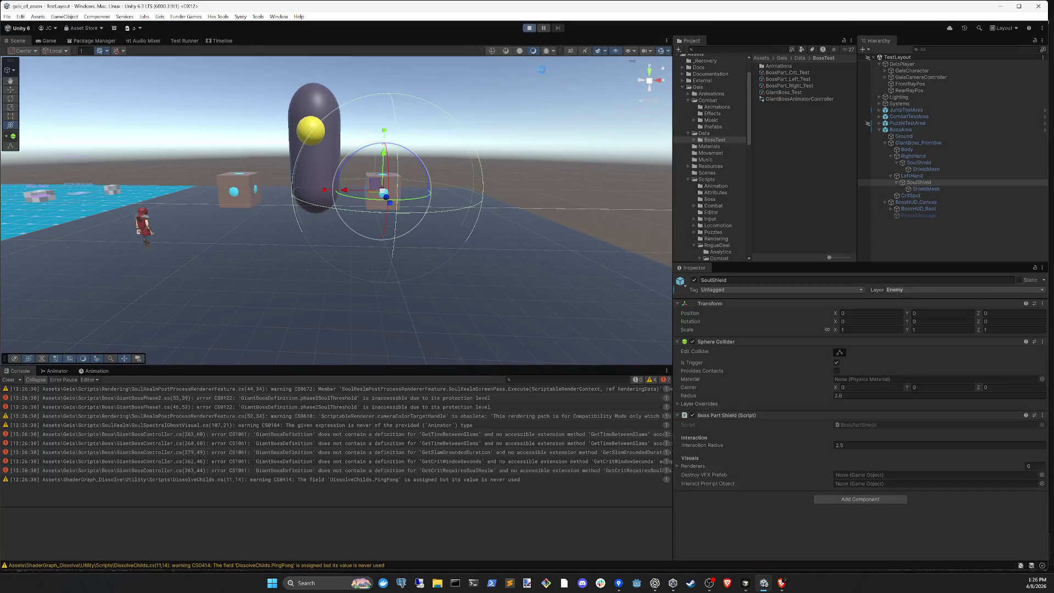
{"action": "left_click", "coordinate": [553, 105]}
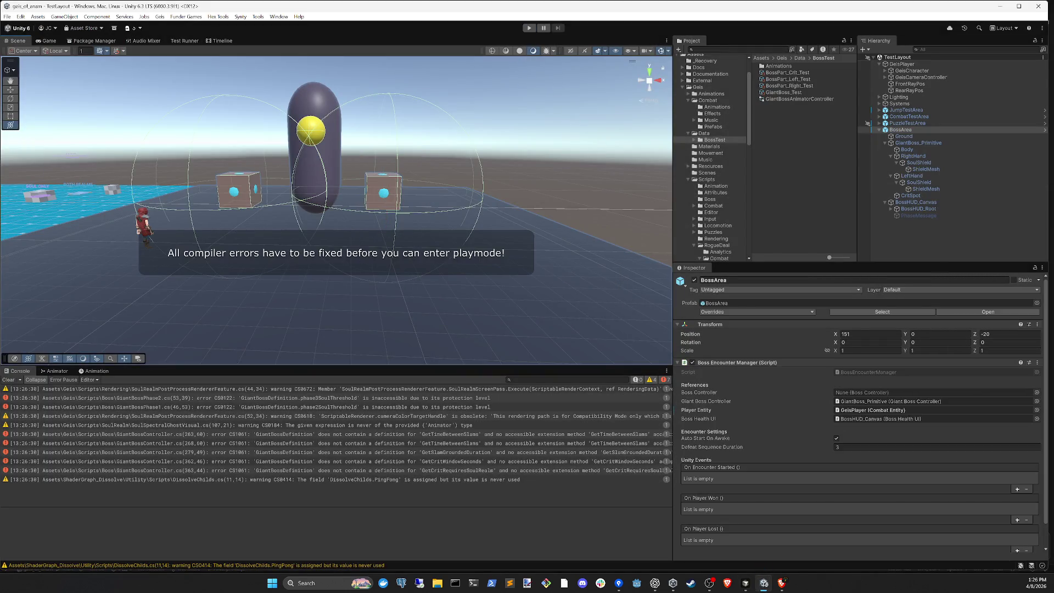
{"action": "left_click", "coordinate": [8, 380]}
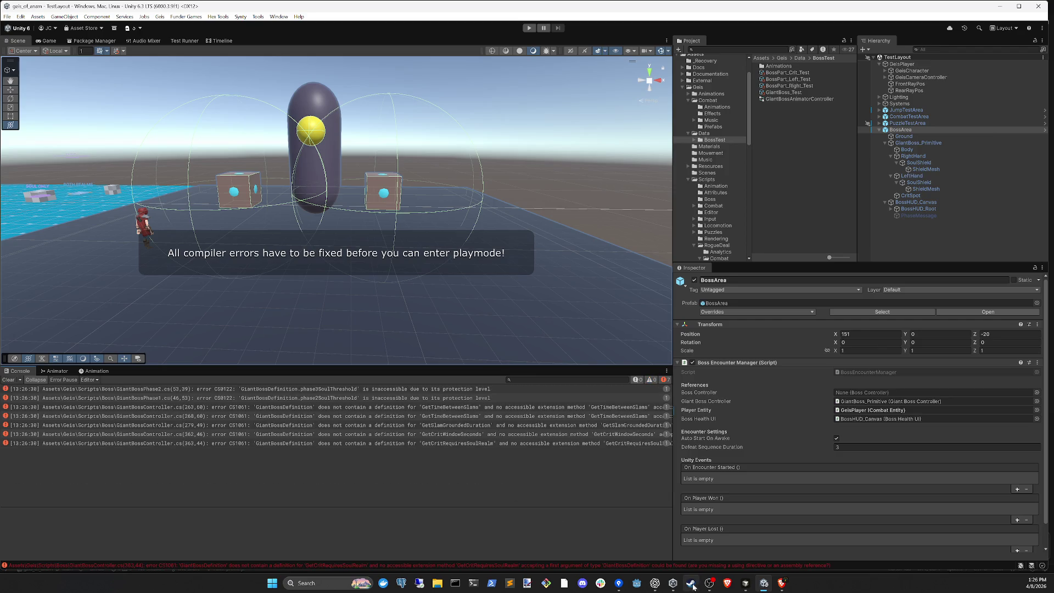
{"action": "left_click", "coordinate": [746, 583]}
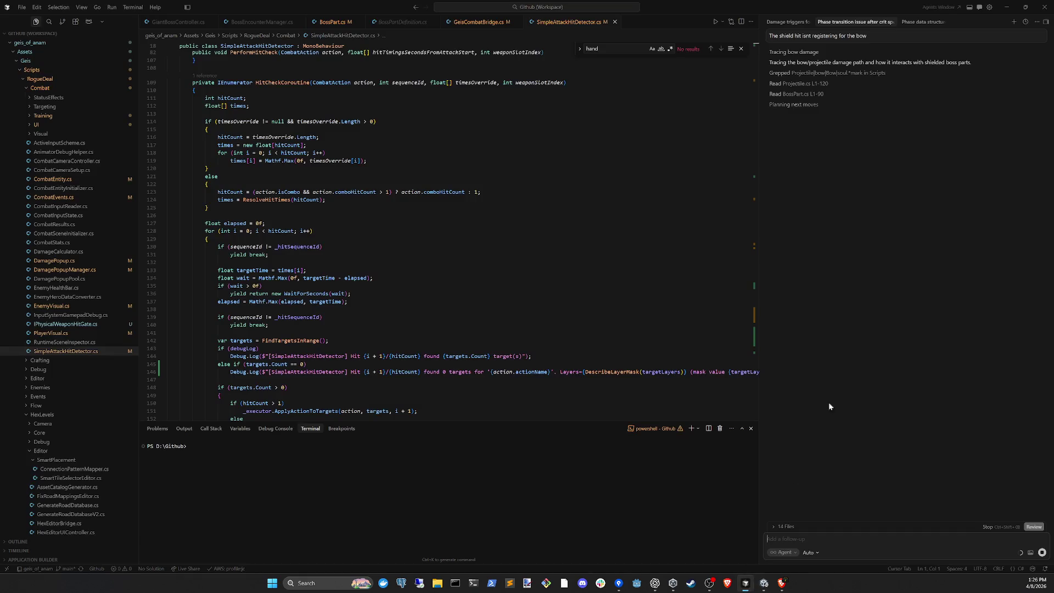
- Look over the 'Phase data structure refactoring' chat, then go back to the Phase transition chat
{"action": "left_click", "coordinate": [908, 25]}
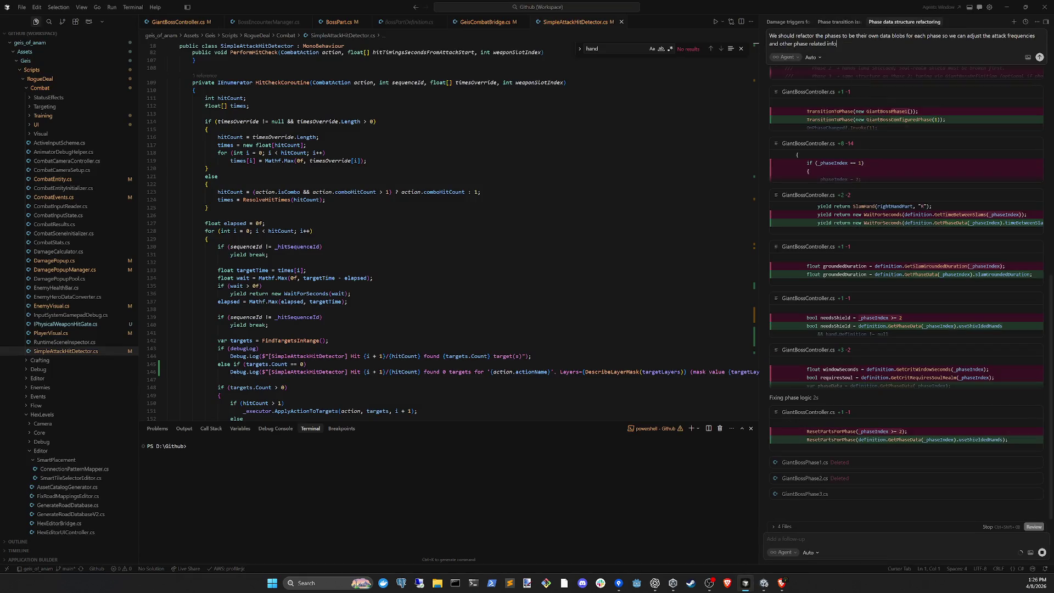
{"action": "left_click", "coordinate": [836, 22]}
{"action": "left_click", "coordinate": [769, 583]}
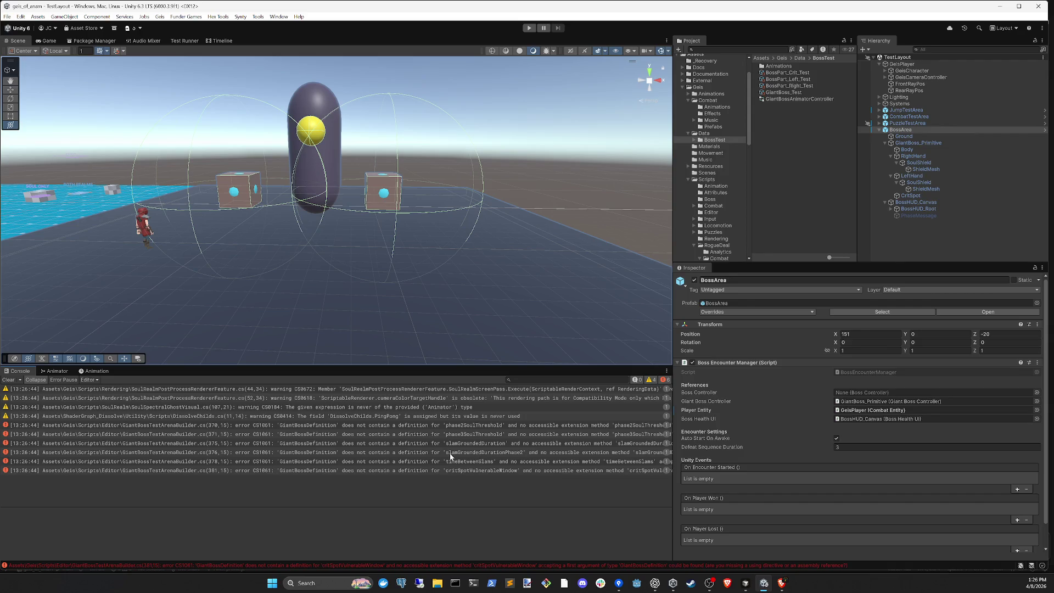
- Hide Console warnings and read the GiantBossTestArenaBuilder compile error details
{"action": "left_click", "coordinate": [8, 380]}
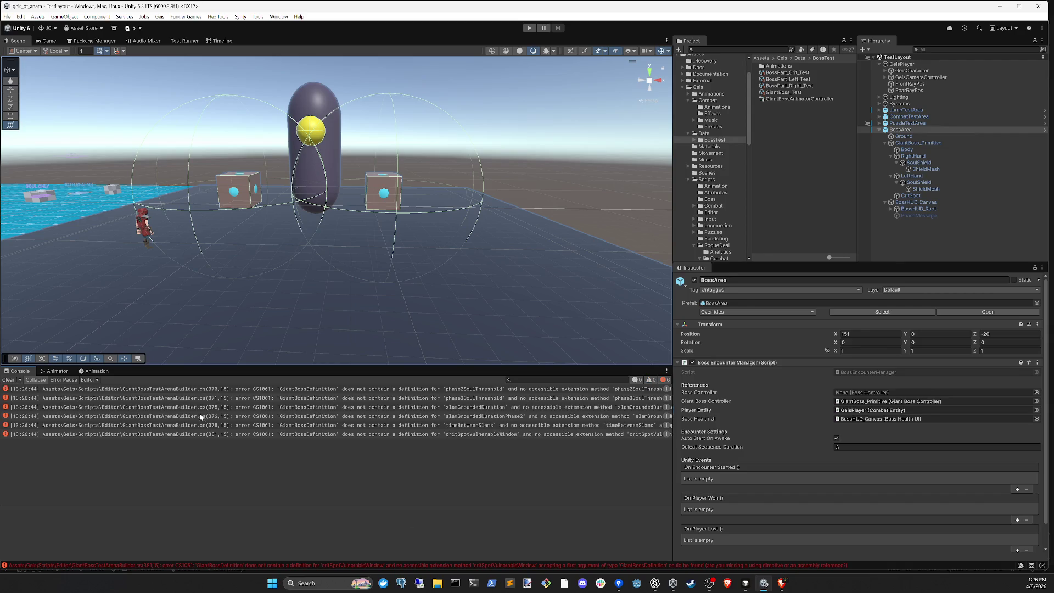
{"action": "left_click", "coordinate": [295, 388]}
{"action": "left_click", "coordinate": [455, 399]}
{"action": "left_click", "coordinate": [461, 390]}
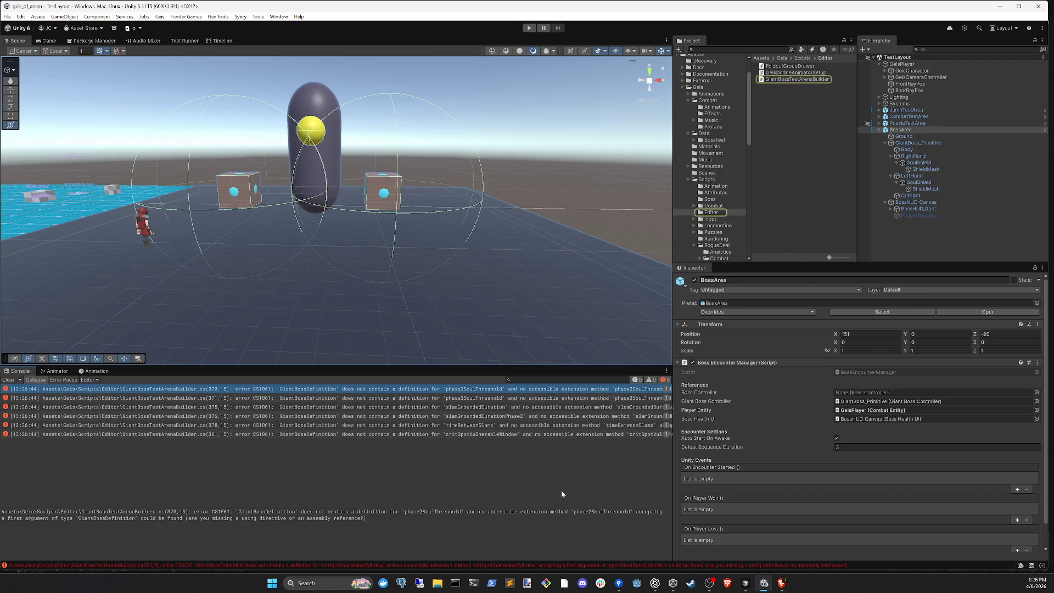
{"action": "left_click", "coordinate": [745, 583]}
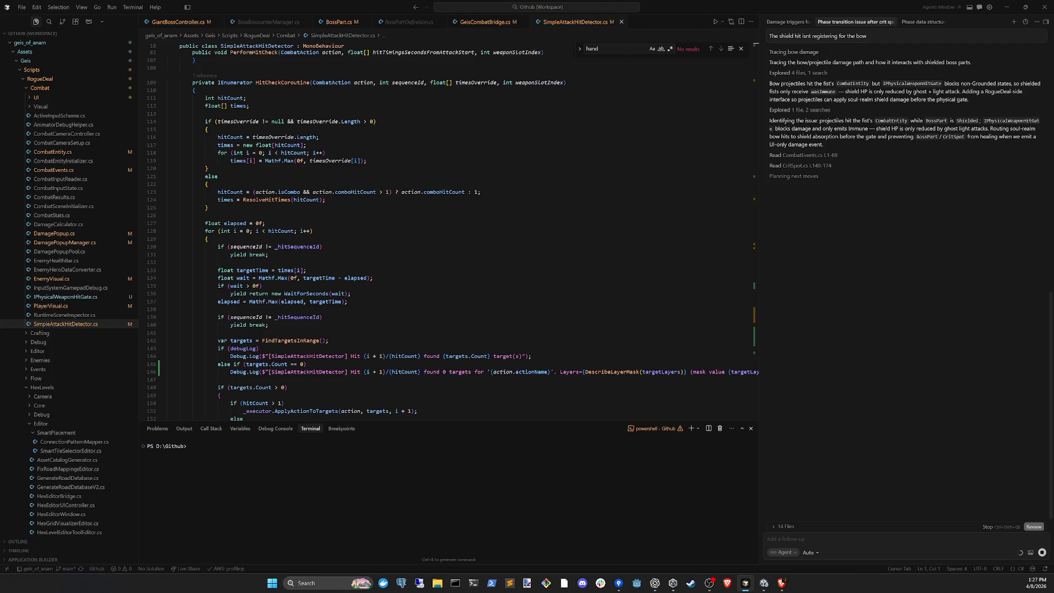
{"action": "left_click", "coordinate": [761, 584]}
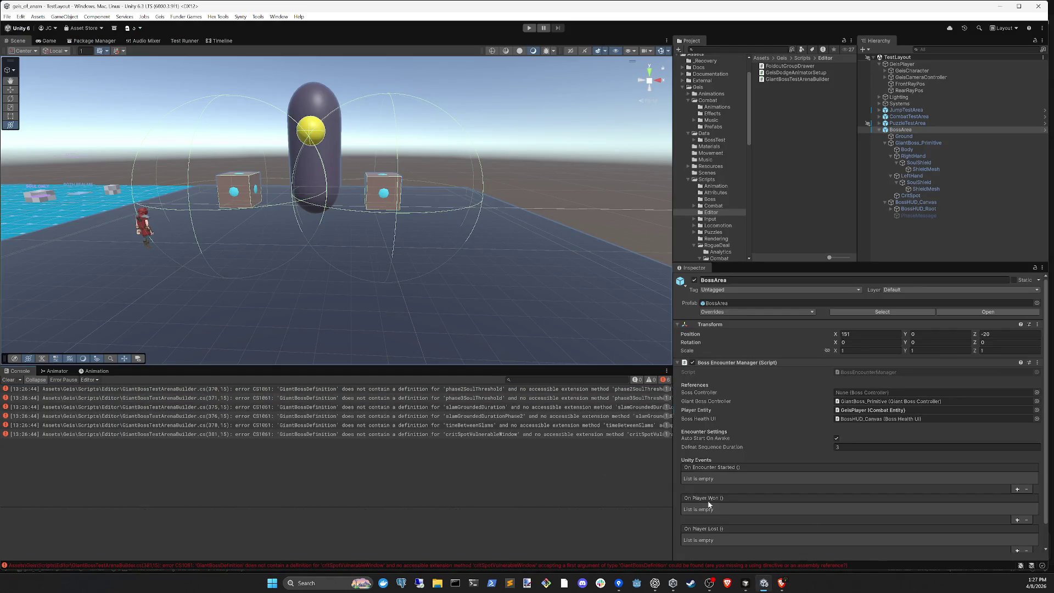
{"action": "left_click", "coordinate": [746, 584]}
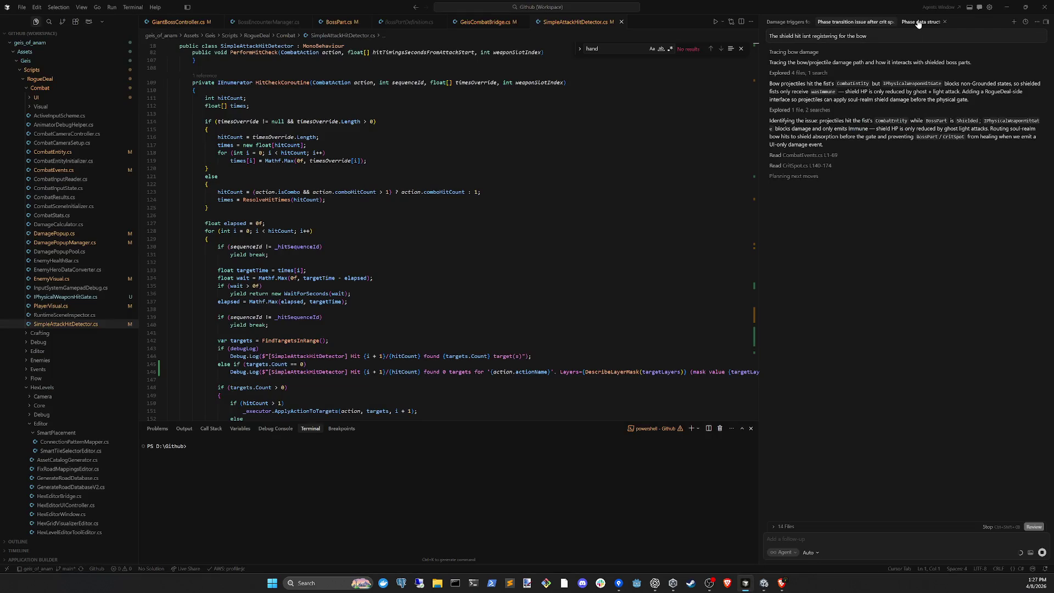
{"action": "left_click", "coordinate": [885, 24]}
{"action": "left_click", "coordinate": [841, 23]}
{"action": "left_click", "coordinate": [904, 22]}
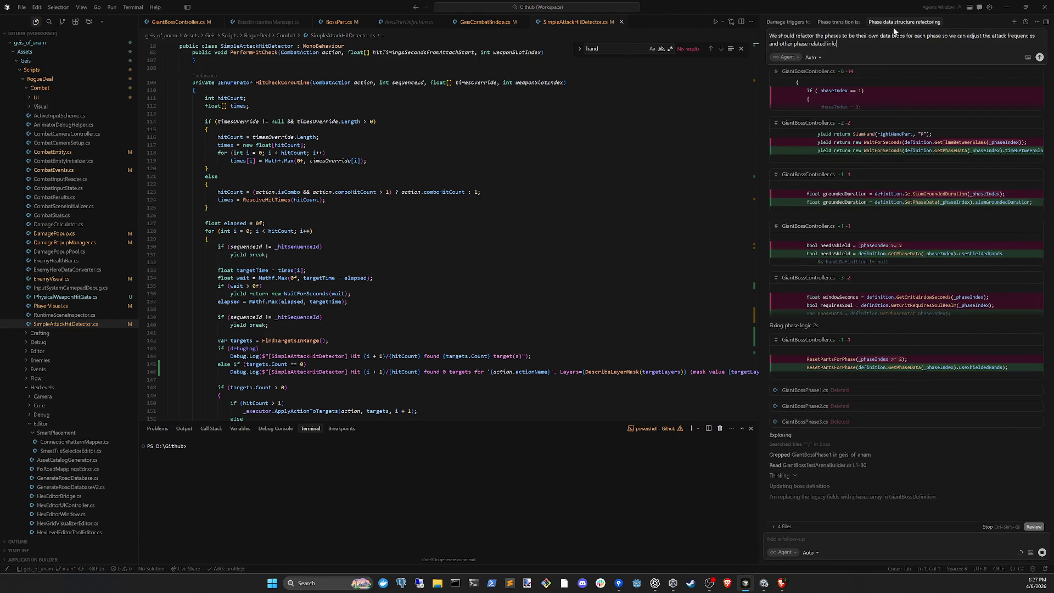
{"action": "left_click", "coordinate": [840, 22]}
{"action": "left_click", "coordinate": [762, 585]}
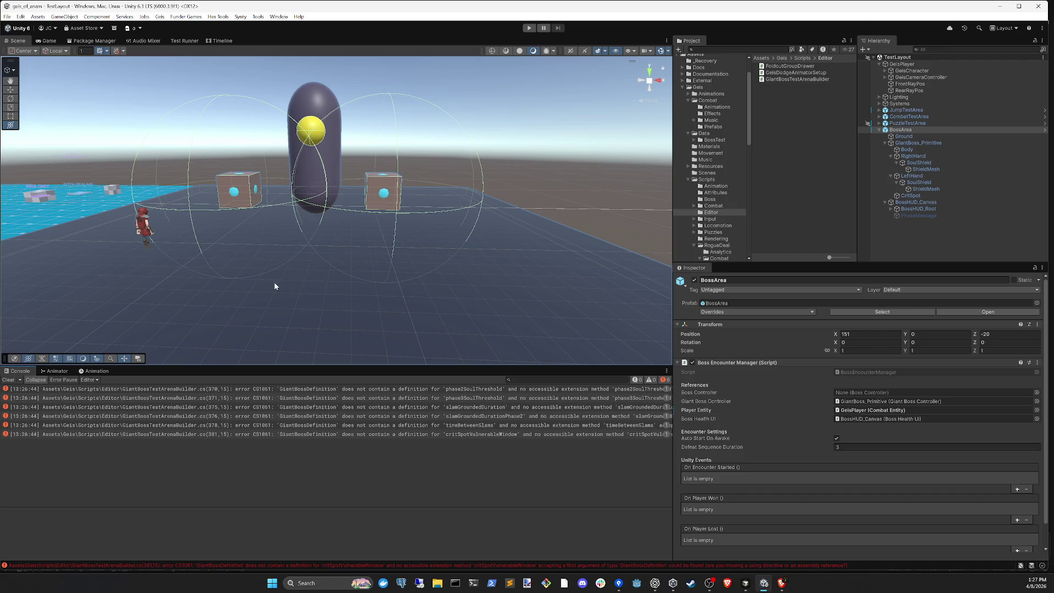
- Frame the boss capsule in the Scene view and select its yellow CritSpot sphere
{"action": "mouse_move", "coordinate": [302, 282]}
{"action": "left_mouse_down"}
{"action": "mouse_move", "coordinate": [255, 285]}
{"action": "mouse_move", "coordinate": [398, 254]}
{"action": "mouse_move", "coordinate": [482, 263]}
{"action": "mouse_move", "coordinate": [332, 273]}
{"action": "mouse_move", "coordinate": [302, 324]}
{"action": "mouse_move", "coordinate": [297, 238]}
{"action": "mouse_move", "coordinate": [381, 205]}
{"action": "left_mouse_up"}
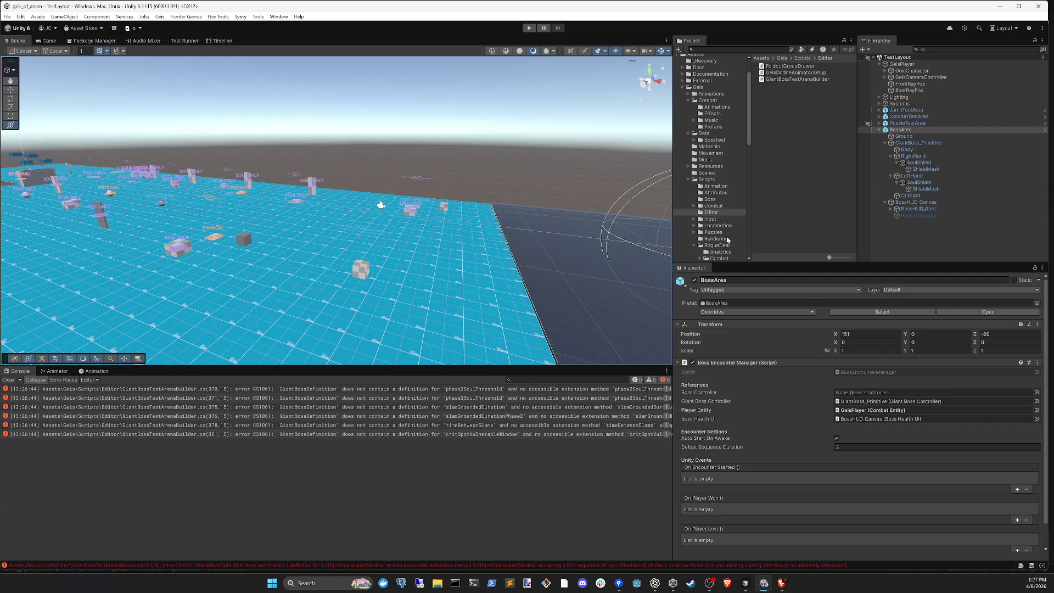
{"action": "key", "text": "f"}
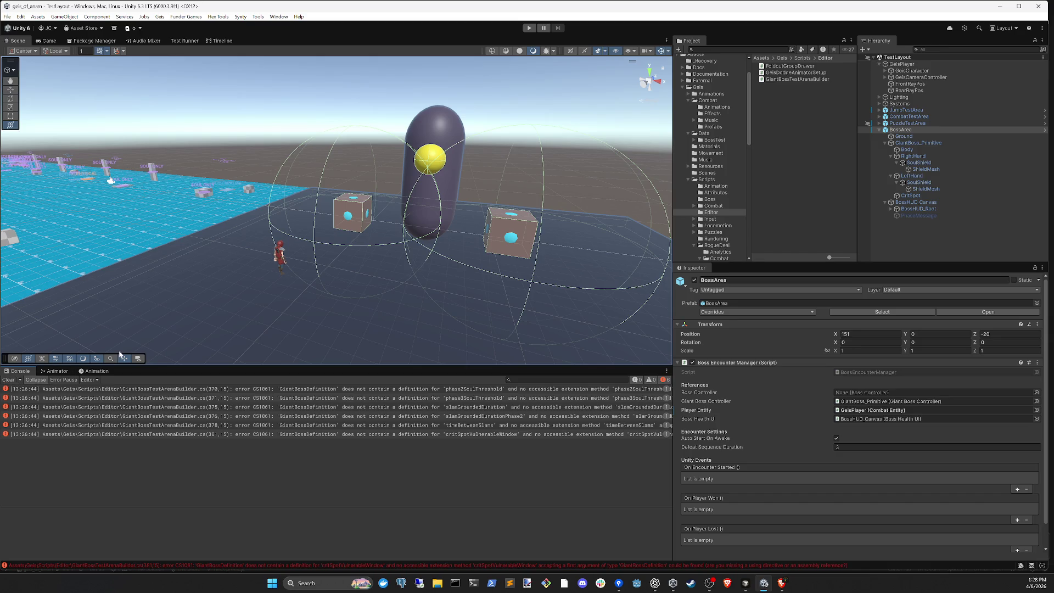
{"action": "left_click_drag", "start_coordinate": [407, 238], "coordinate": [538, 172]}
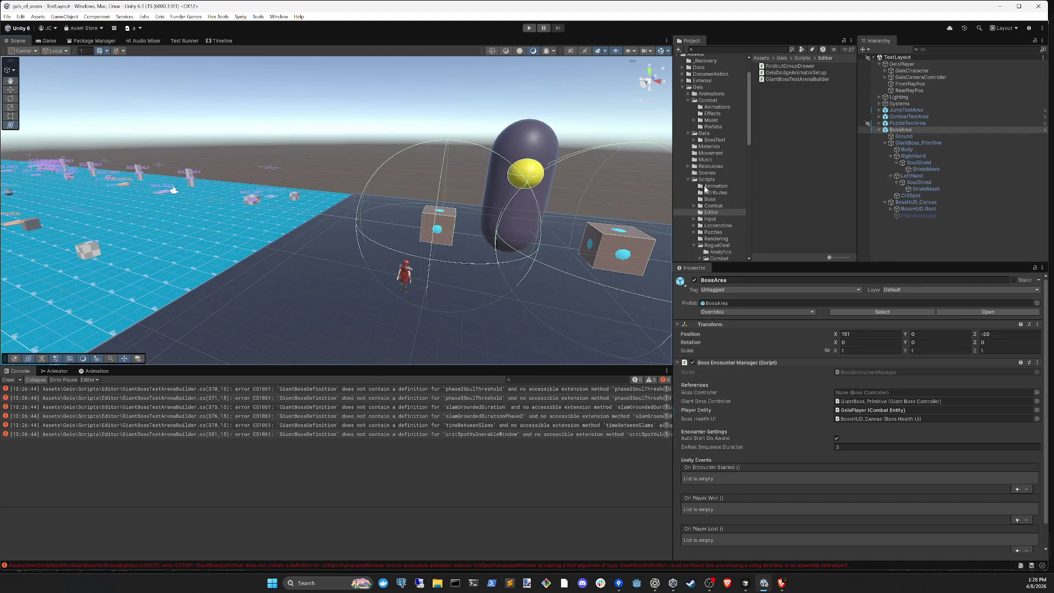
{"action": "left_click", "coordinate": [538, 173]}
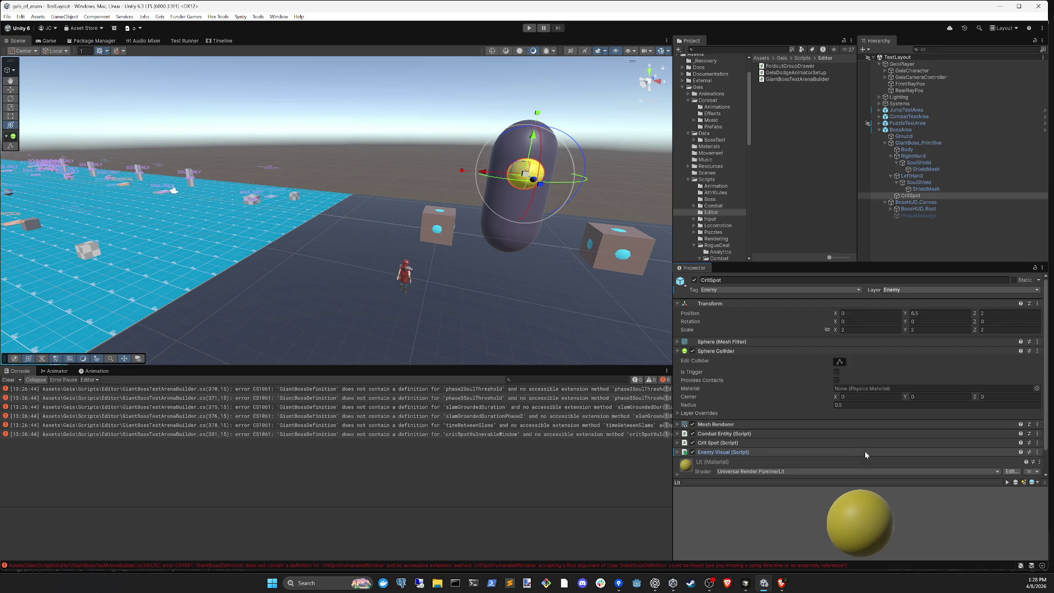
- Add Puzzle Realm Visual to CritSpot with Use Realm Noise Dissolve enabled
{"action": "scroll", "coordinate": [864, 444], "scroll_direction": "down", "scroll_amount": 2}
{"action": "left_click", "coordinate": [807, 326]}
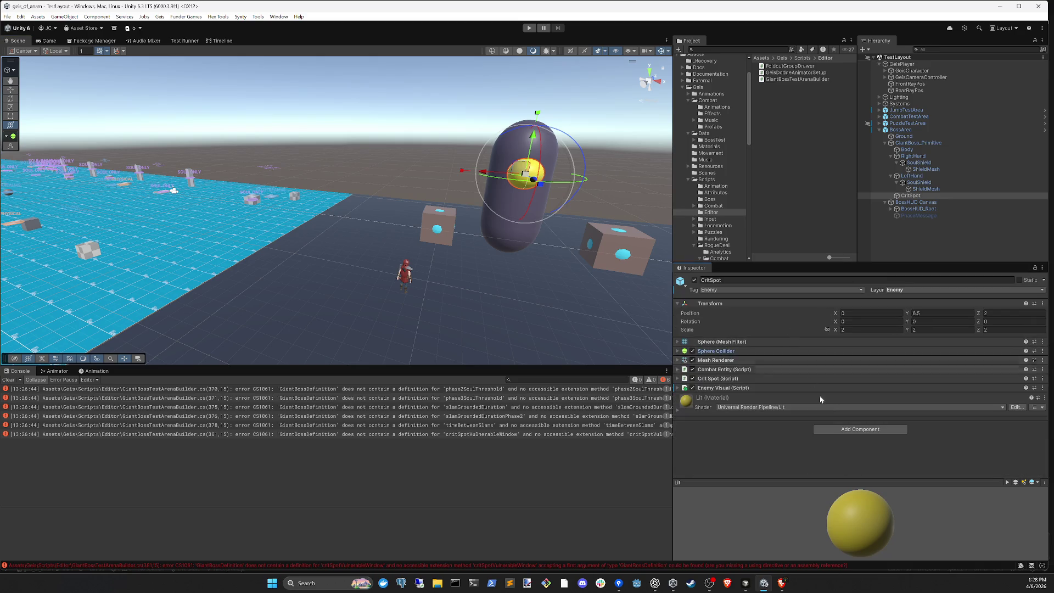
{"action": "left_click", "coordinate": [851, 430]}
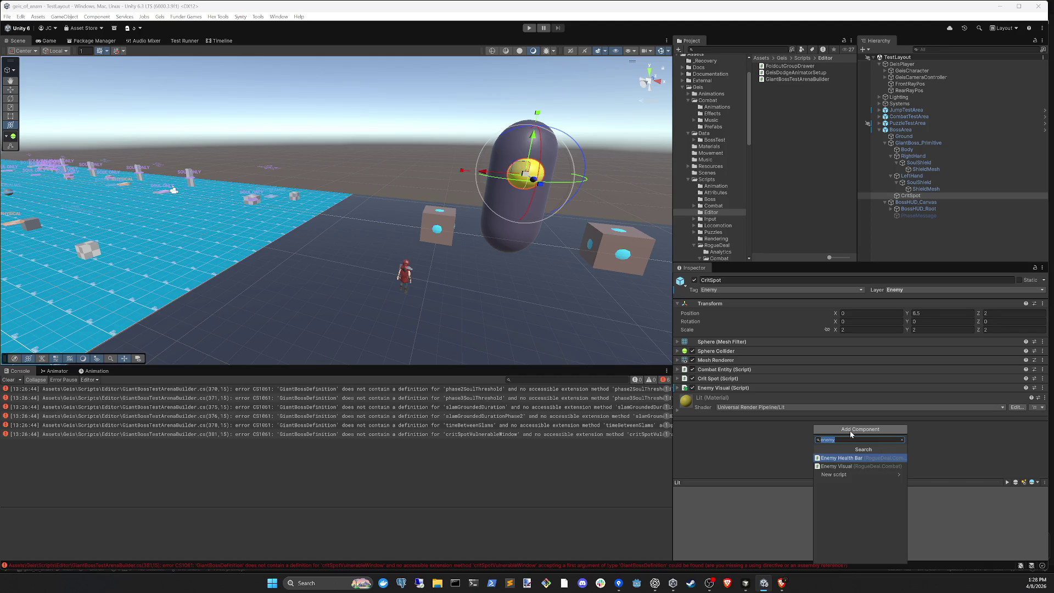
{"action": "type", "text": "puzzle"}
{"action": "key", "text": "Return"}
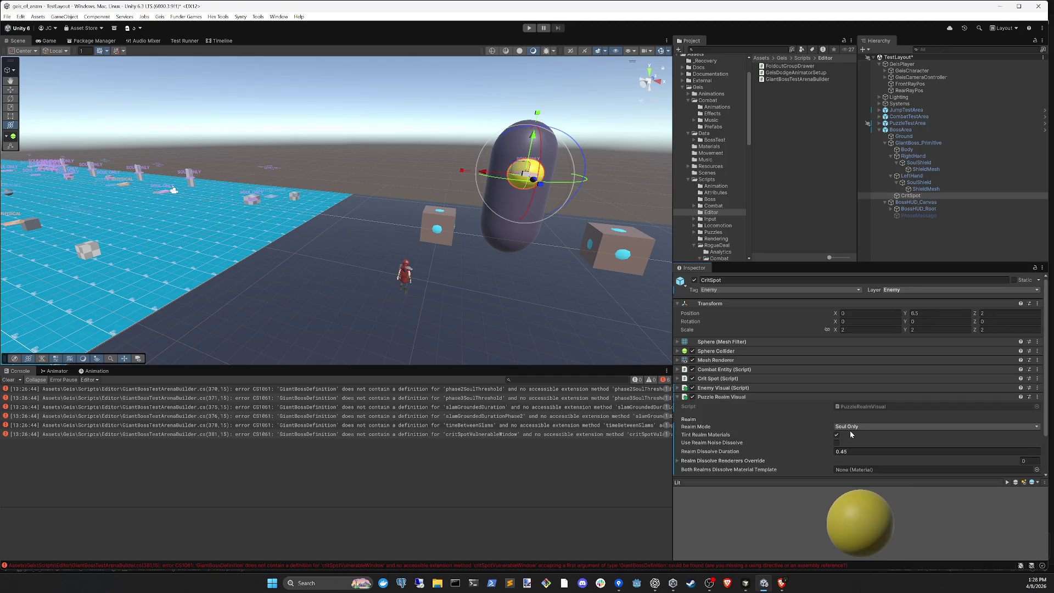
{"action": "scroll", "coordinate": [818, 416], "scroll_direction": "down", "scroll_amount": 2}
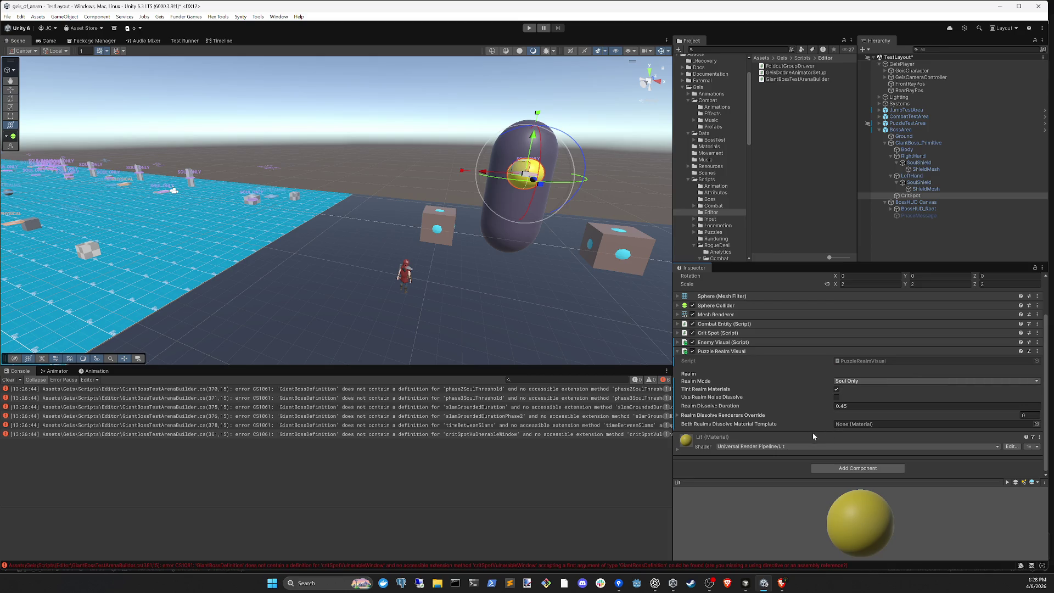
{"action": "left_click", "coordinate": [836, 397]}
- Select both hands' SoulShields and add a Puzzle Realm Visual component to them
{"action": "left_click", "coordinate": [933, 232]}
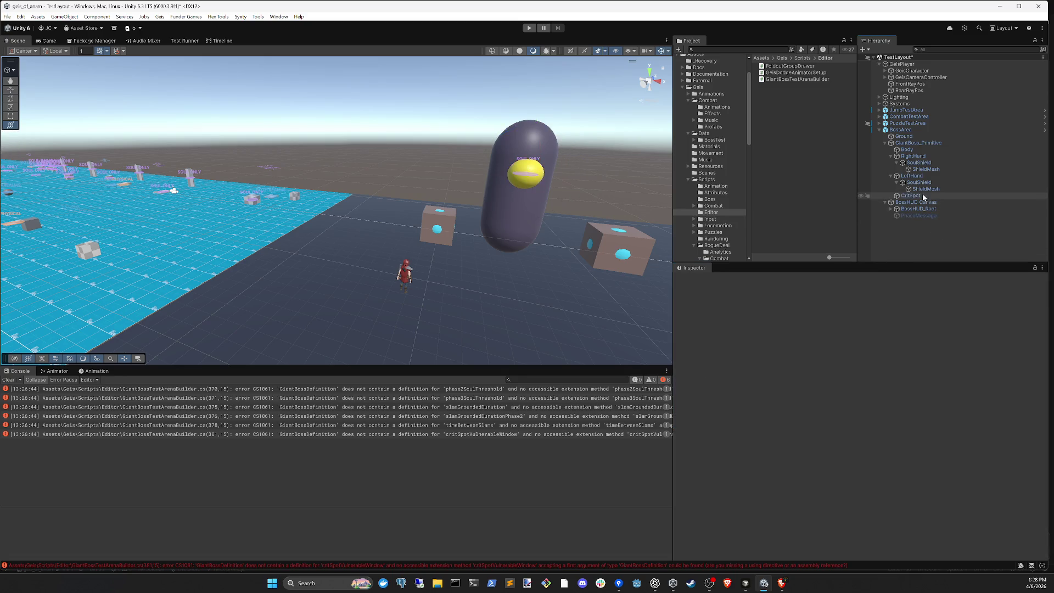
{"action": "left_click", "coordinate": [927, 188]}
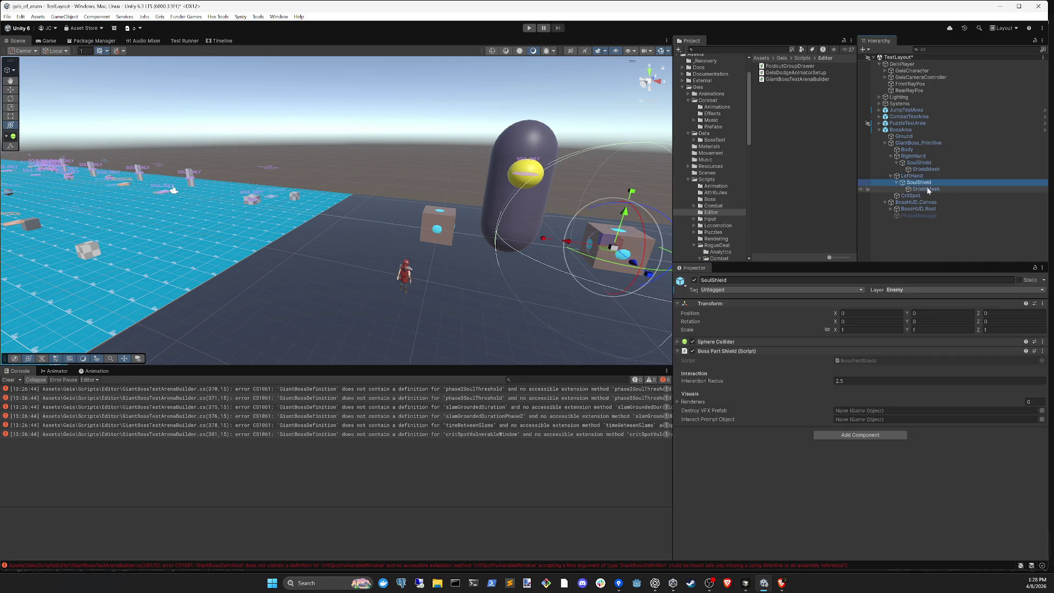
{"action": "left_click", "coordinate": [919, 182]}
{"action": "key", "text": "Left"}
{"action": "key", "text": "Up"}
{"action": "key", "text": "Up"}
{"action": "key", "text": "Up"}
{"action": "key", "text": "Left"}
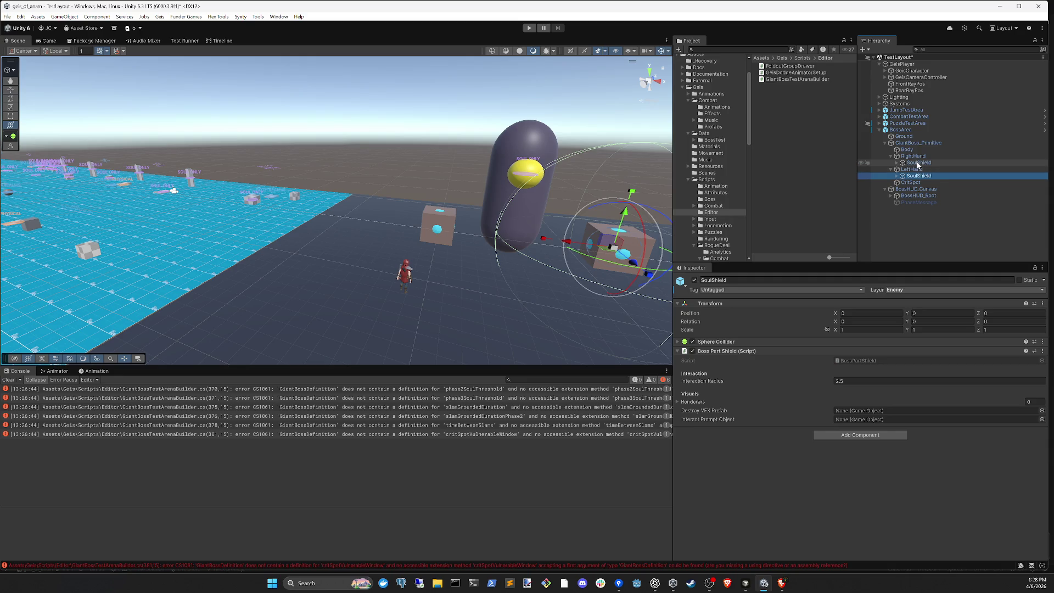
{"action": "left_click", "coordinate": [922, 175], "text": "ctrl"}
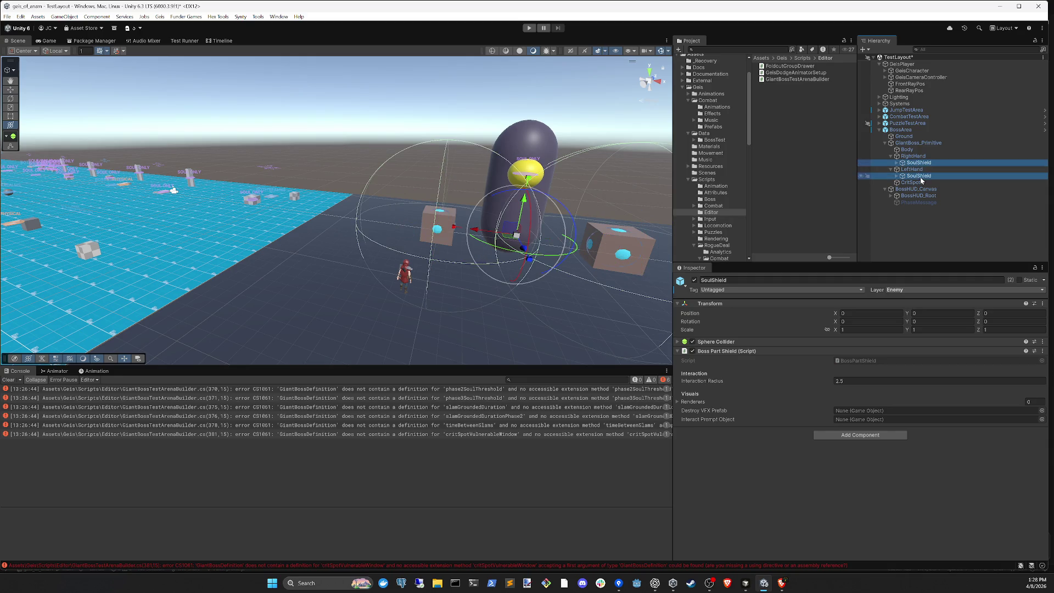
{"action": "left_click", "coordinate": [860, 437]}
{"action": "key", "text": "Return"}
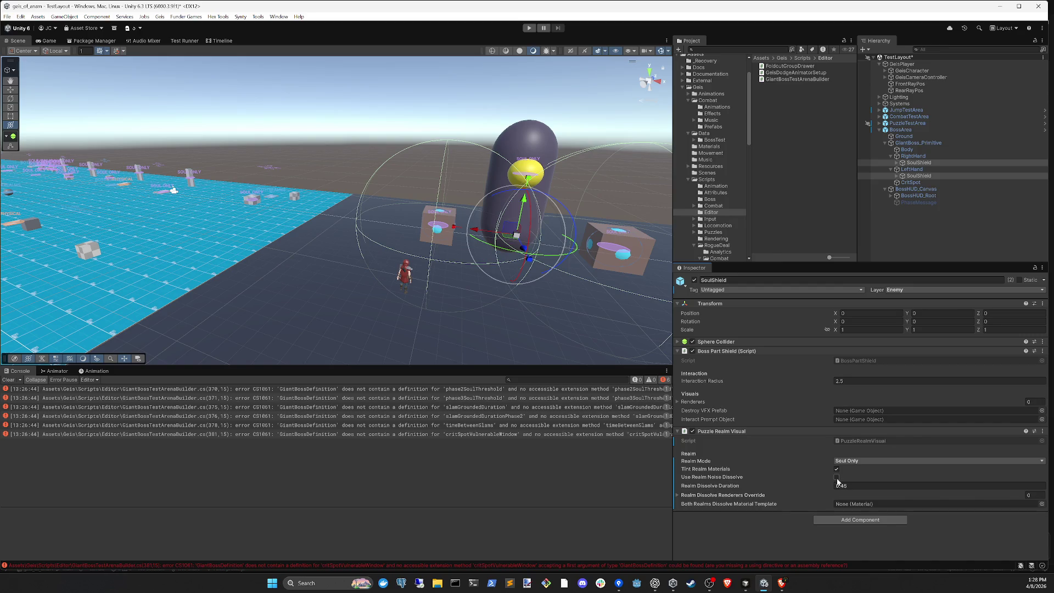
- Deselect everything and bring up Cursor's 'Phase data structure refactoring' chat
{"action": "left_click", "coordinate": [931, 240]}
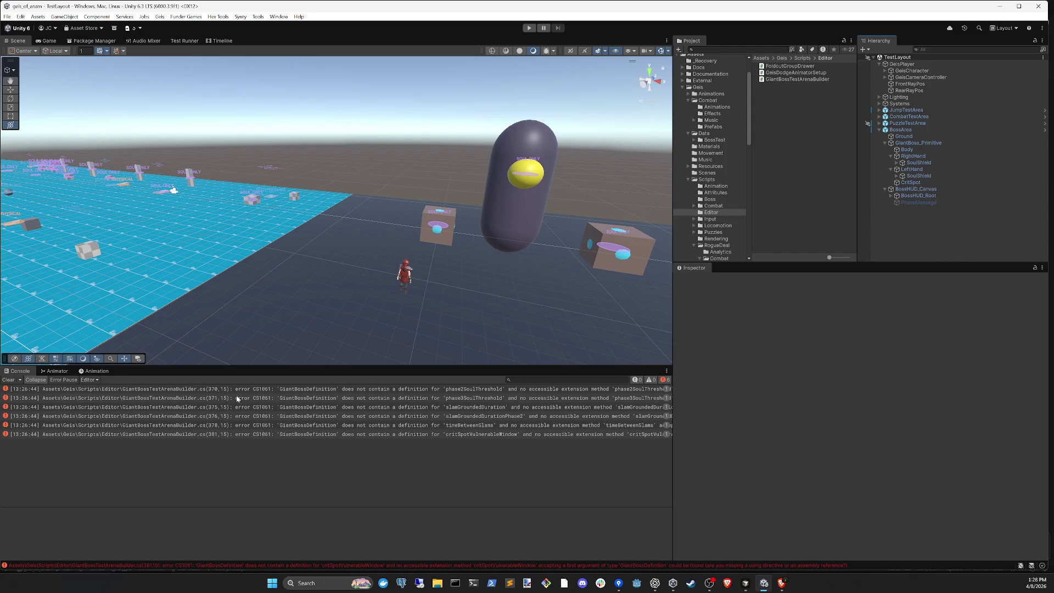
{"action": "left_click", "coordinate": [745, 583]}
{"action": "left_click", "coordinate": [920, 23]}
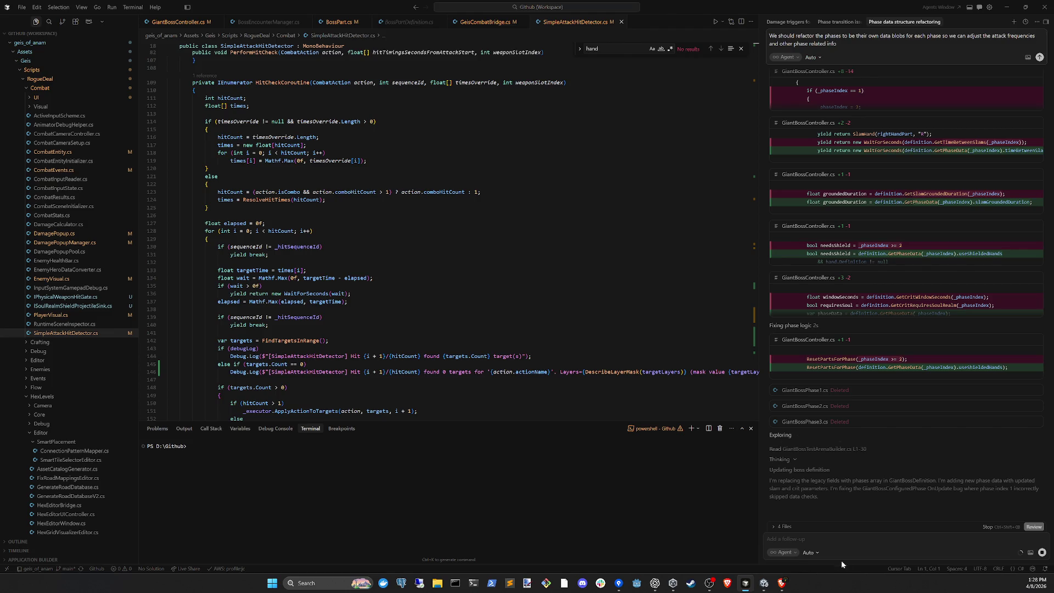
- Switch back to Unity so the updated phase-data scripts recompile
{"action": "left_click", "coordinate": [764, 583]}
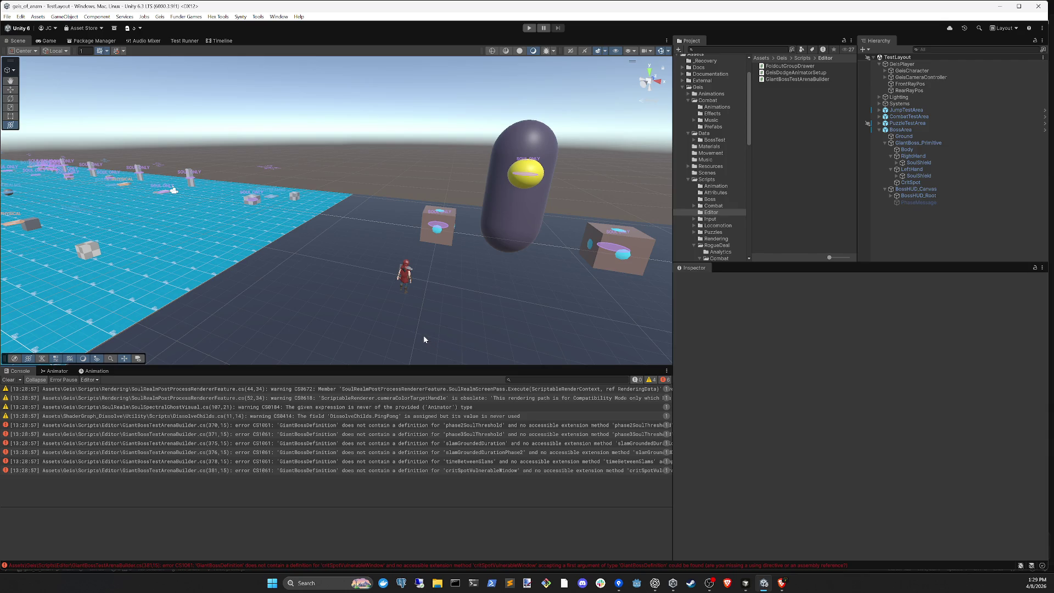
- Clear the Console and read the phase2SoulThreshold CS1061 compile error
{"action": "left_click", "coordinate": [8, 380]}
{"action": "left_click", "coordinate": [503, 399]}
{"action": "left_click", "coordinate": [502, 391]}
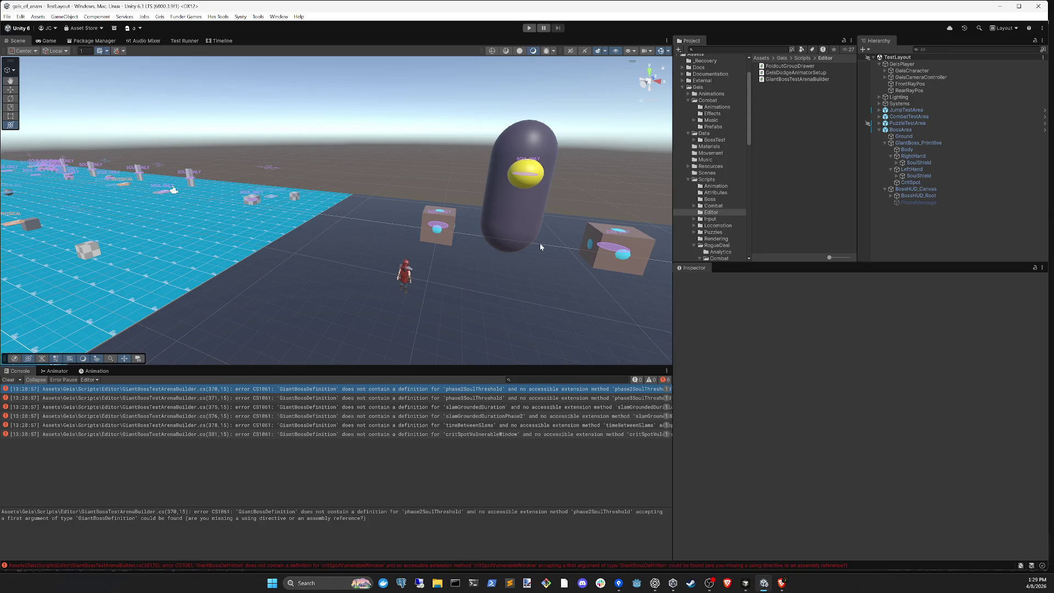
{"action": "left_click", "coordinate": [14, 383]}
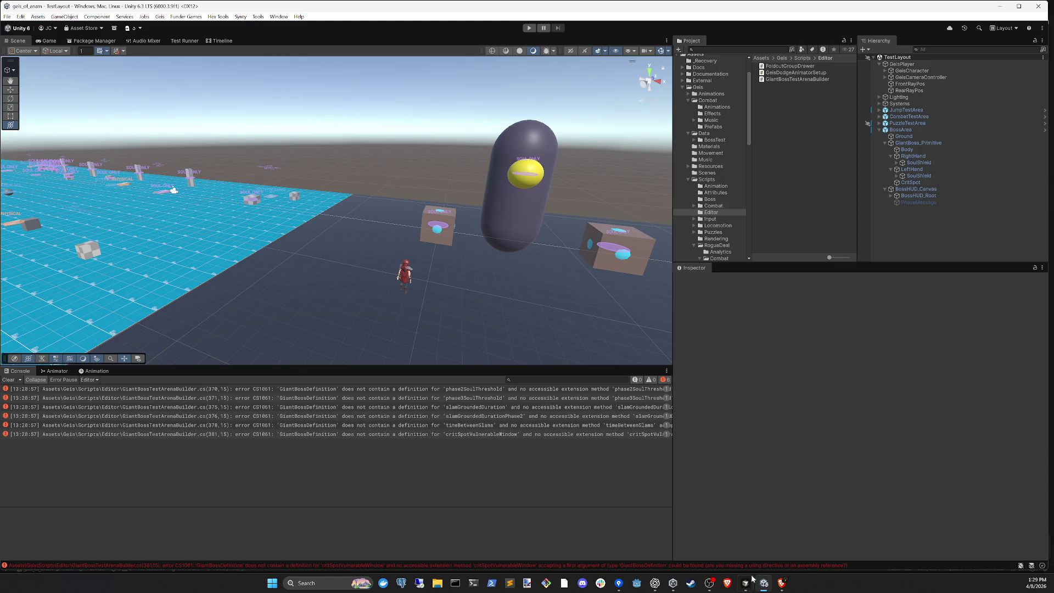
{"action": "left_click", "coordinate": [750, 581]}
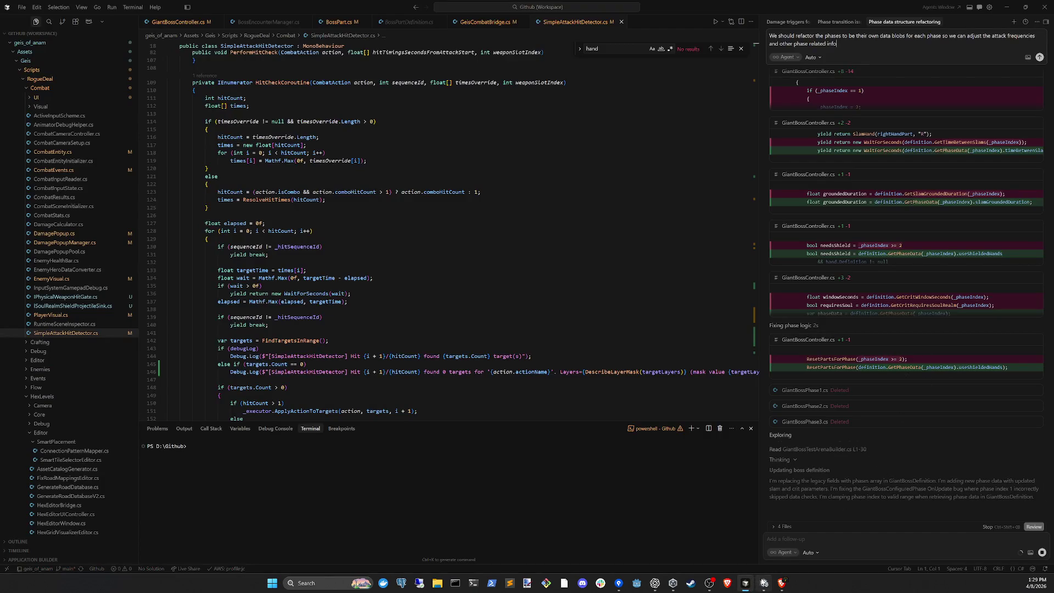
- Bring the Unity editor window back to the front
{"action": "mouse_move", "coordinate": [764, 582]}
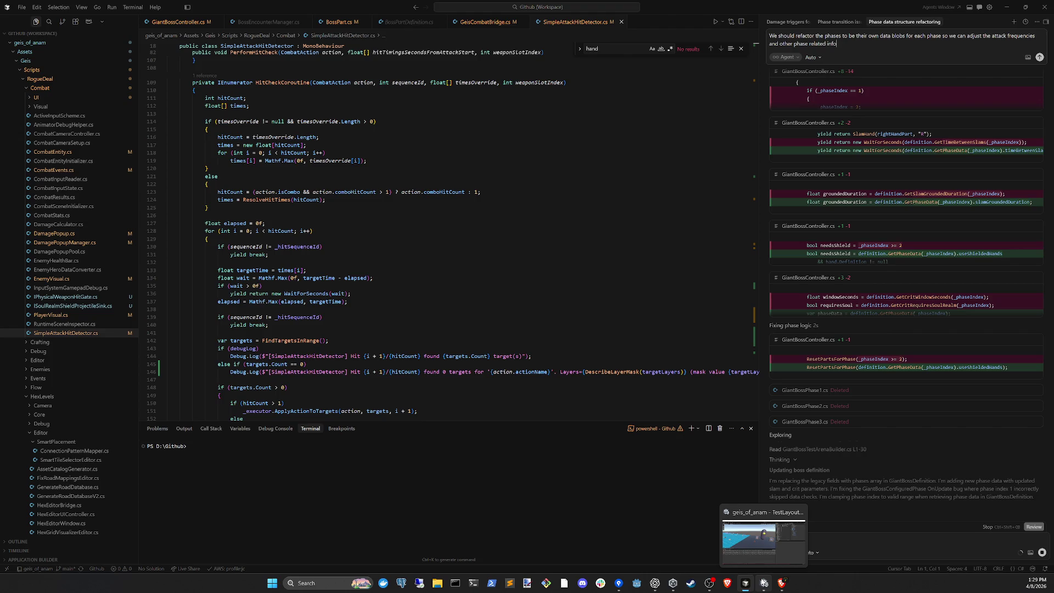
{"action": "left_click", "coordinate": [764, 582]}
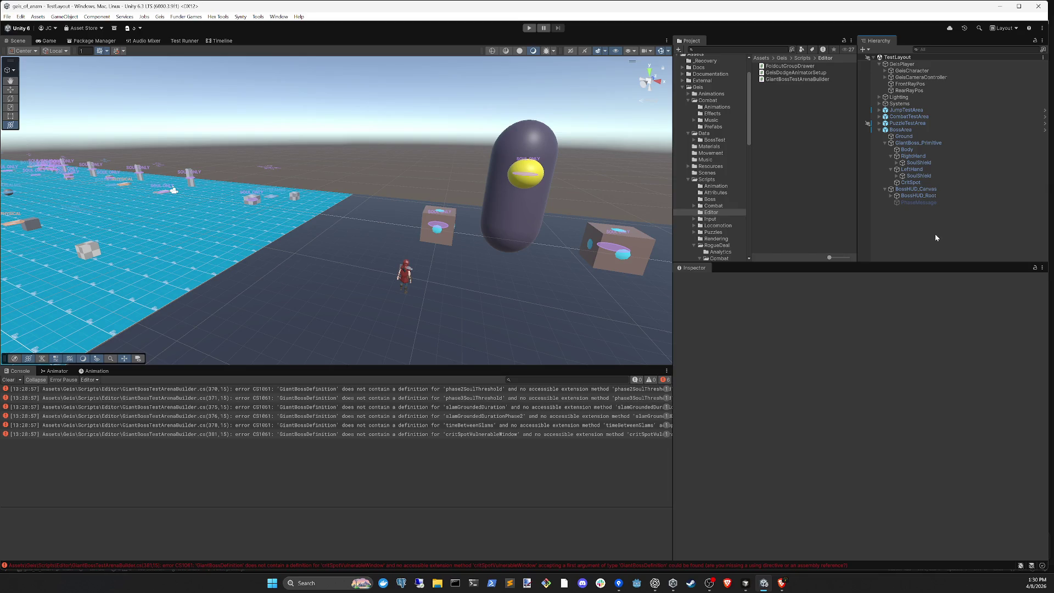
- Inspect the giant boss's controller and Animator settings, then frame the boss in the scene view
{"action": "left_click", "coordinate": [921, 143]}
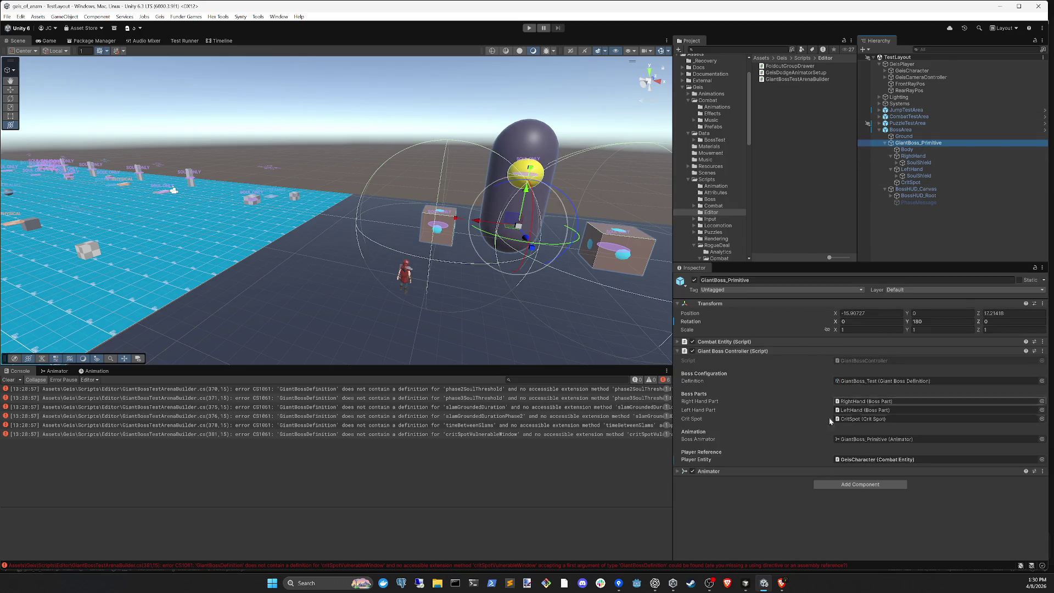
{"action": "left_click", "coordinate": [928, 219]}
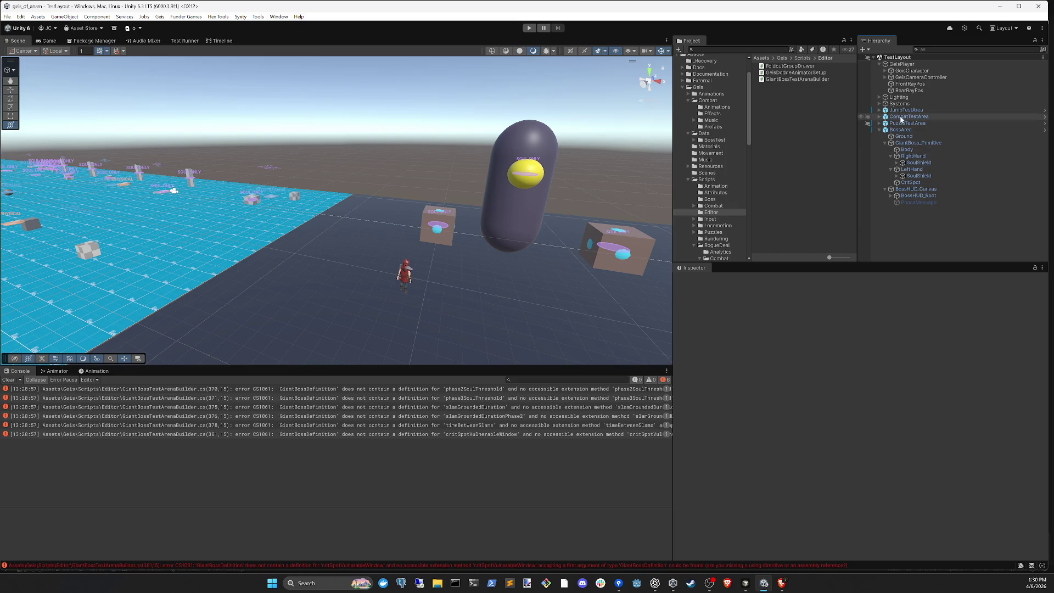
{"action": "left_click", "coordinate": [919, 143]}
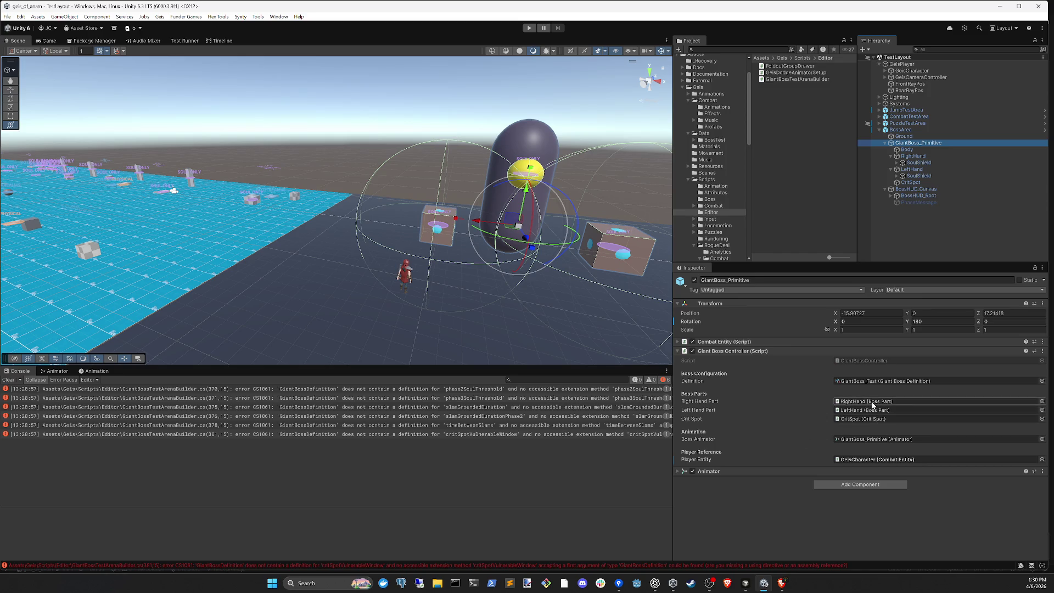
{"action": "left_click", "coordinate": [802, 471]}
{"action": "left_click", "coordinate": [803, 470]}
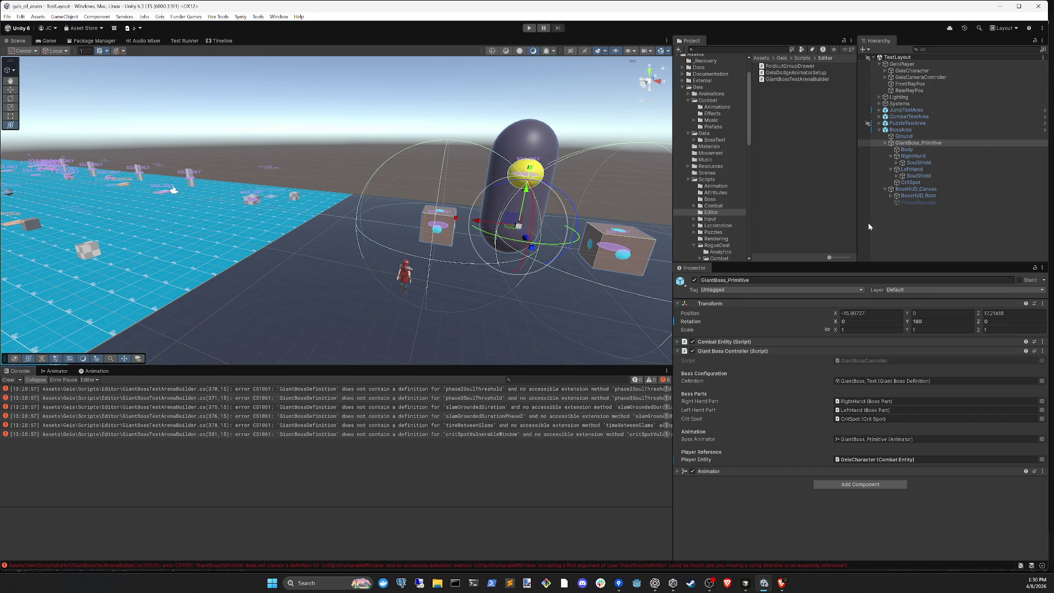
{"action": "left_click", "coordinate": [898, 216]}
{"action": "left_click", "coordinate": [918, 143]}
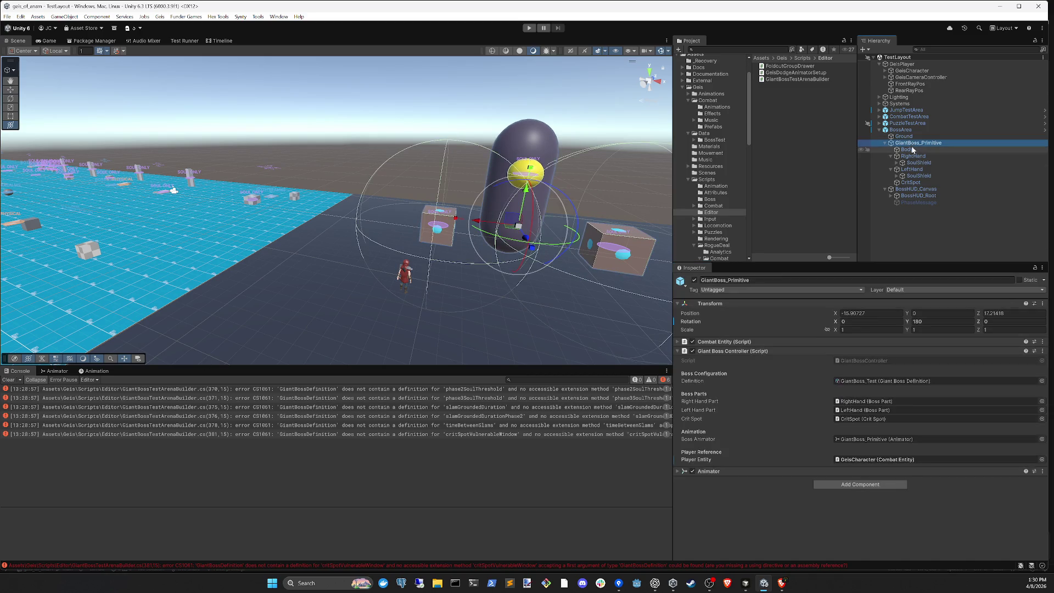
{"action": "left_click", "coordinate": [923, 222]}
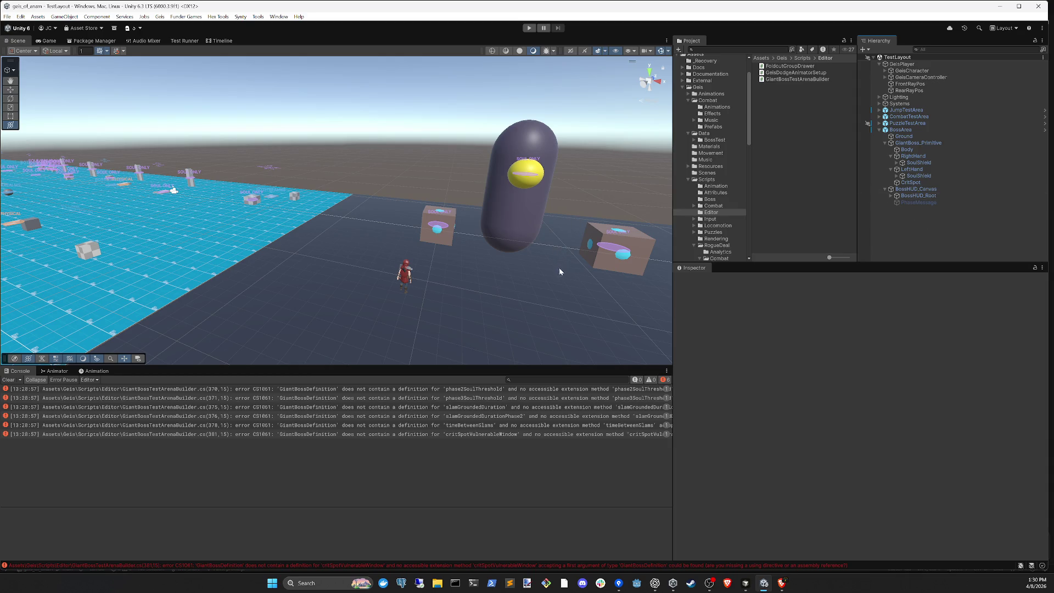
{"action": "mouse_move", "coordinate": [566, 276]}
{"action": "left_mouse_down"}
{"action": "mouse_move", "coordinate": [456, 224]}
{"action": "mouse_move", "coordinate": [475, 265]}
{"action": "mouse_move", "coordinate": [499, 280]}
{"action": "mouse_move", "coordinate": [379, 259]}
{"action": "mouse_move", "coordinate": [397, 285]}
{"action": "mouse_move", "coordinate": [383, 278]}
{"action": "mouse_move", "coordinate": [447, 273]}
{"action": "left_mouse_up"}
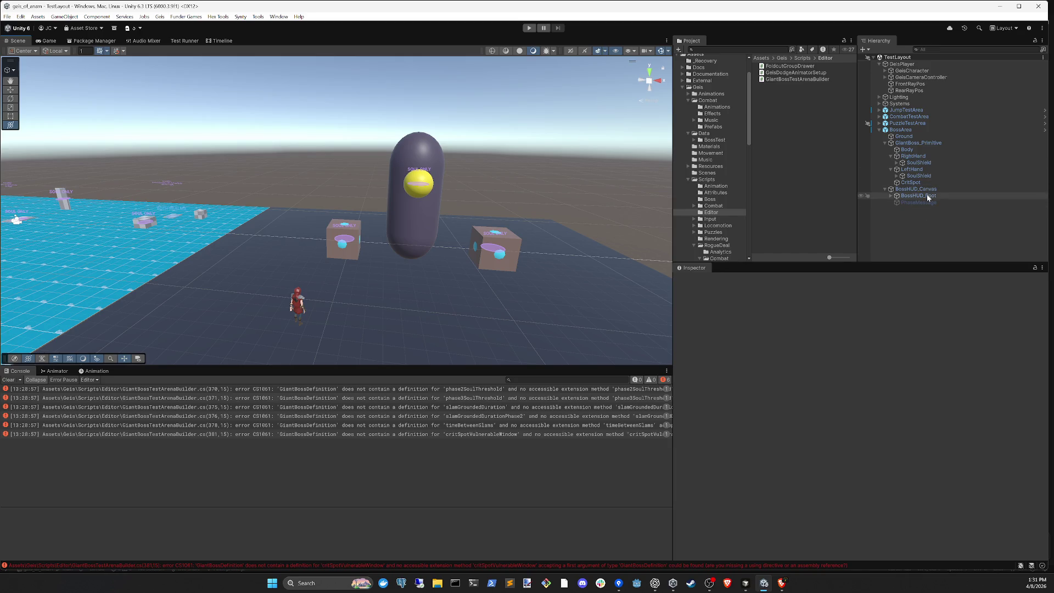
- Add a Puzzle Realm Visual component set to Physical Only to both RightHand and LeftHand
{"action": "left_click", "coordinate": [914, 156]}
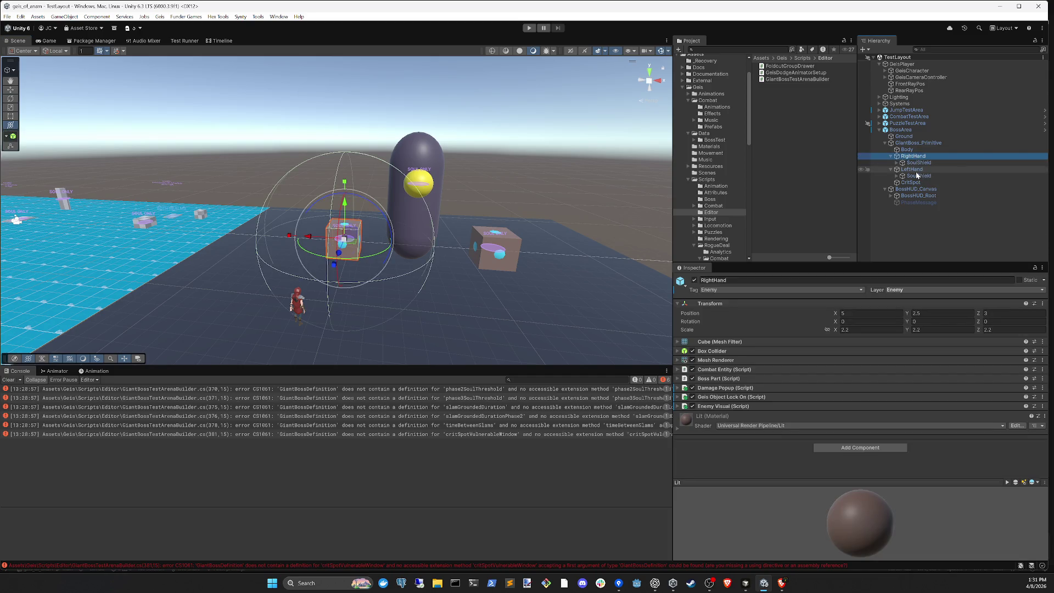
{"action": "left_click", "coordinate": [915, 169]}
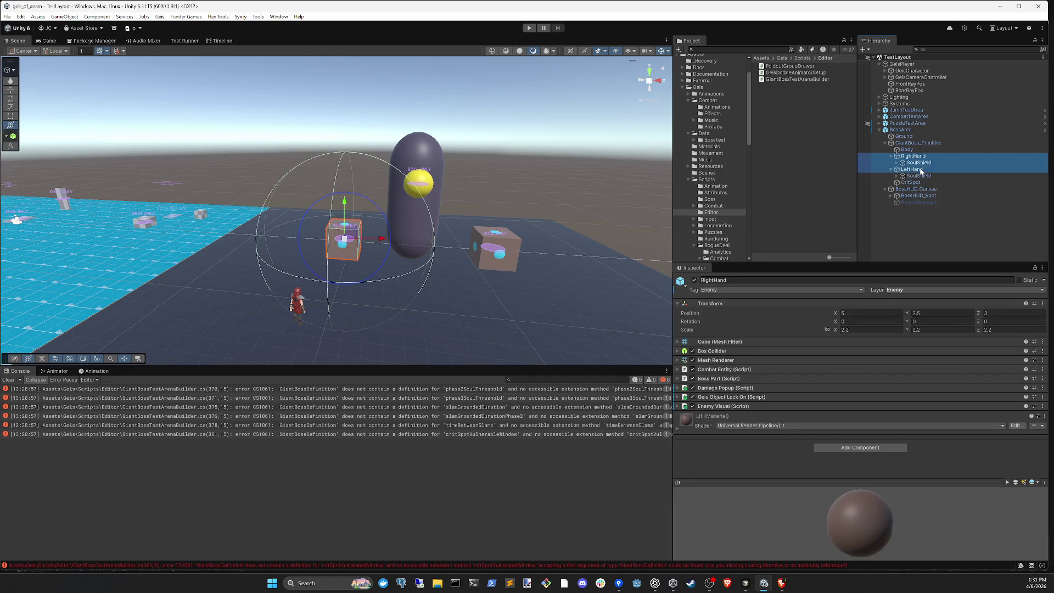
{"action": "left_click", "coordinate": [914, 156], "text": "ctrl"}
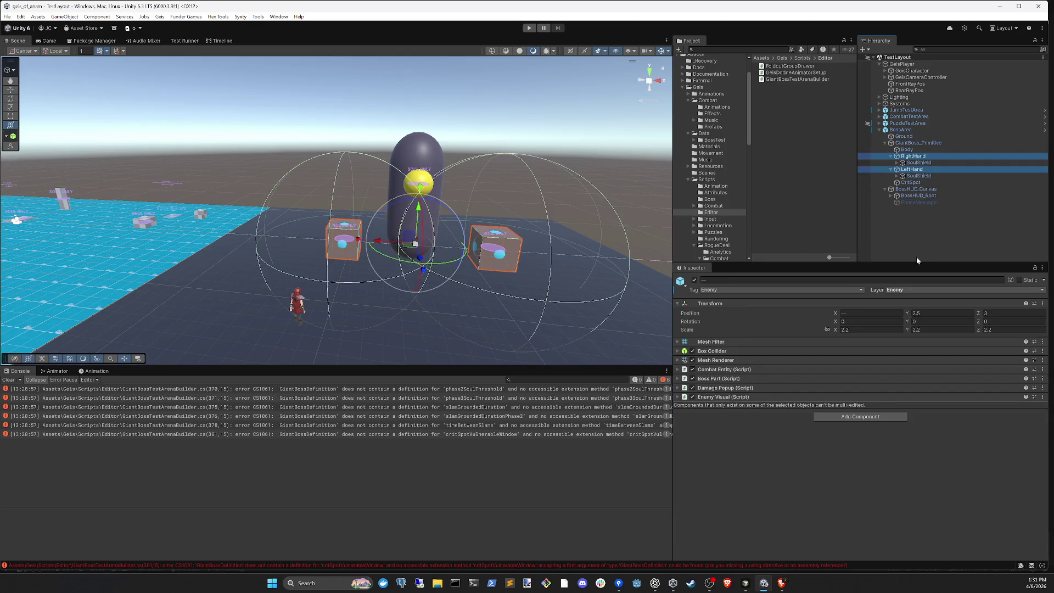
{"action": "left_click", "coordinate": [848, 417]}
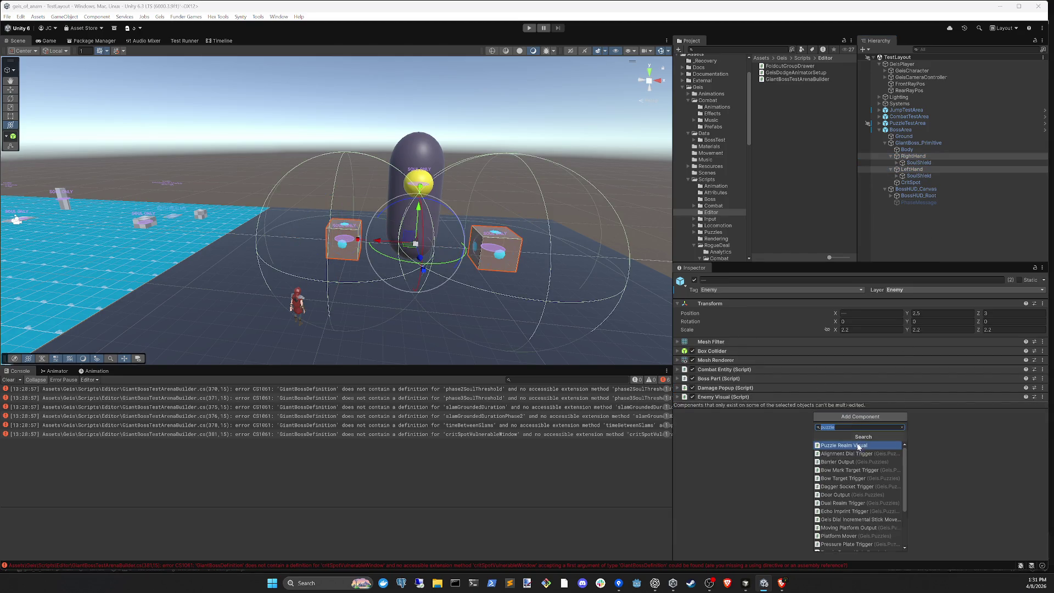
{"action": "left_click", "coordinate": [859, 446]}
{"action": "left_click", "coordinate": [851, 437]}
{"action": "left_click", "coordinate": [858, 444]}
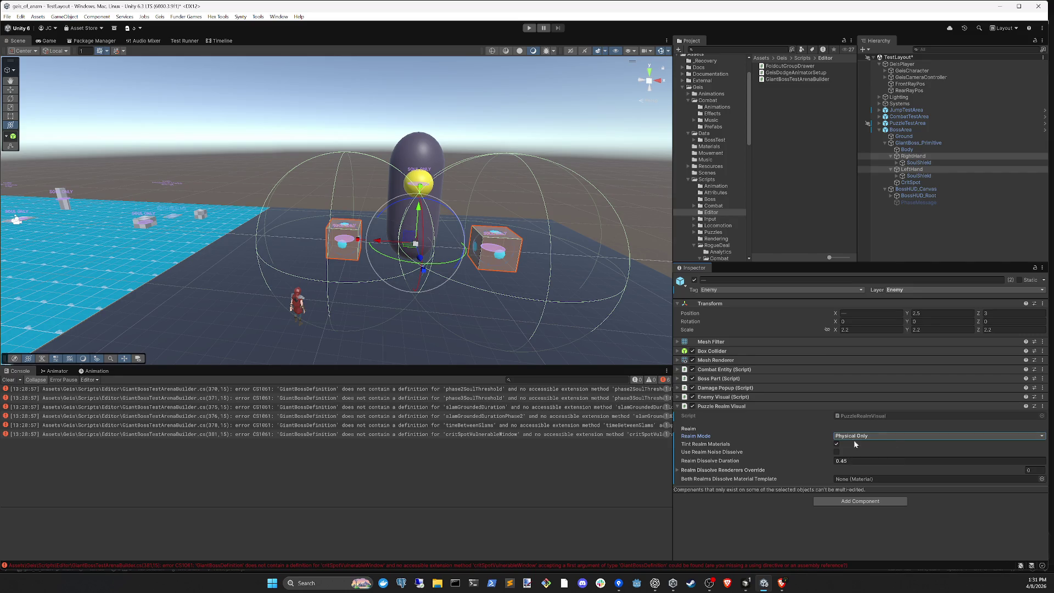
{"action": "left_click", "coordinate": [924, 234]}
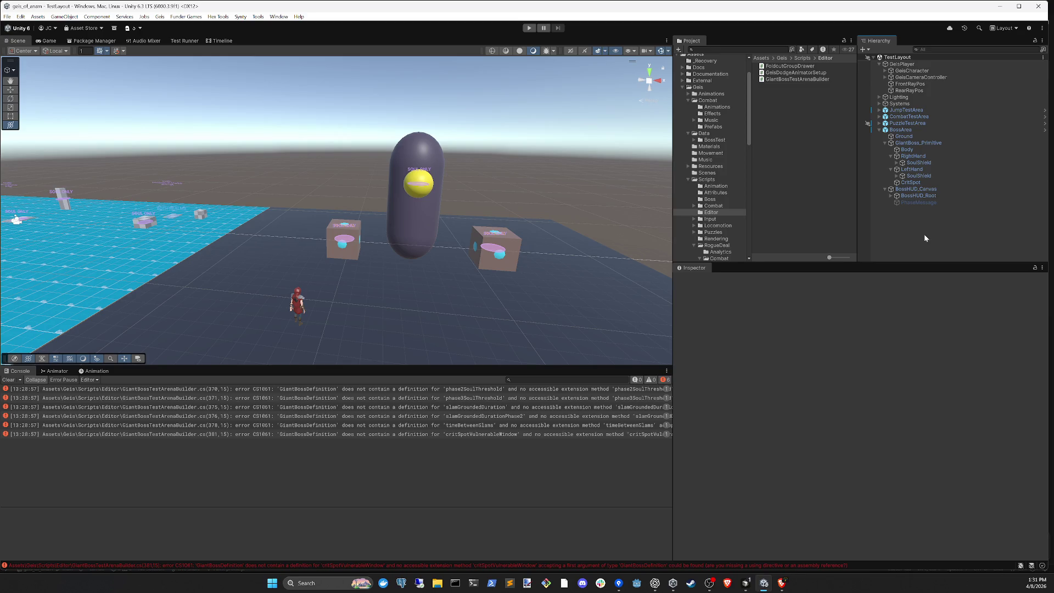
{"action": "left_click", "coordinate": [746, 583]}
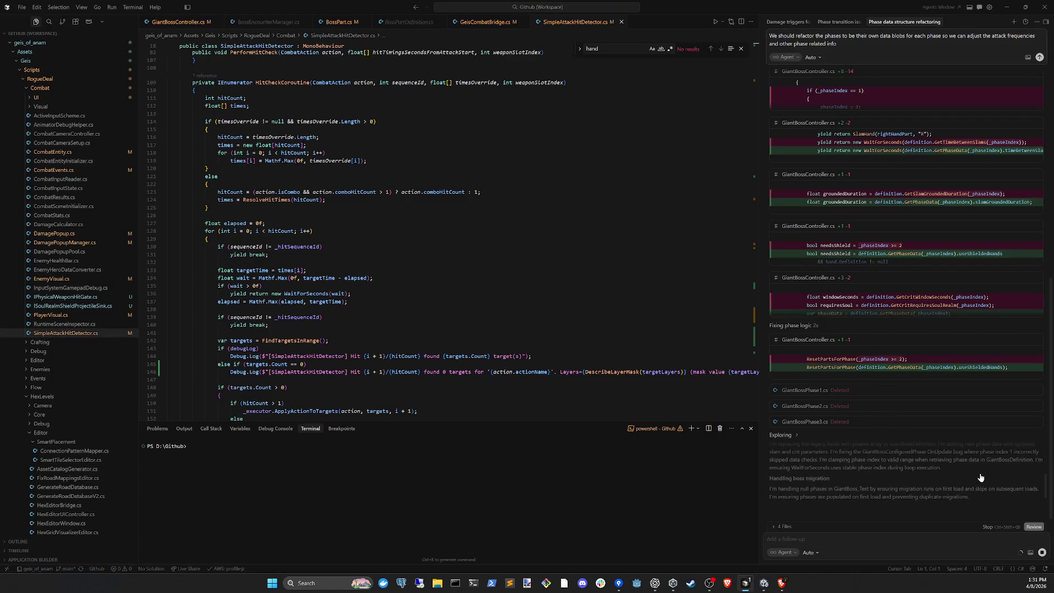
- Read the agent's phase-transition chat explaining the bow-arrow shield damage fix, then return to Unity
{"action": "left_click", "coordinate": [843, 25]}
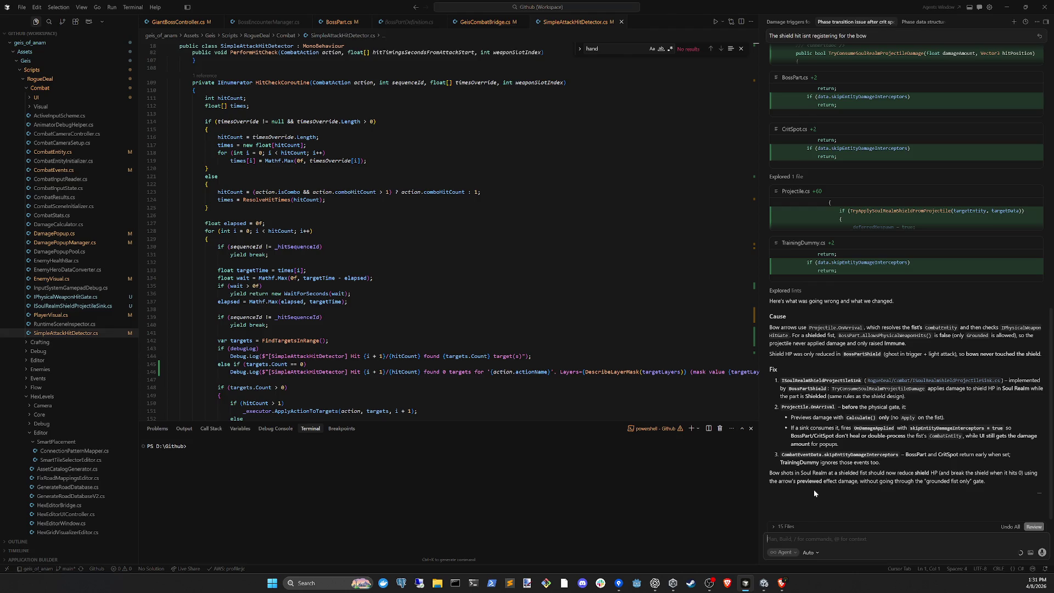
{"action": "left_click", "coordinate": [764, 583]}
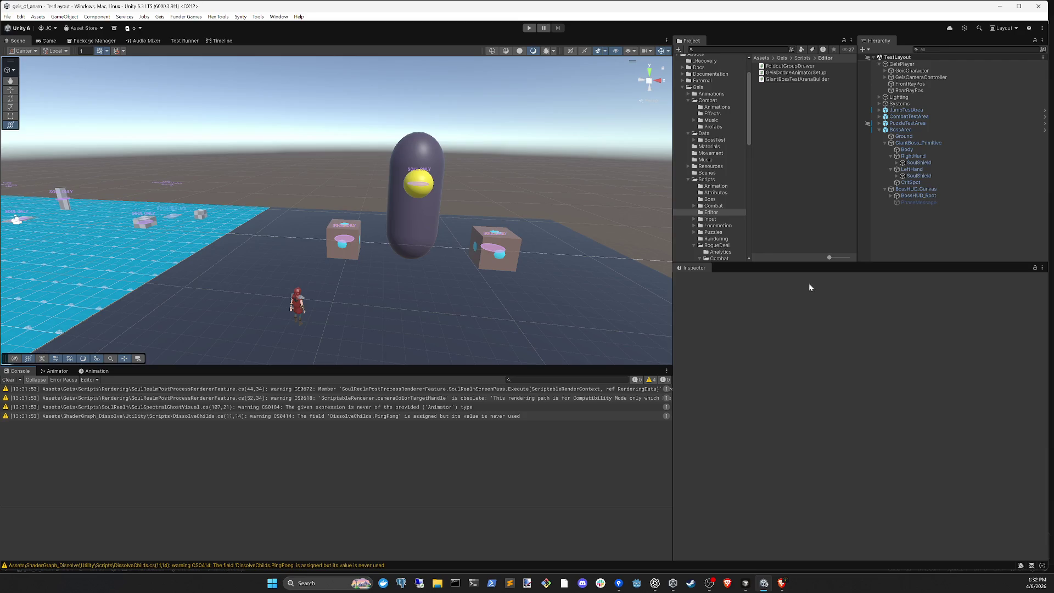
- Play-test until the Big Bad Boss Man fight starts in Phase 1, then stop play mode
{"action": "key", "text": "alt+Tab"}
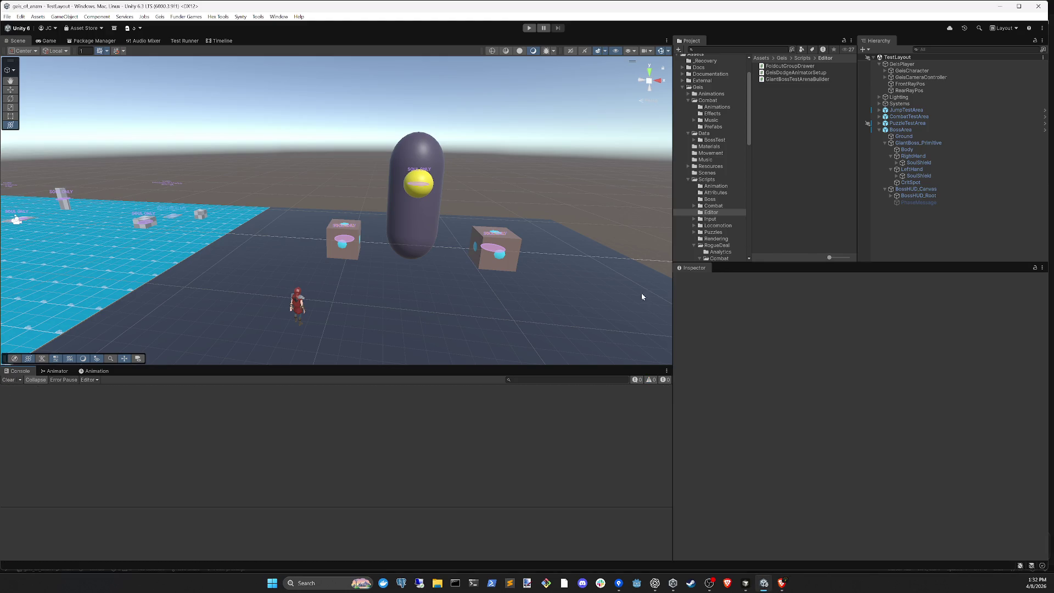
{"action": "left_click", "coordinate": [524, 30]}
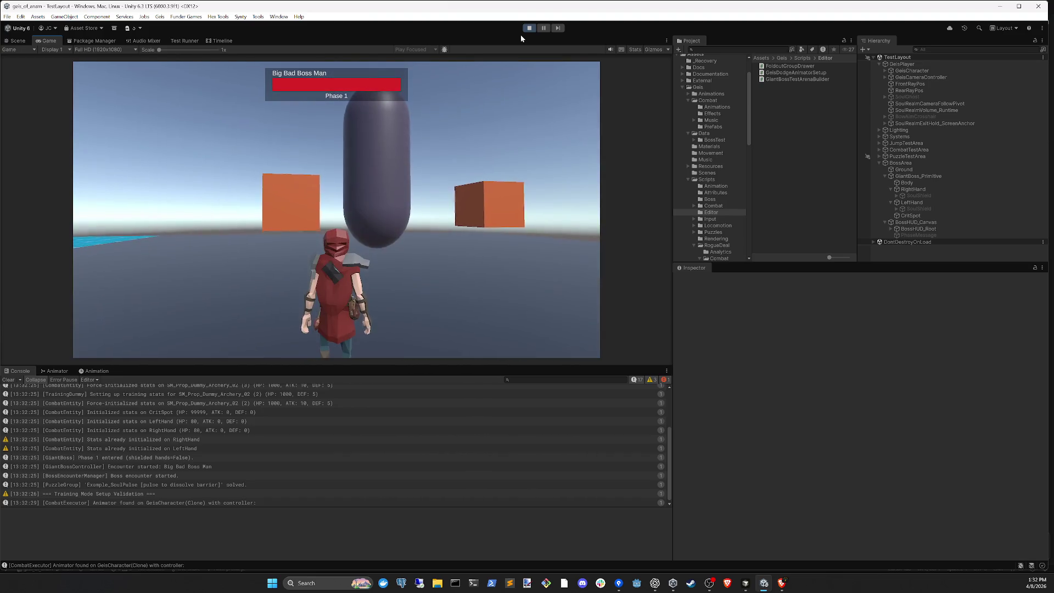
{"action": "left_click", "coordinate": [529, 28]}
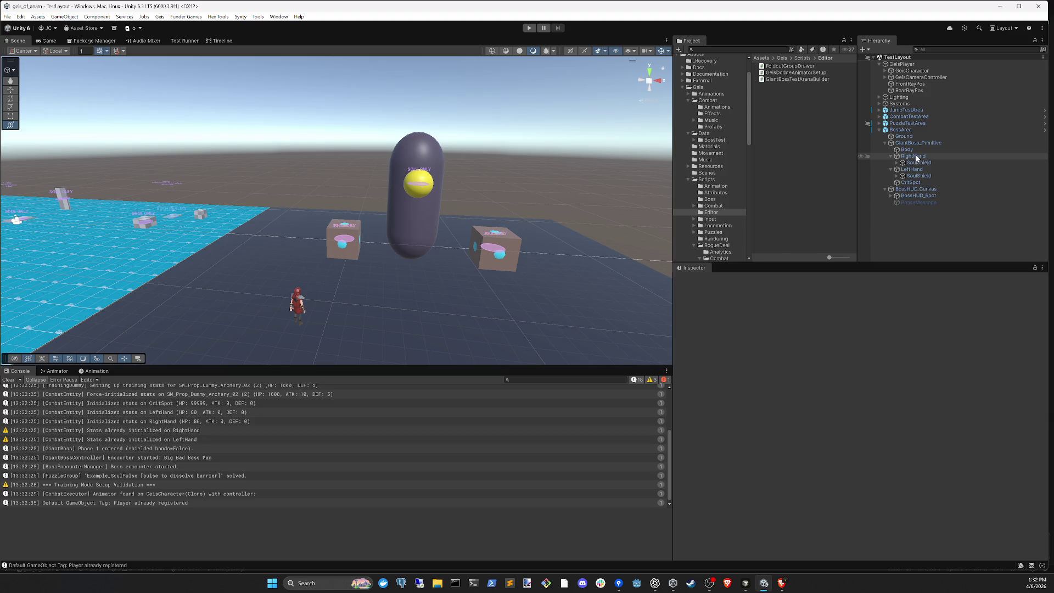
{"action": "left_click", "coordinate": [914, 156]}
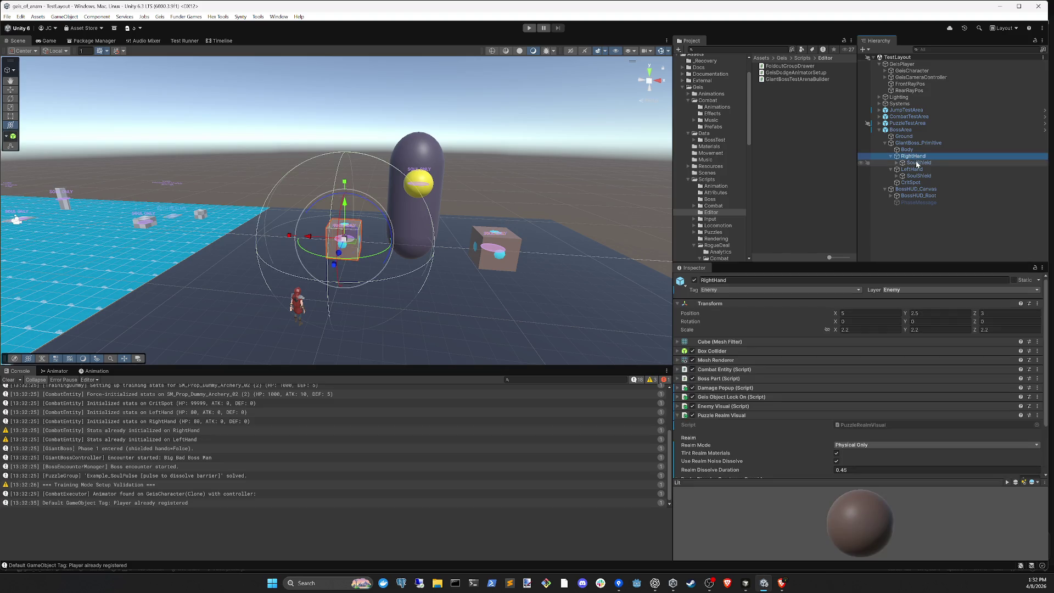
- Select RightHand and expand its Mesh Renderer to check its Lit material
{"action": "left_click", "coordinate": [917, 163], "text": "shift"}
{"action": "left_click", "coordinate": [917, 169], "text": "ctrl"}
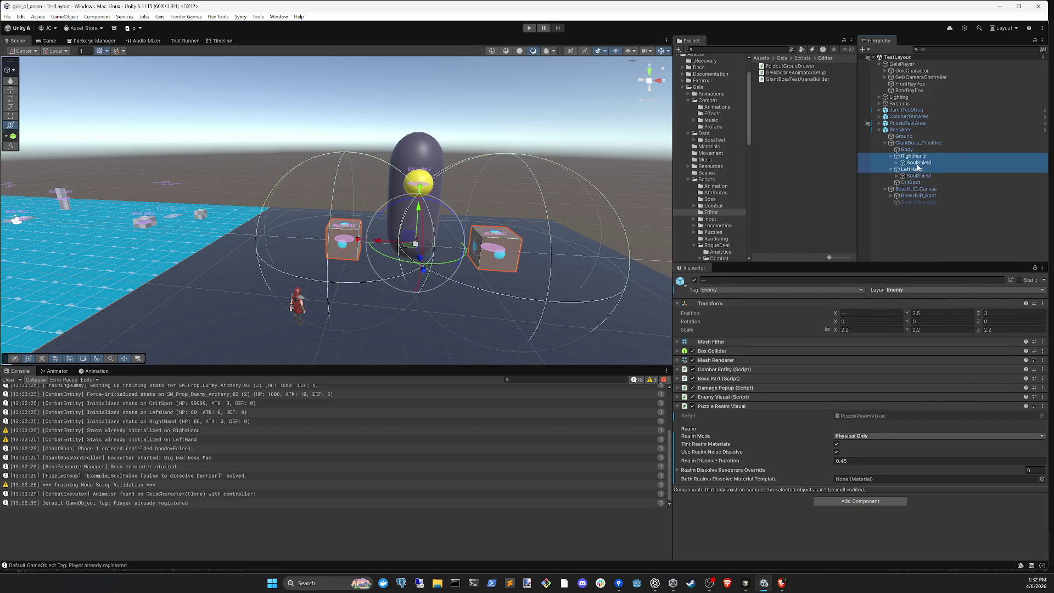
{"action": "left_click", "coordinate": [920, 176], "text": "ctrl"}
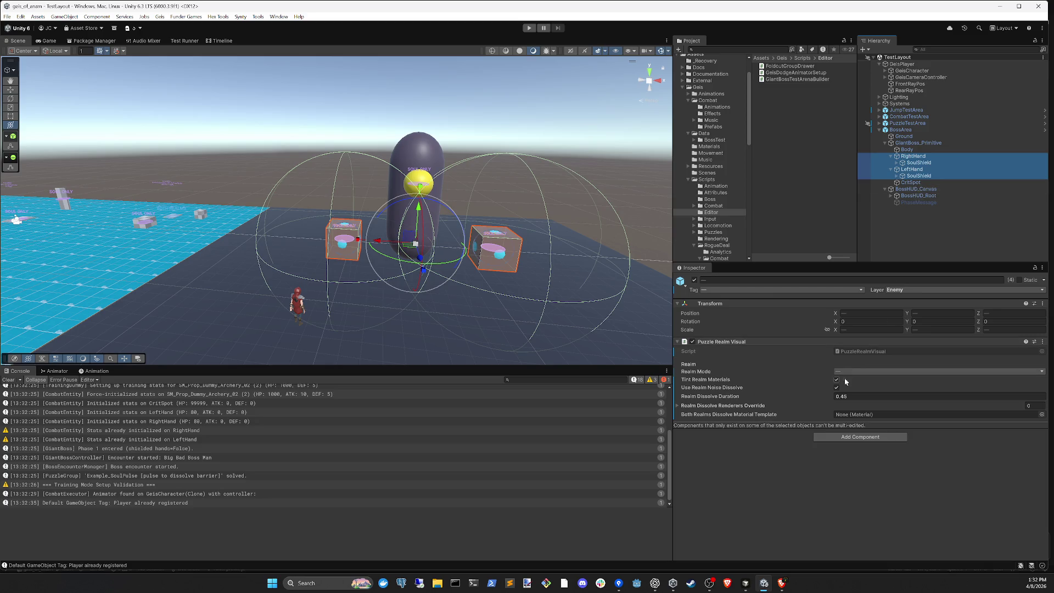
{"action": "left_click", "coordinate": [936, 156]}
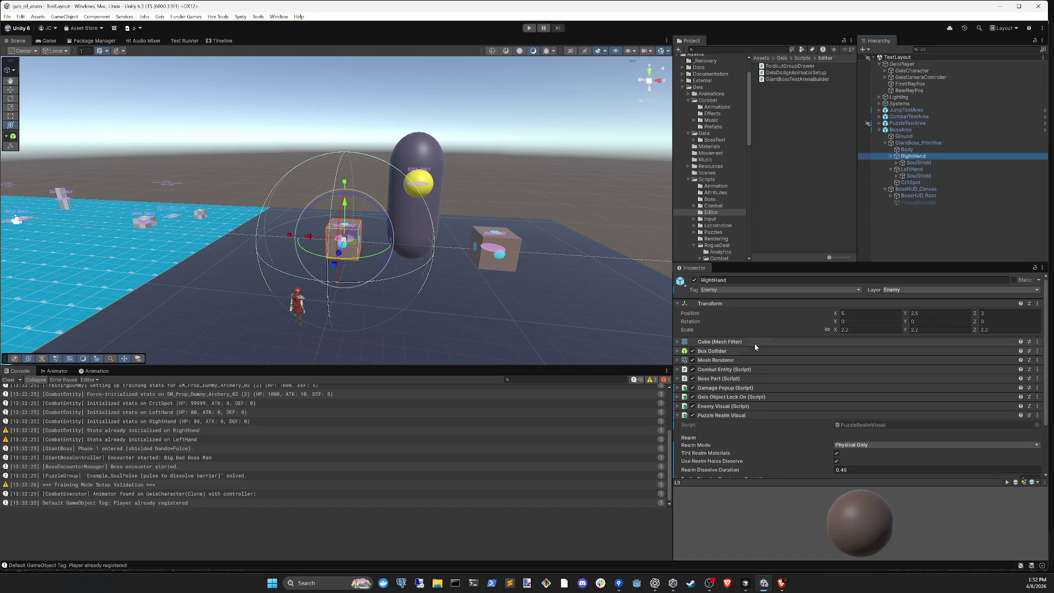
{"action": "left_click", "coordinate": [756, 341]}
{"action": "left_click", "coordinate": [756, 341]}
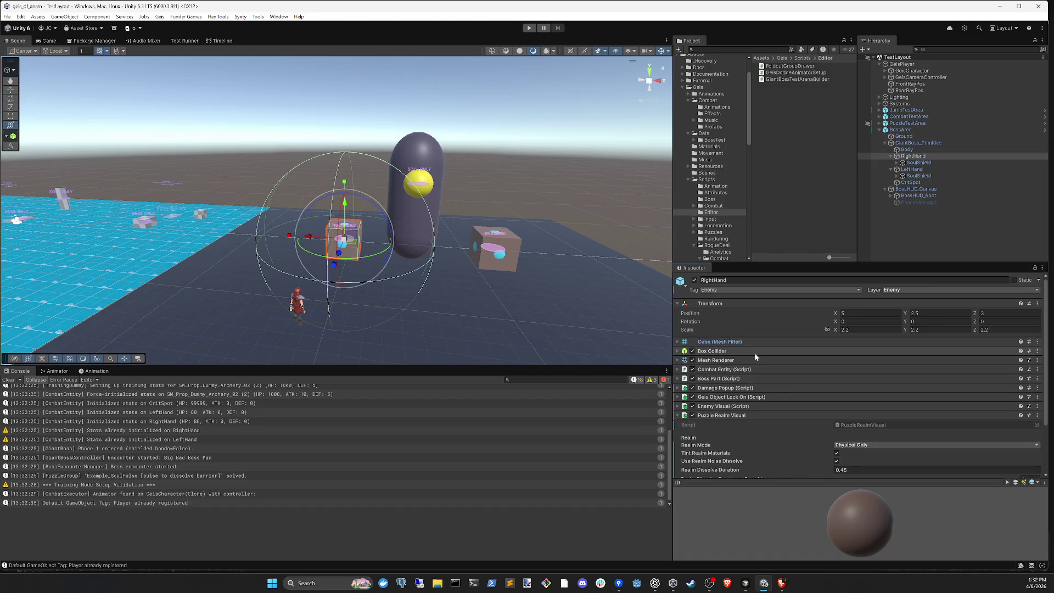
{"action": "left_click", "coordinate": [756, 360]}
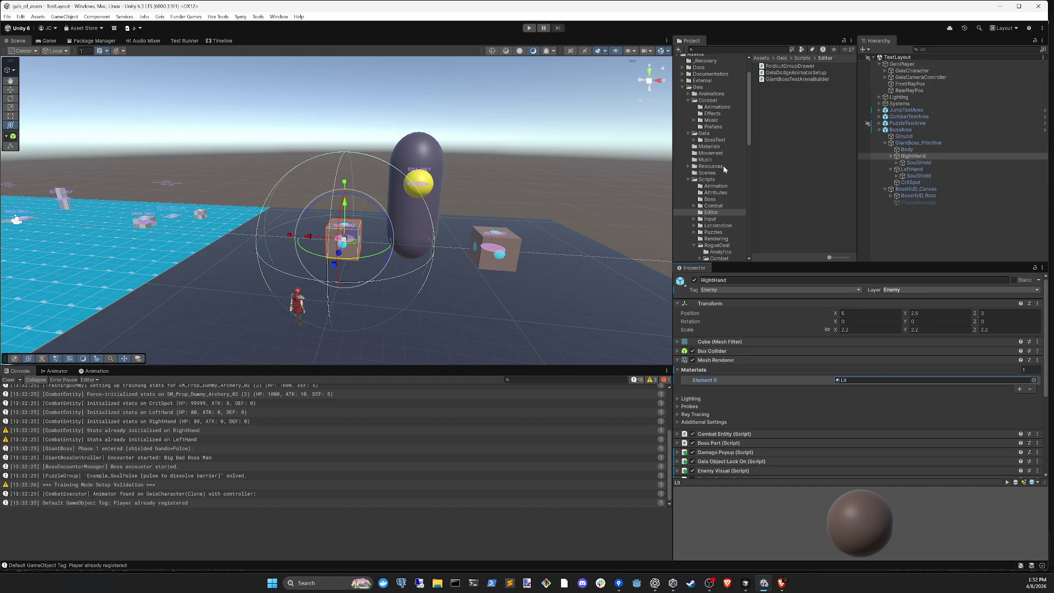
{"action": "scroll", "coordinate": [724, 209], "scroll_direction": "up", "scroll_amount": 3}
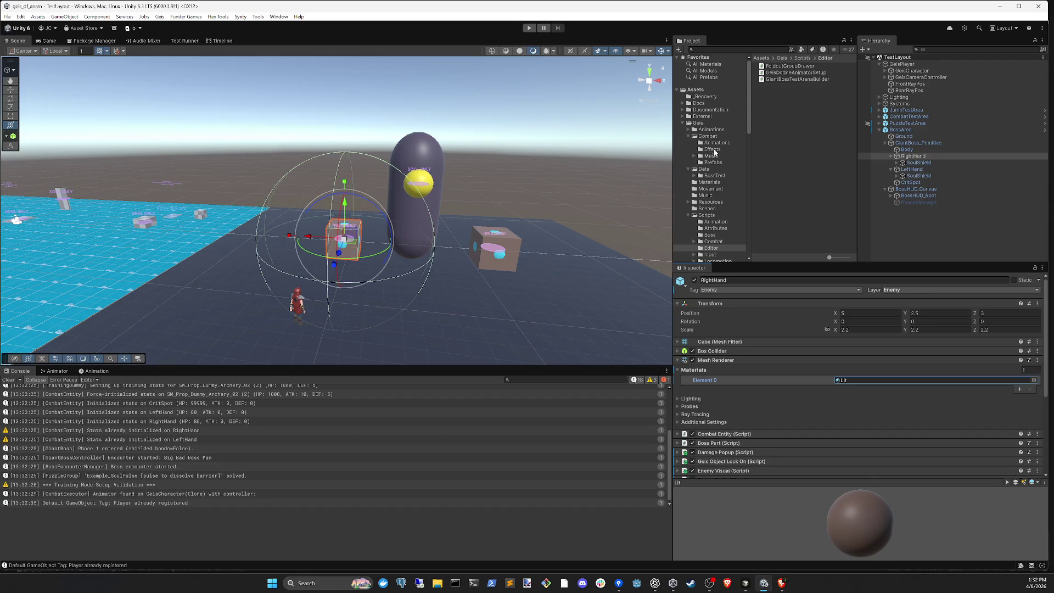
{"action": "scroll", "coordinate": [713, 189], "scroll_direction": "down", "scroll_amount": 3}
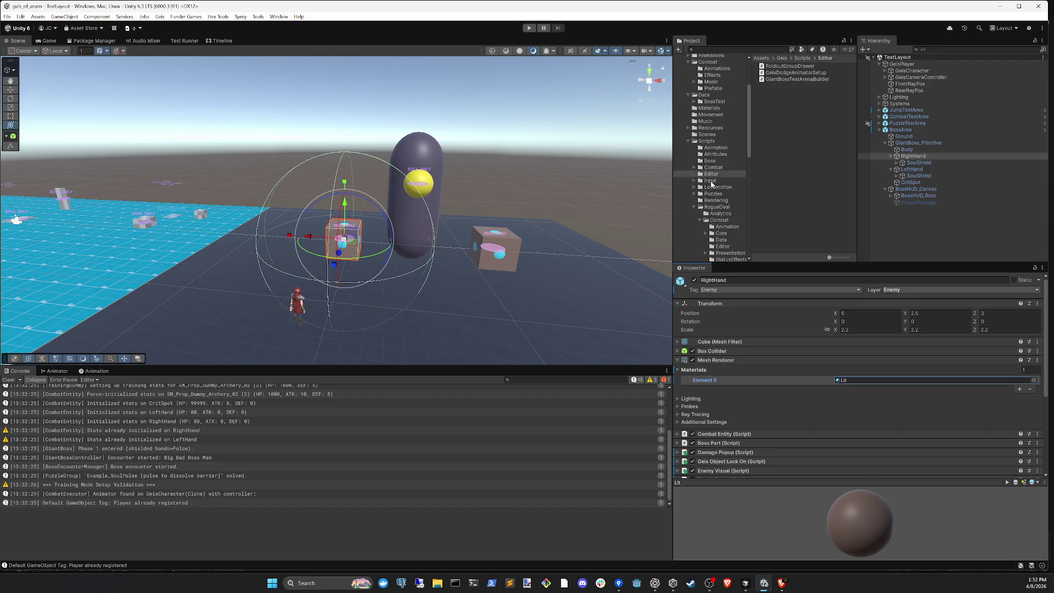
- Browse the Materials and Resources folders and expand PuzzleTestArea and PuzzleExamples
{"action": "left_click", "coordinate": [710, 108]}
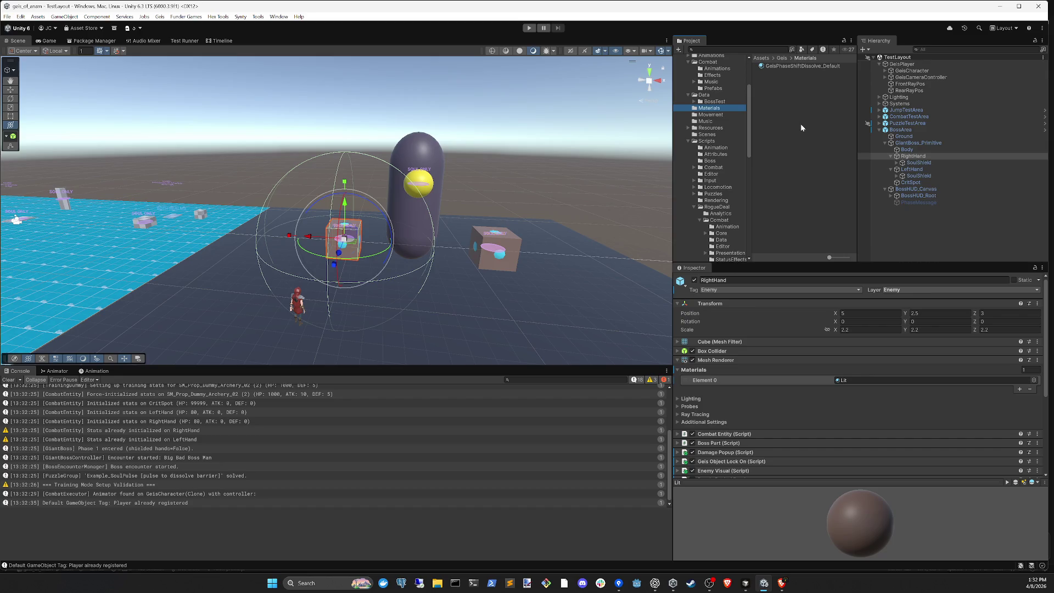
{"action": "left_click", "coordinate": [711, 128]}
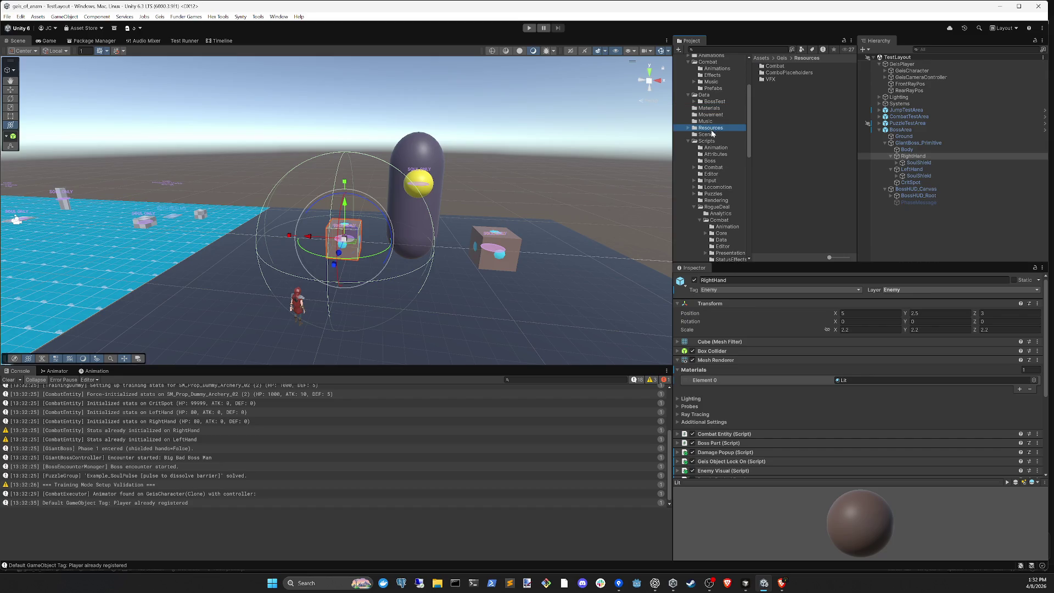
{"action": "key", "text": "Right"}
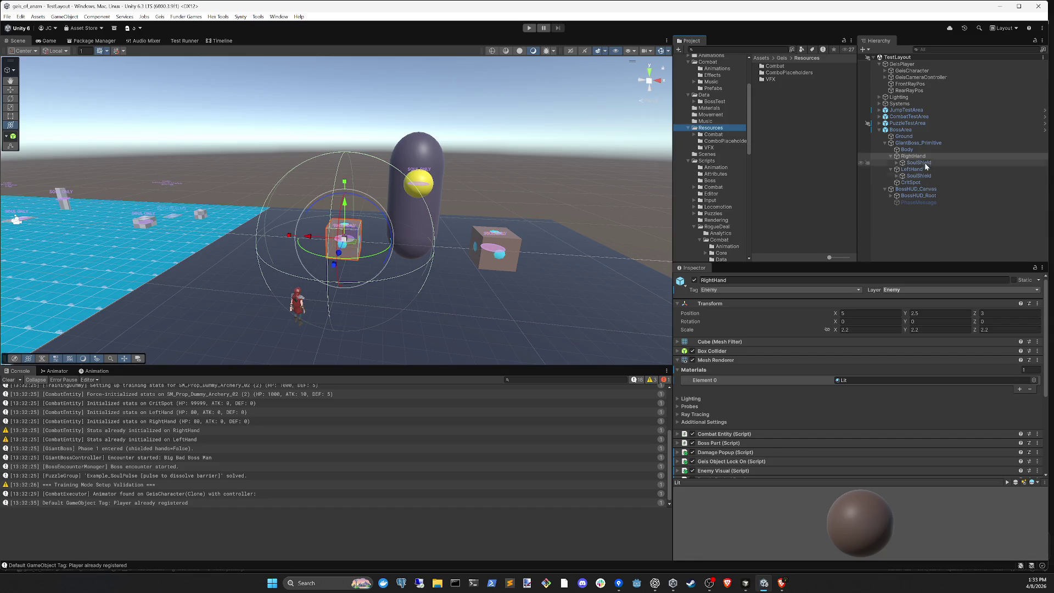
{"action": "left_click", "coordinate": [880, 123]}
{"action": "left_click", "coordinate": [914, 129]}
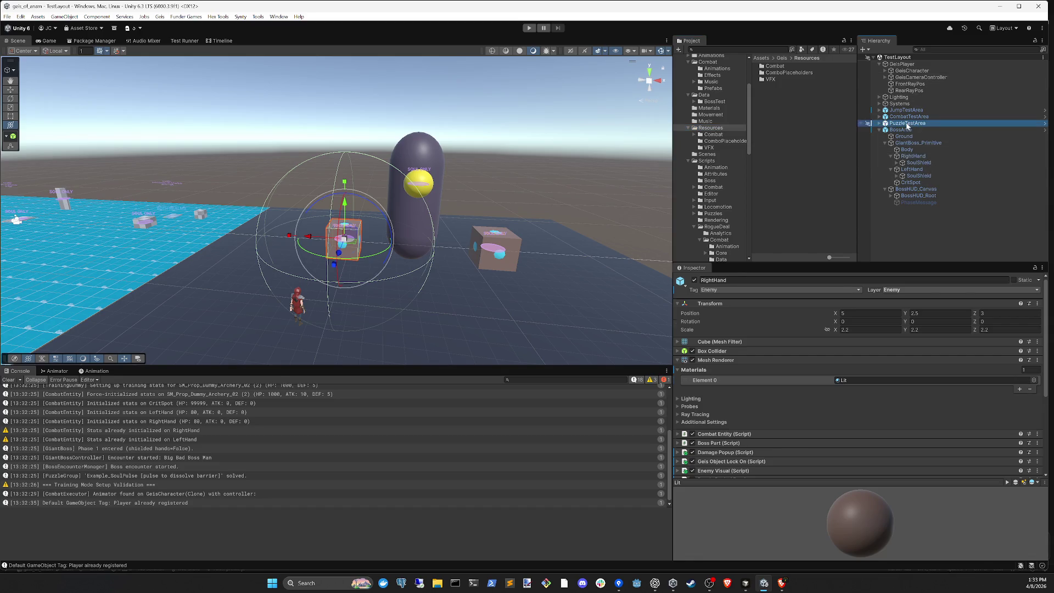
{"action": "key", "text": "Right"}
{"action": "key", "text": "Down"}
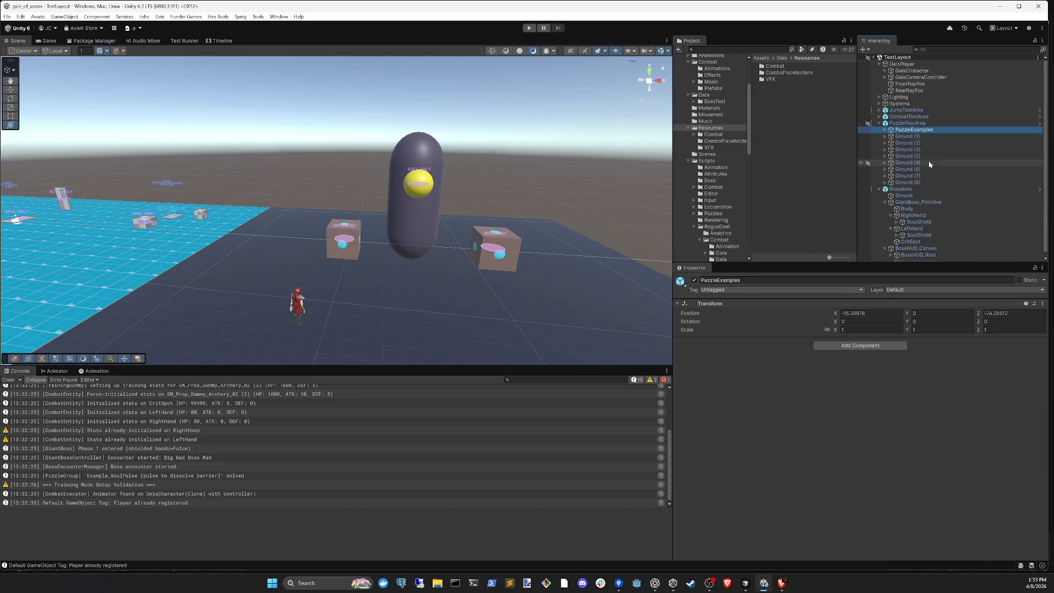
- Locate SwordZone's Dissolve material and move Dissolve, Dissolve_SoulShift and SyntyCharacterMat into Geis/Materials
{"action": "key", "text": "Right"}
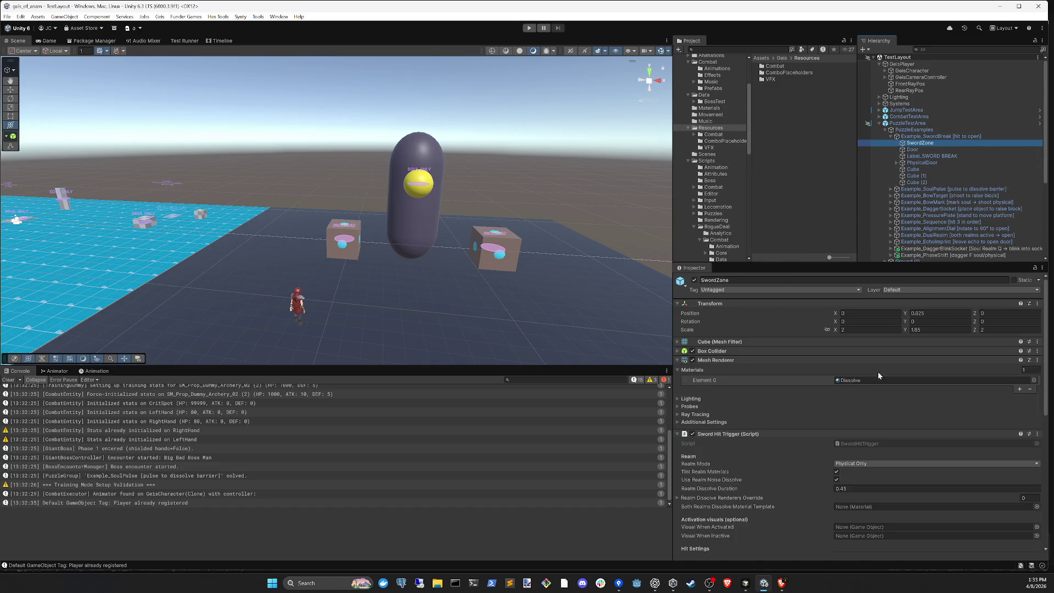
{"action": "left_click", "coordinate": [861, 379]}
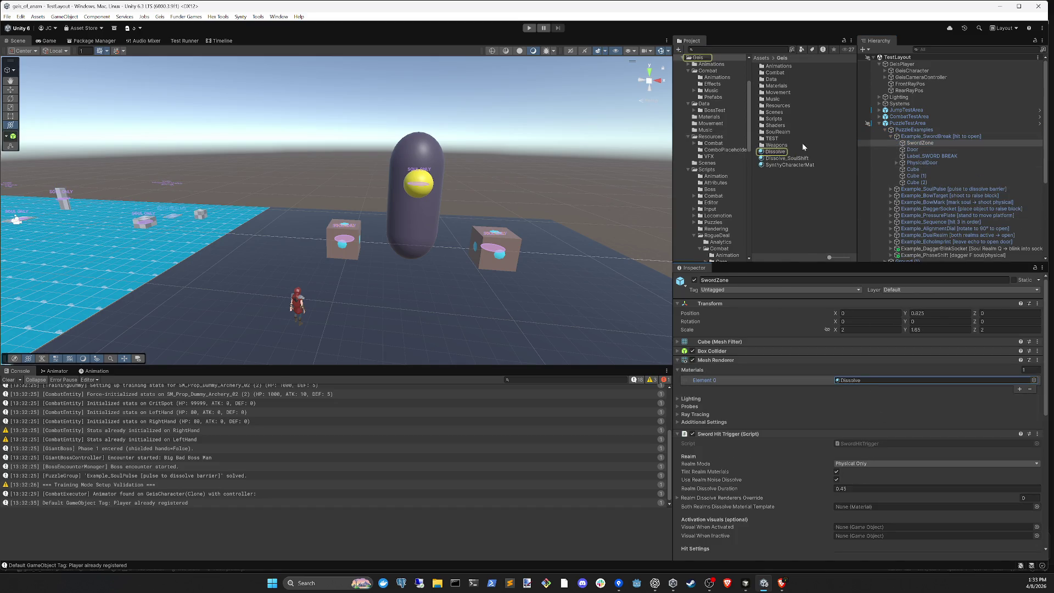
{"action": "left_click", "coordinate": [774, 153]}
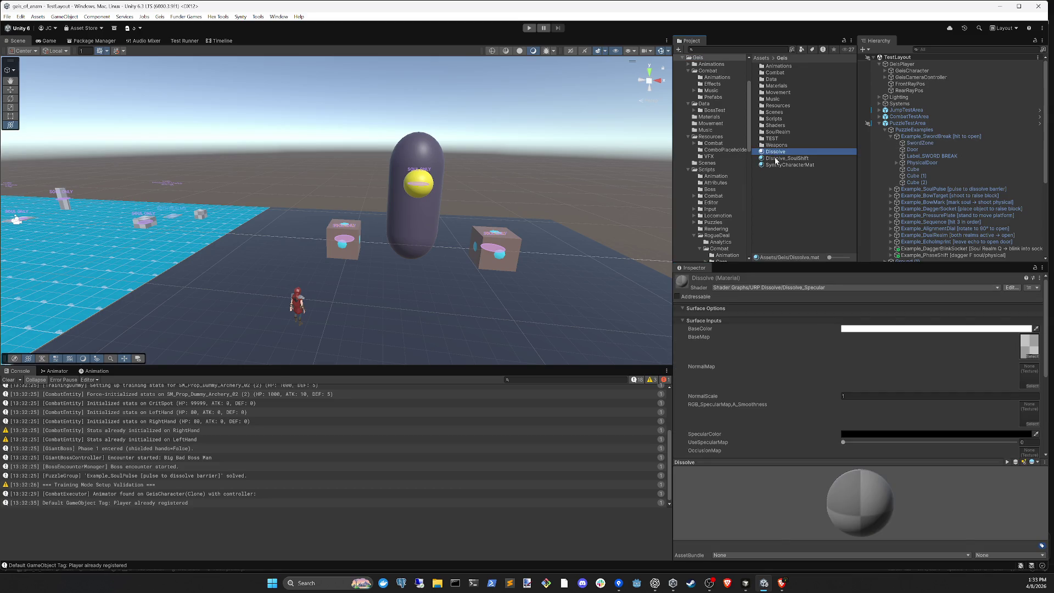
{"action": "left_click", "coordinate": [775, 164], "text": "shift"}
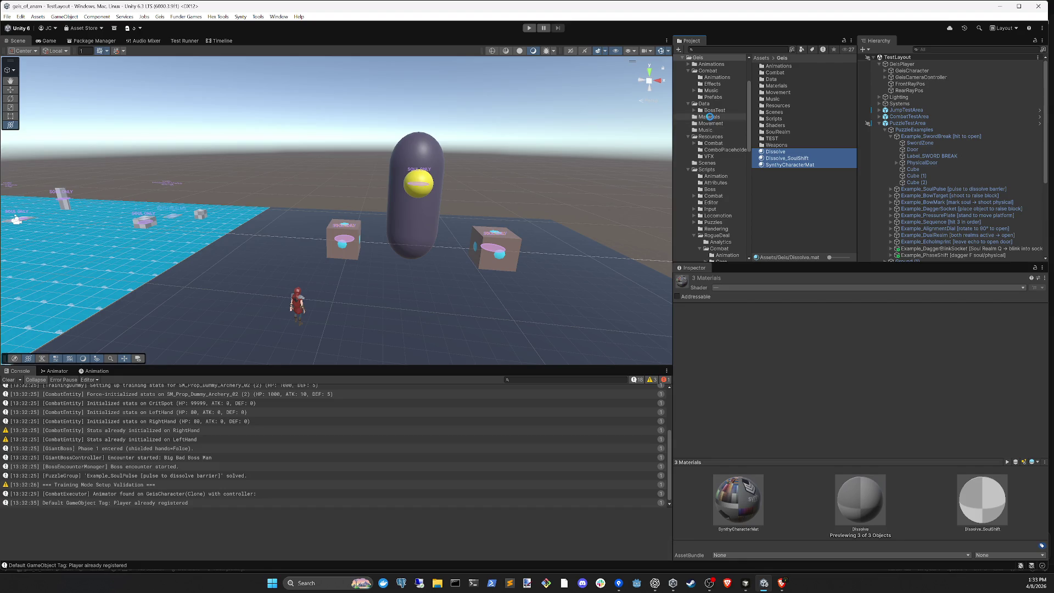
{"action": "left_click_drag", "start_coordinate": [710, 120], "coordinate": [711, 120]}
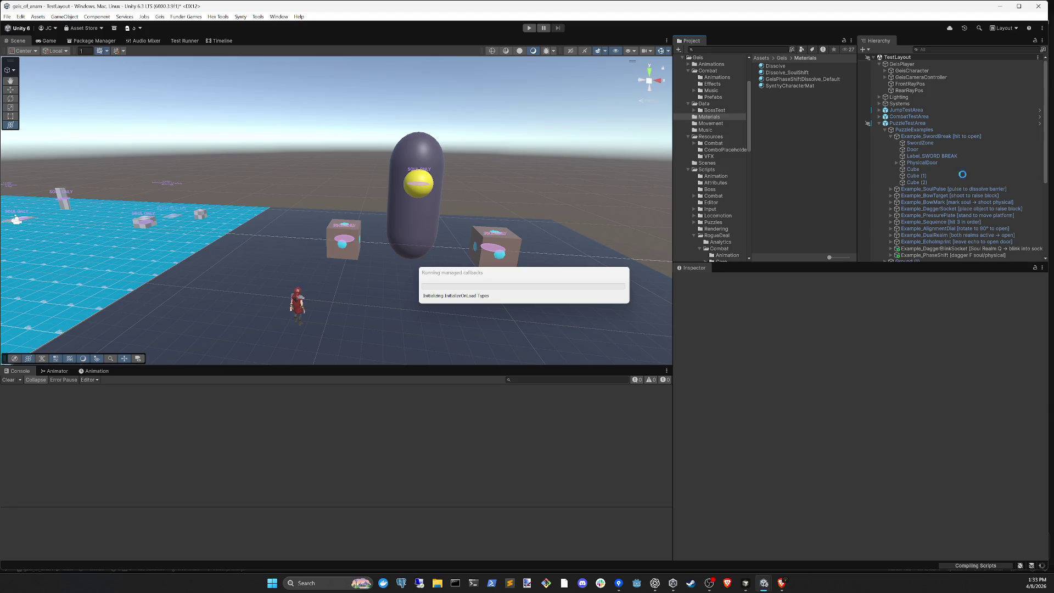
{"action": "left_click", "coordinate": [879, 123]}
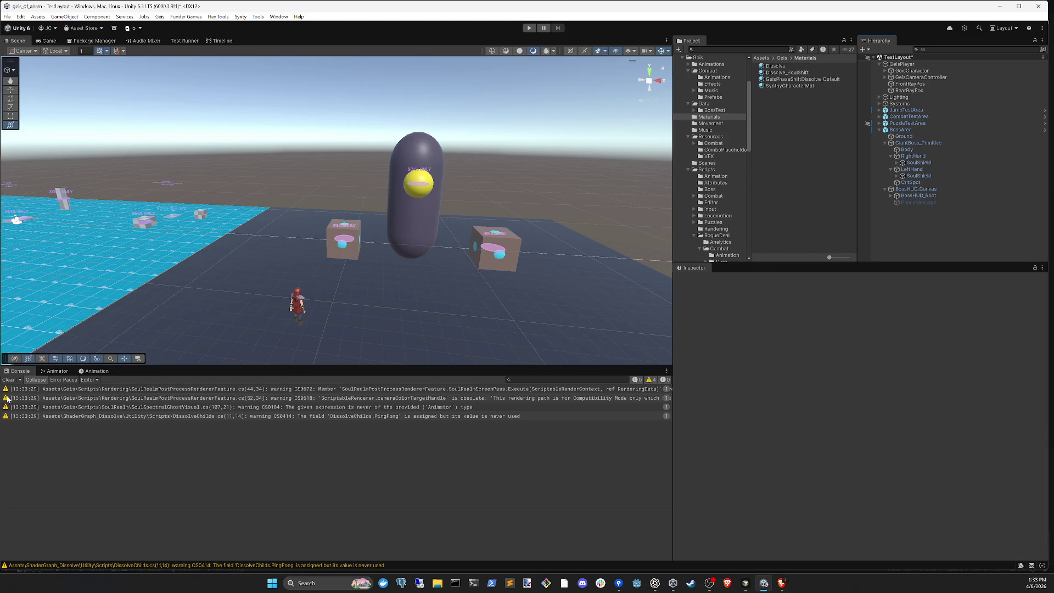
- Clear the console warnings and frame the giant boss in the scene view
{"action": "left_click", "coordinate": [8, 380]}
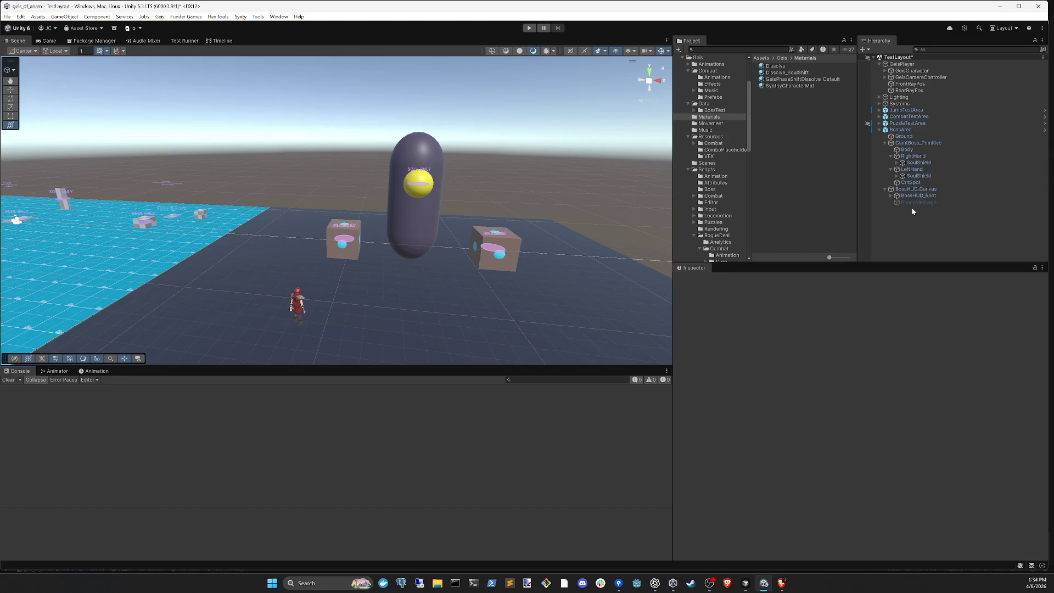
{"action": "mouse_move", "coordinate": [429, 282]}
{"action": "left_mouse_down"}
{"action": "mouse_move", "coordinate": [332, 287]}
{"action": "mouse_move", "coordinate": [370, 235]}
{"action": "mouse_move", "coordinate": [409, 282]}
{"action": "mouse_move", "coordinate": [407, 259]}
{"action": "mouse_move", "coordinate": [347, 264]}
{"action": "mouse_move", "coordinate": [381, 258]}
{"action": "mouse_move", "coordinate": [230, 229]}
{"action": "left_mouse_up"}
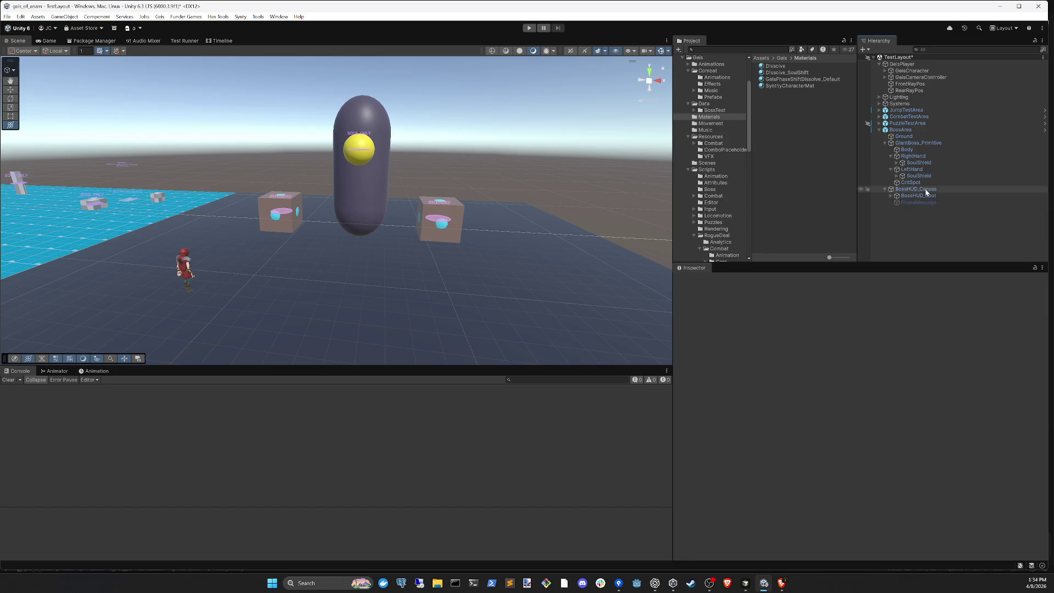
- Give RightHand the Dissolve_SoulShift material and its ShieldMesh the Dissolve material
{"action": "left_click", "coordinate": [912, 156]}
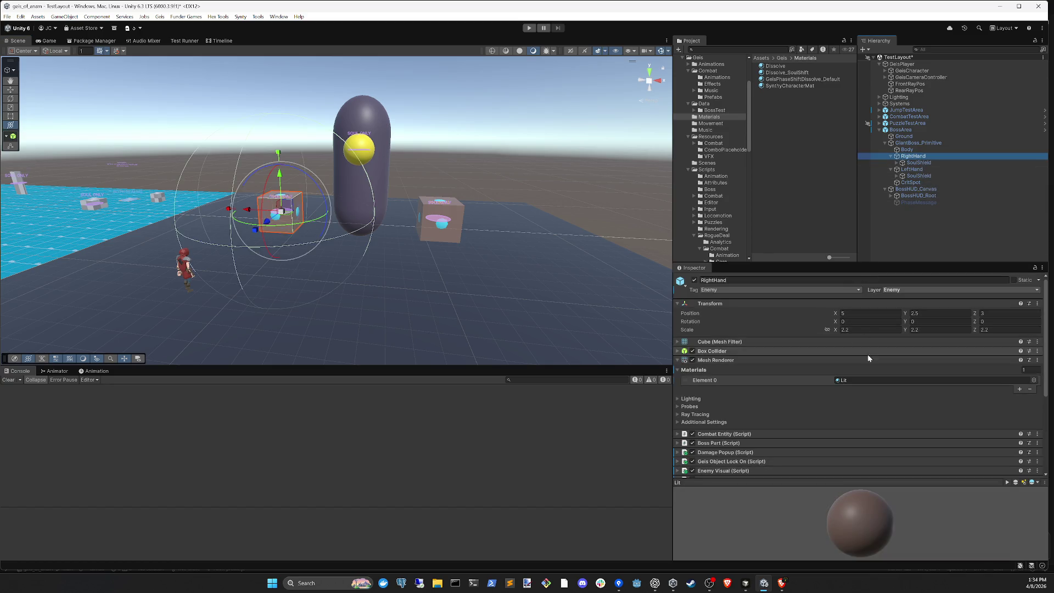
{"action": "mouse_move", "coordinate": [787, 72]}
{"action": "left_mouse_down"}
{"action": "mouse_move", "coordinate": [812, 230]}
{"action": "mouse_move", "coordinate": [877, 379]}
{"action": "left_mouse_up"}
{"action": "left_click", "coordinate": [919, 163]}
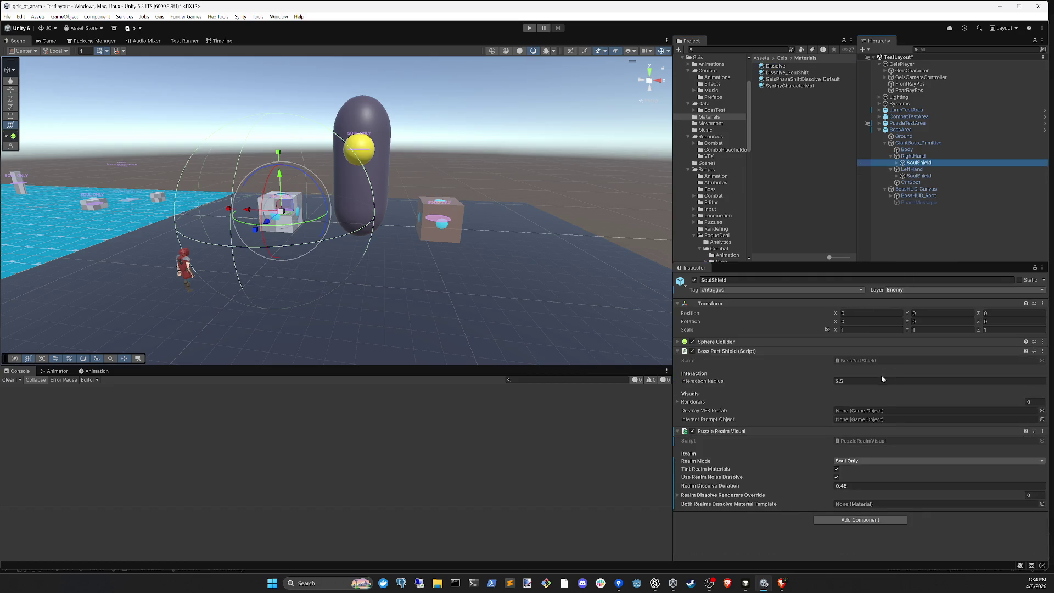
{"action": "left_click", "coordinate": [828, 351]}
{"action": "left_click", "coordinate": [827, 360]}
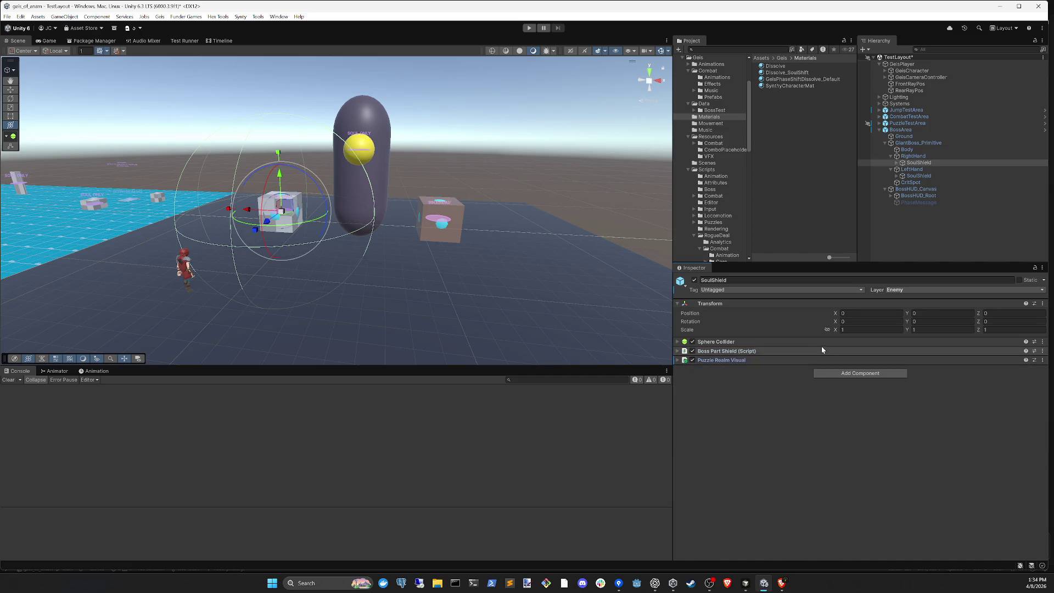
{"action": "left_click", "coordinate": [896, 163]}
{"action": "left_click", "coordinate": [922, 169]}
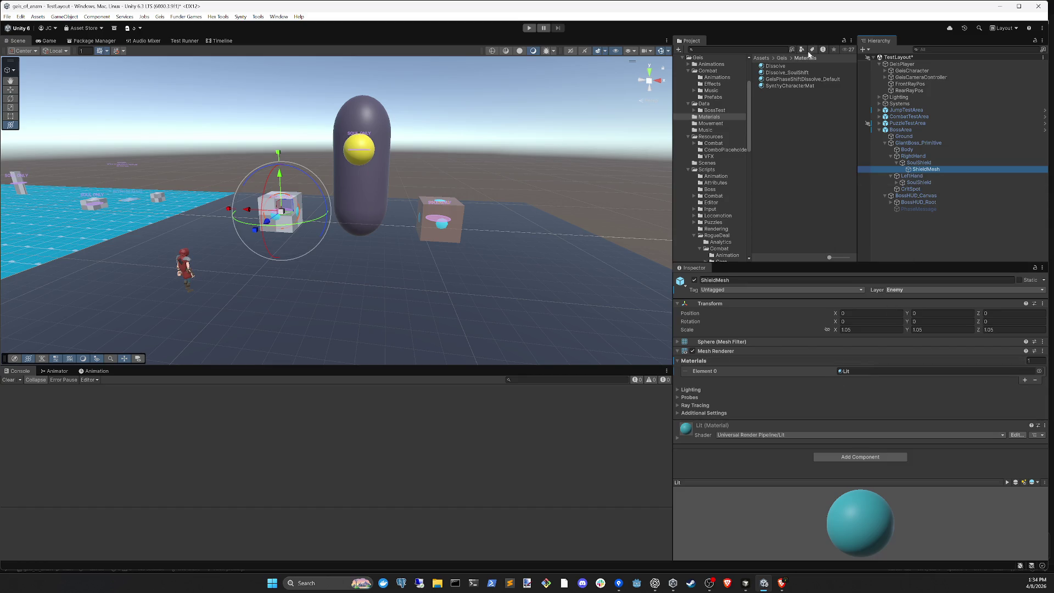
{"action": "left_click_drag", "start_coordinate": [782, 68], "coordinate": [871, 370]}
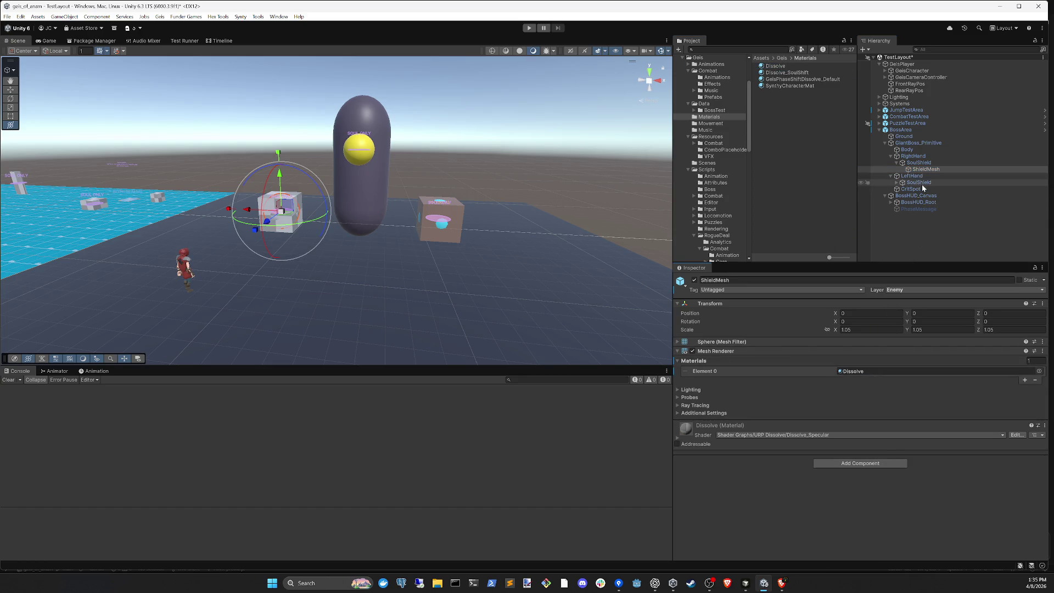
- Give the left ShieldMesh and LeftHand the Dissolve material, then verify LeftHand's material
{"action": "left_click", "coordinate": [897, 182]}
{"action": "left_click", "coordinate": [926, 189]}
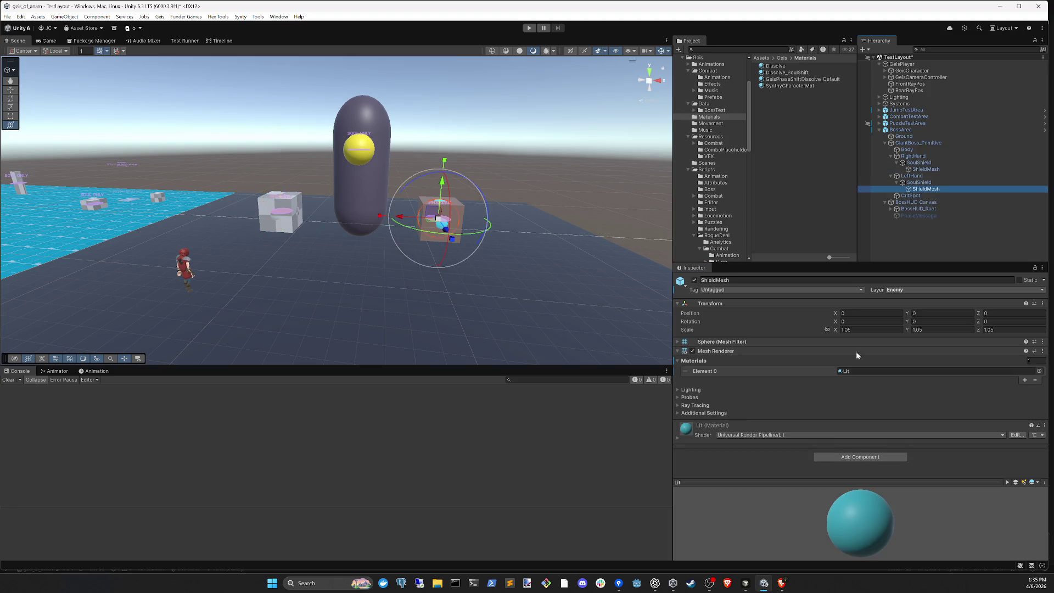
{"action": "left_click_drag", "start_coordinate": [775, 67], "coordinate": [862, 371]}
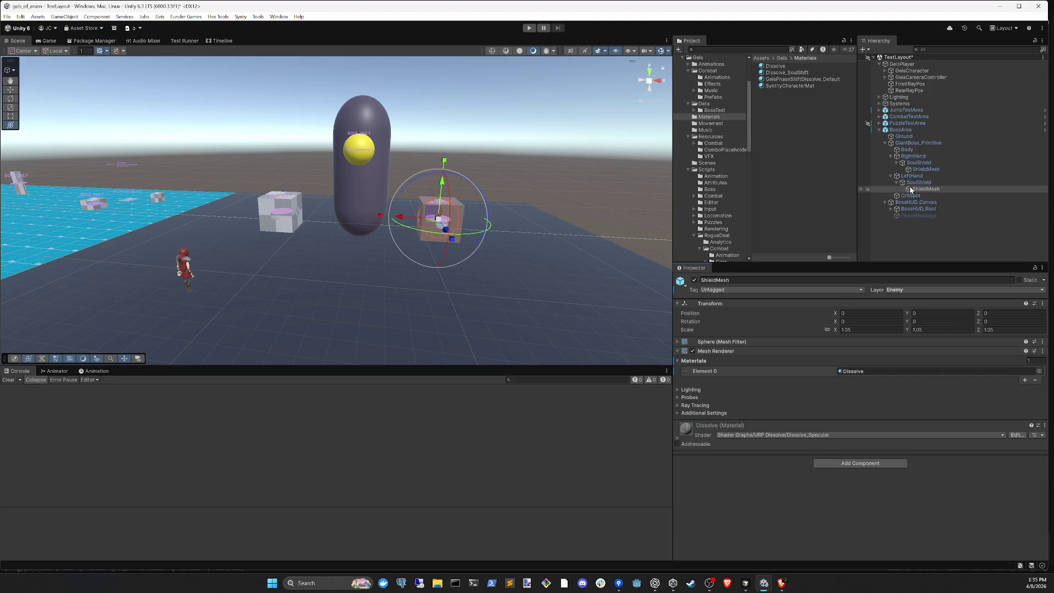
{"action": "left_click", "coordinate": [912, 176]}
{"action": "left_click_drag", "start_coordinate": [775, 66], "coordinate": [862, 379]}
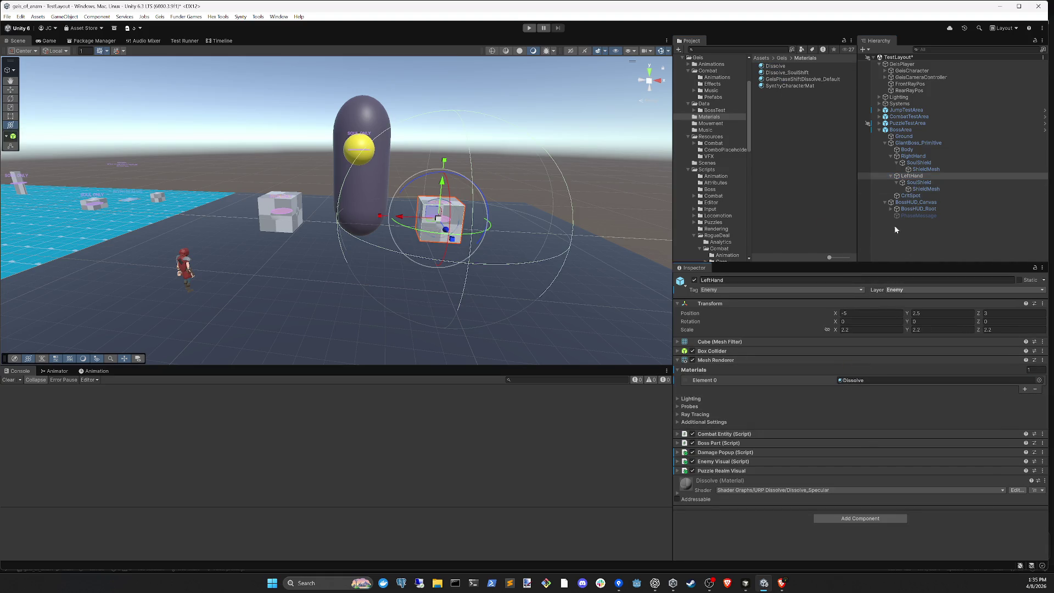
{"action": "left_click", "coordinate": [895, 227]}
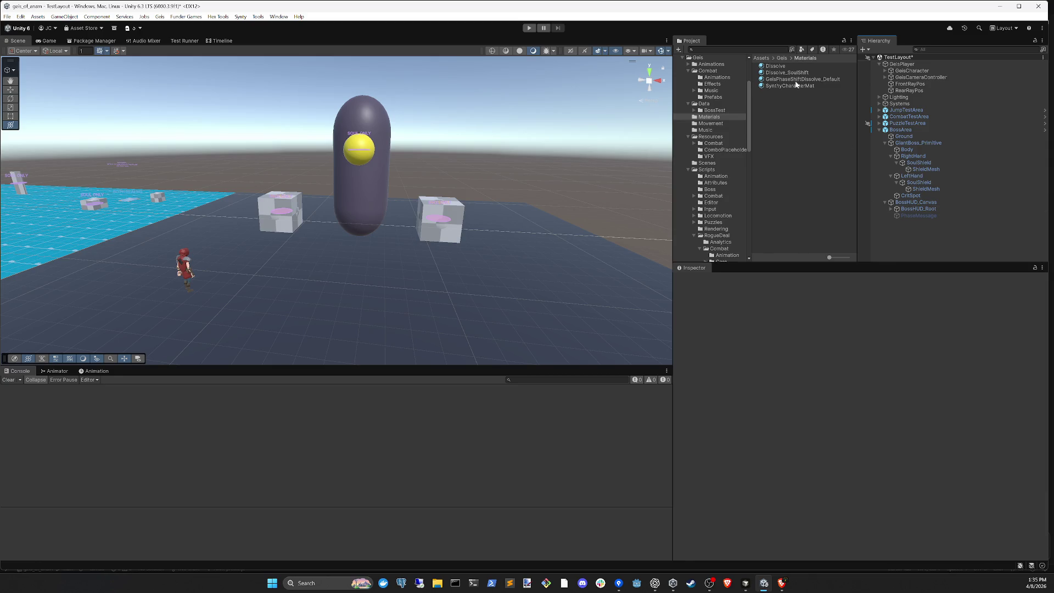
{"action": "left_click", "coordinate": [912, 176]}
{"action": "left_click", "coordinate": [923, 250]}
{"action": "left_click", "coordinate": [529, 28]}
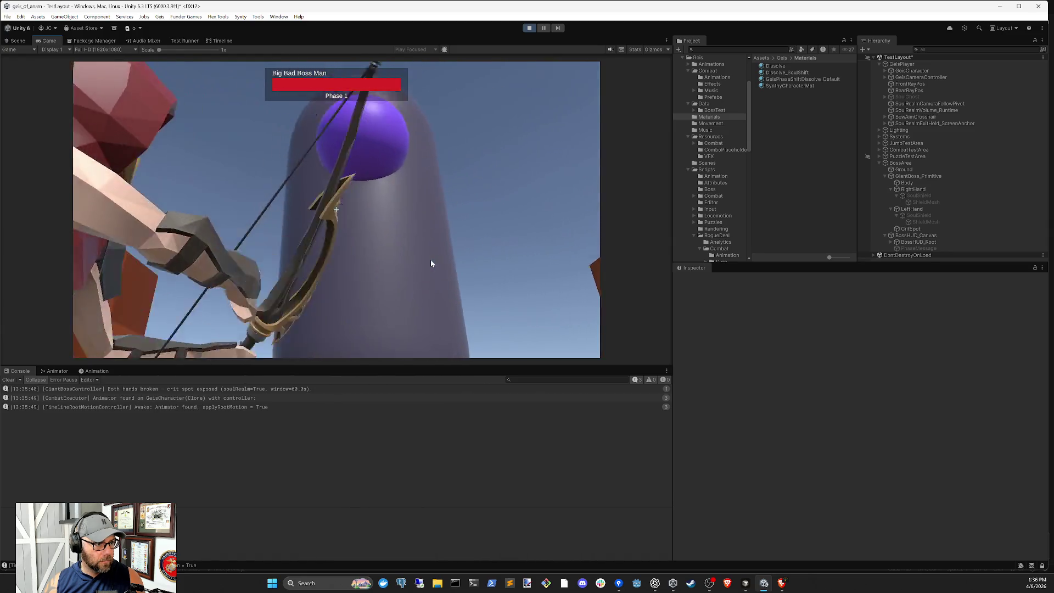
{"action": "left_click", "coordinate": [431, 263]}
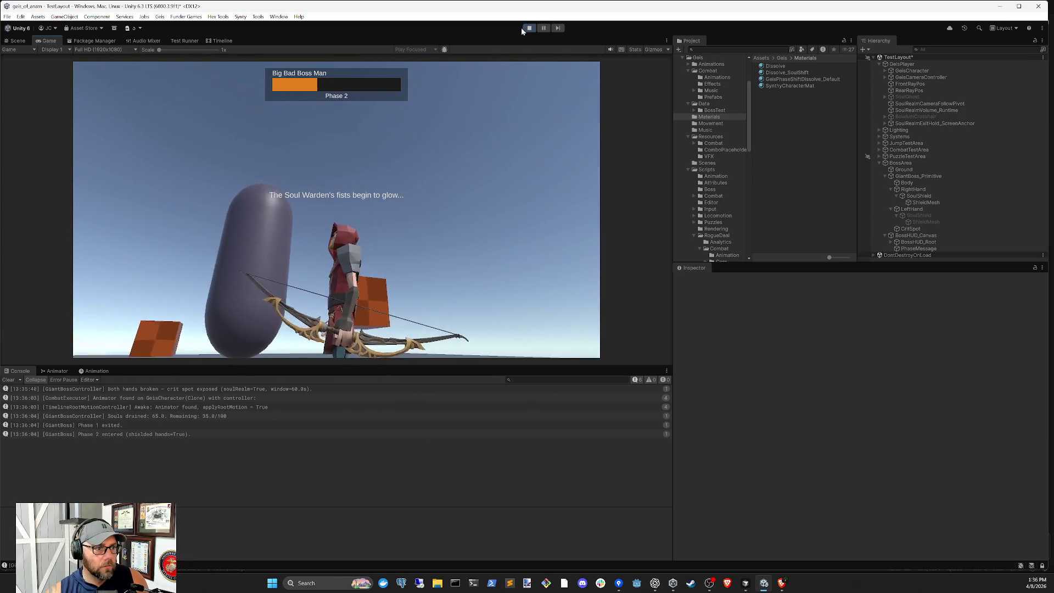
{"action": "left_click", "coordinate": [529, 28]}
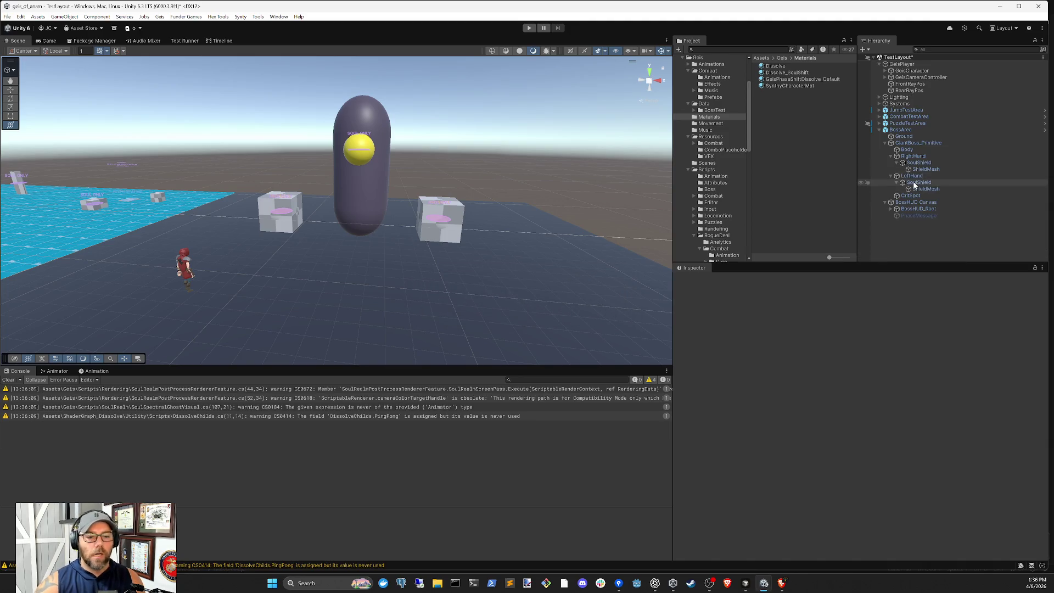
- Replace CritSpot's Lit material with Dissolve and start another play test
{"action": "left_click", "coordinate": [900, 197]}
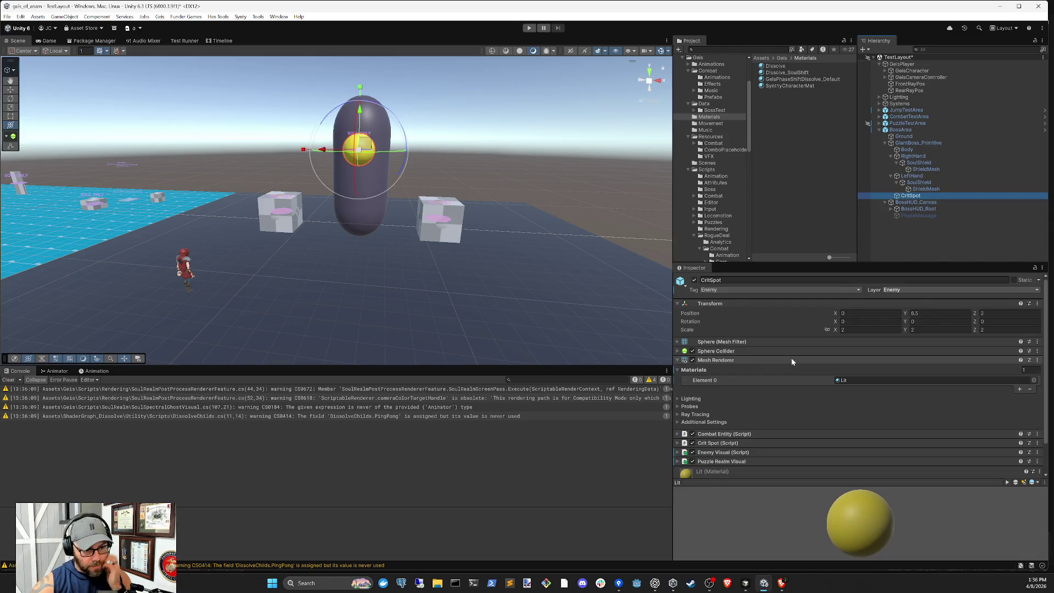
{"action": "left_click", "coordinate": [792, 361]}
{"action": "left_click", "coordinate": [762, 360]}
{"action": "mouse_move", "coordinate": [778, 72]}
{"action": "left_mouse_down"}
{"action": "mouse_move", "coordinate": [861, 343]}
{"action": "mouse_move", "coordinate": [859, 380]}
{"action": "left_mouse_up"}
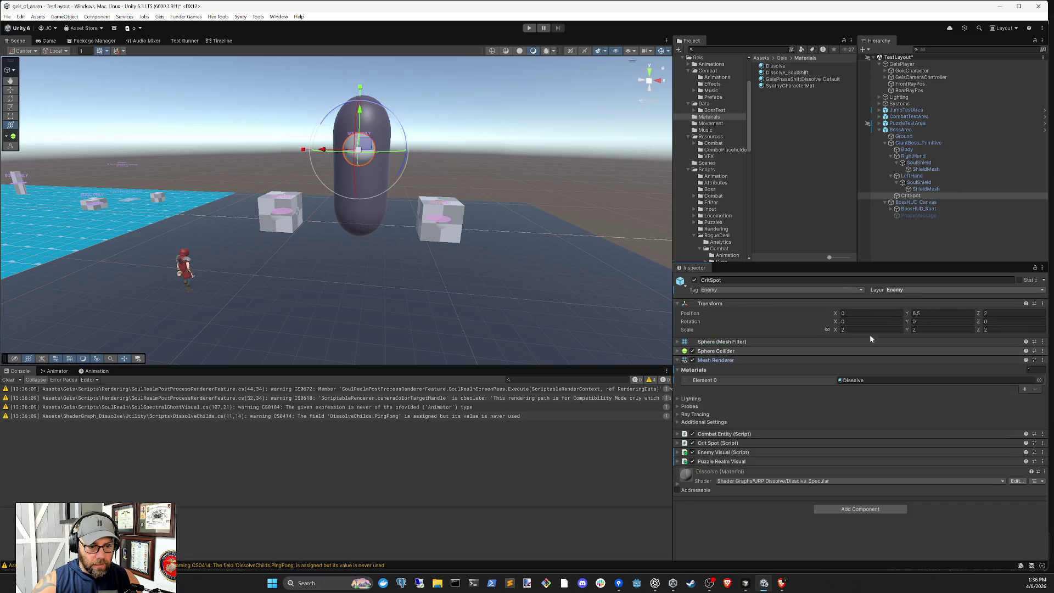
{"action": "left_click", "coordinate": [917, 235]}
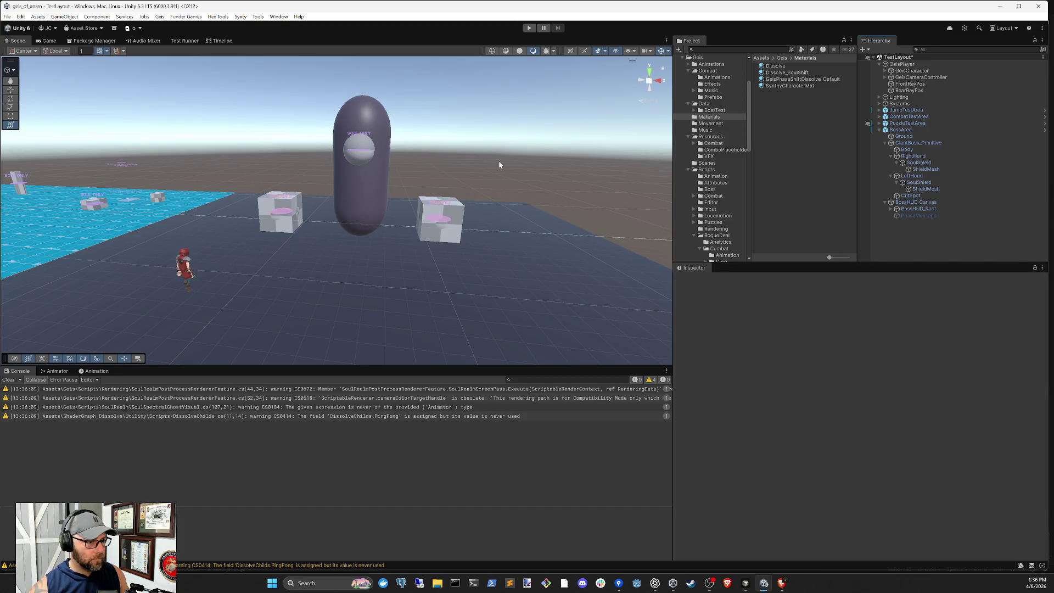
{"action": "left_click", "coordinate": [529, 28]}
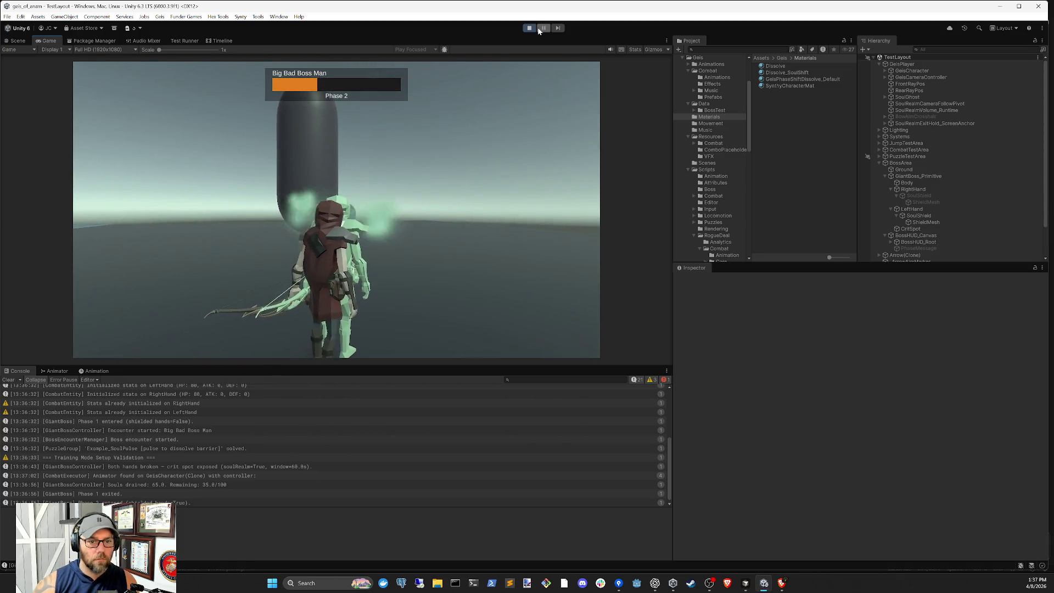
{"action": "left_click", "coordinate": [530, 28]}
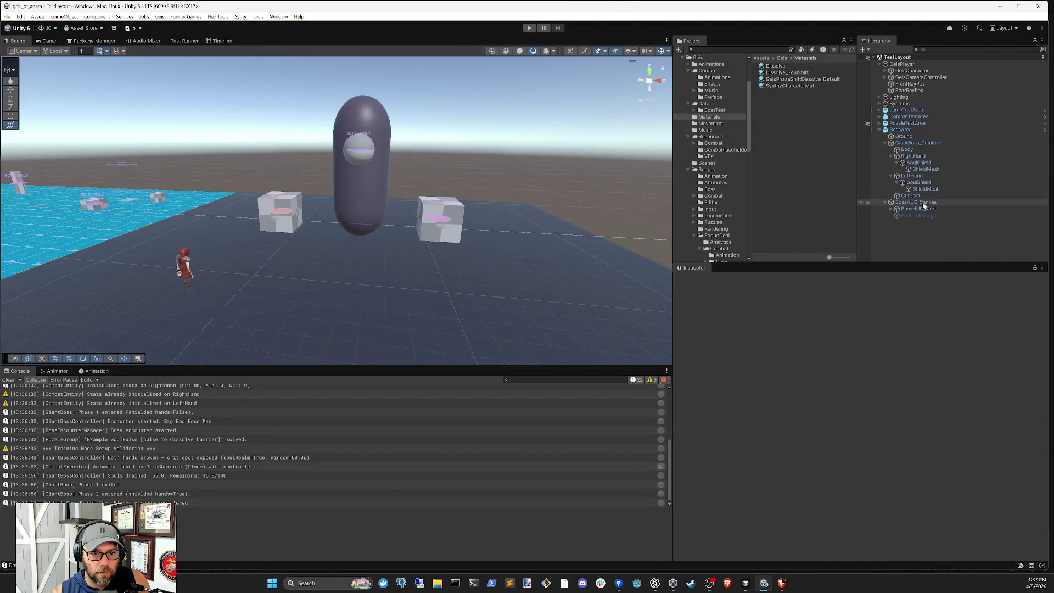
{"action": "left_click", "coordinate": [924, 189]}
{"action": "key", "text": "Up"}
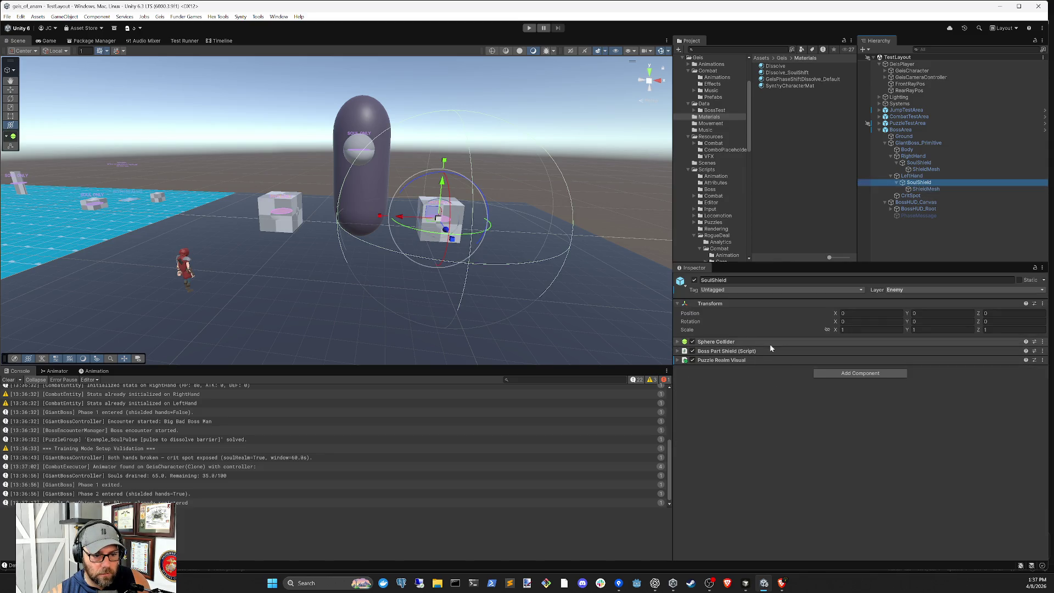
- Set the left hand's ShieldMesh scale to 2 on X, Y and Z
{"action": "left_click", "coordinate": [769, 341]}
{"action": "left_click", "coordinate": [939, 395]}
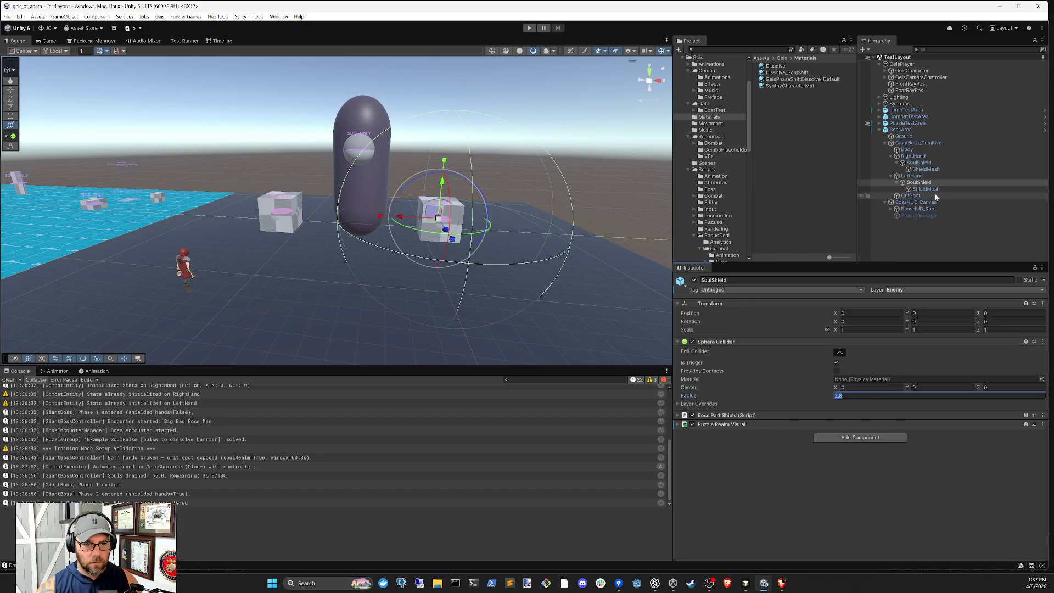
{"action": "left_click", "coordinate": [928, 189]}
{"action": "left_click", "coordinate": [865, 330]}
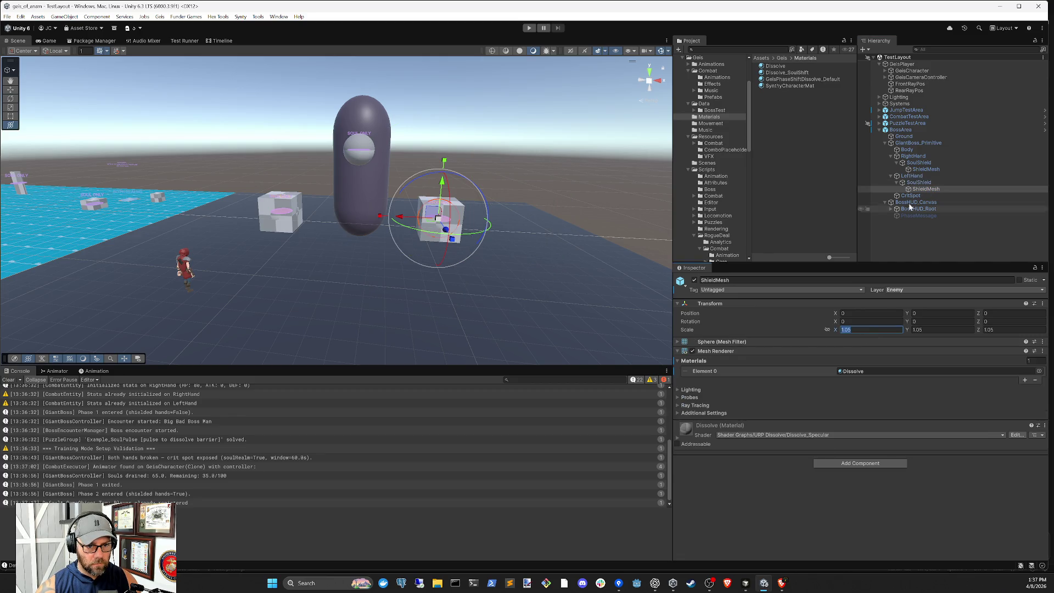
{"action": "left_click", "coordinate": [927, 183]}
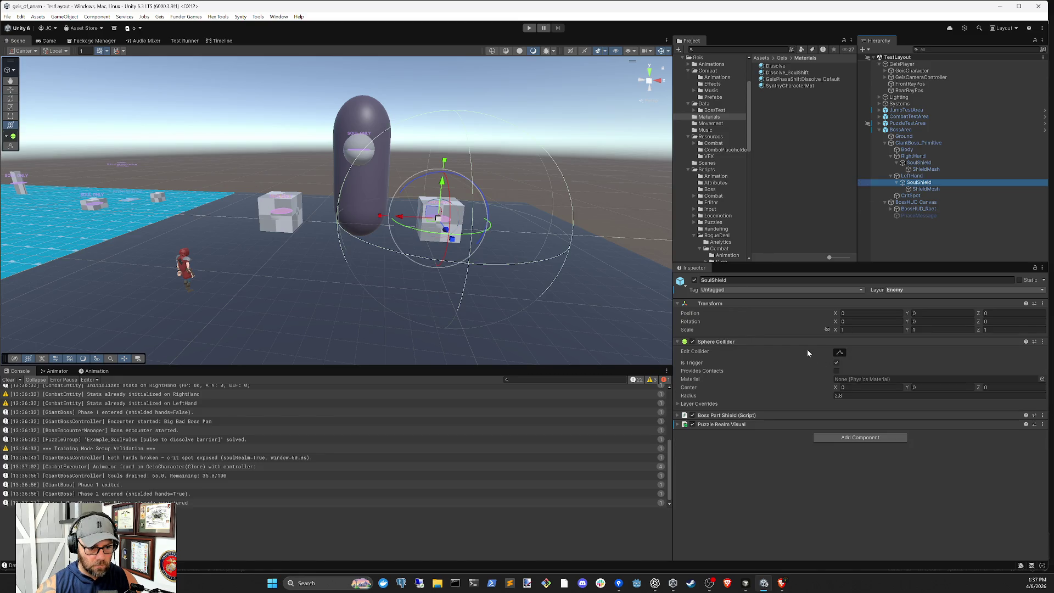
{"action": "left_click", "coordinate": [927, 188]}
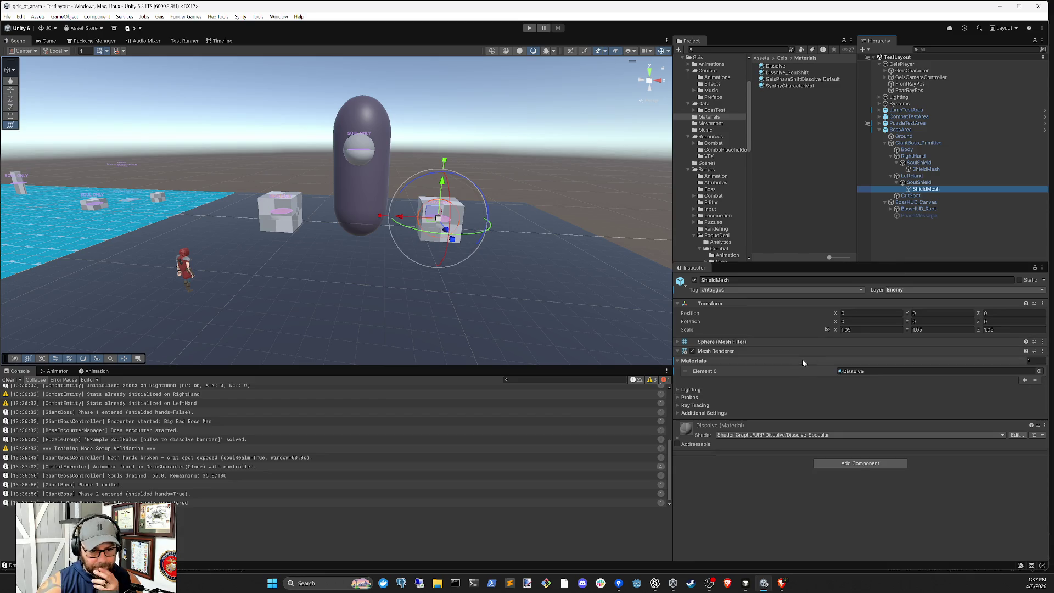
{"action": "left_click", "coordinate": [805, 351]}
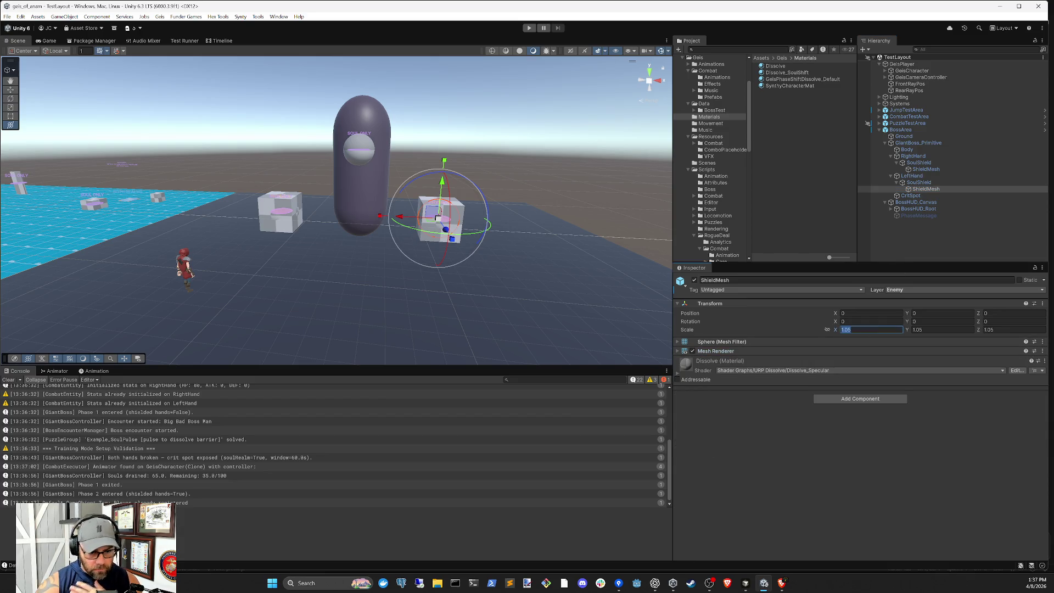
{"action": "type", "text": "2"}
{"action": "key", "text": "Tab"}
{"action": "type", "text": "2"}
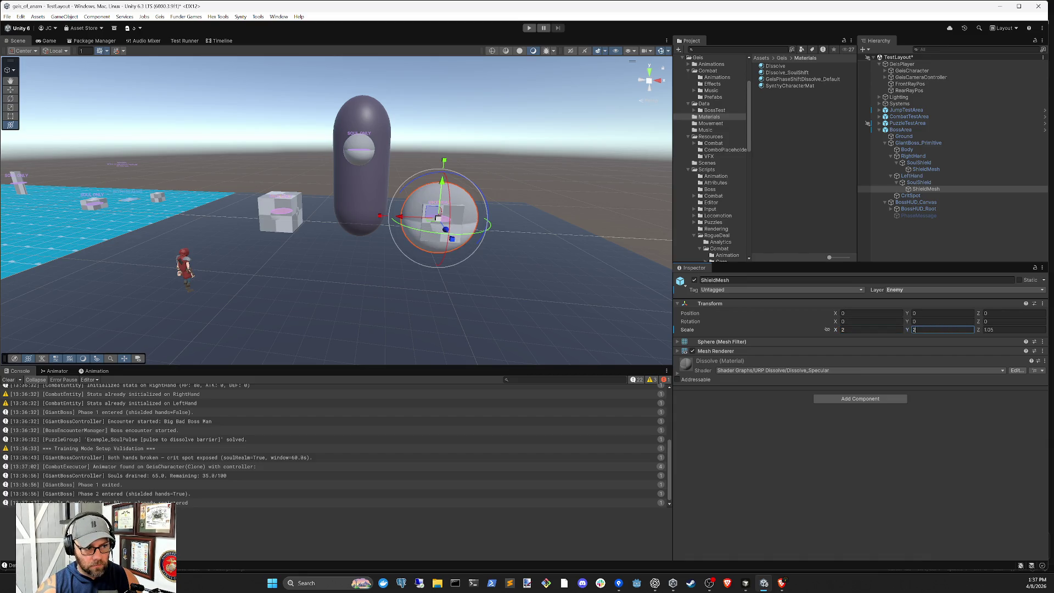
{"action": "left_click", "coordinate": [1018, 332]}
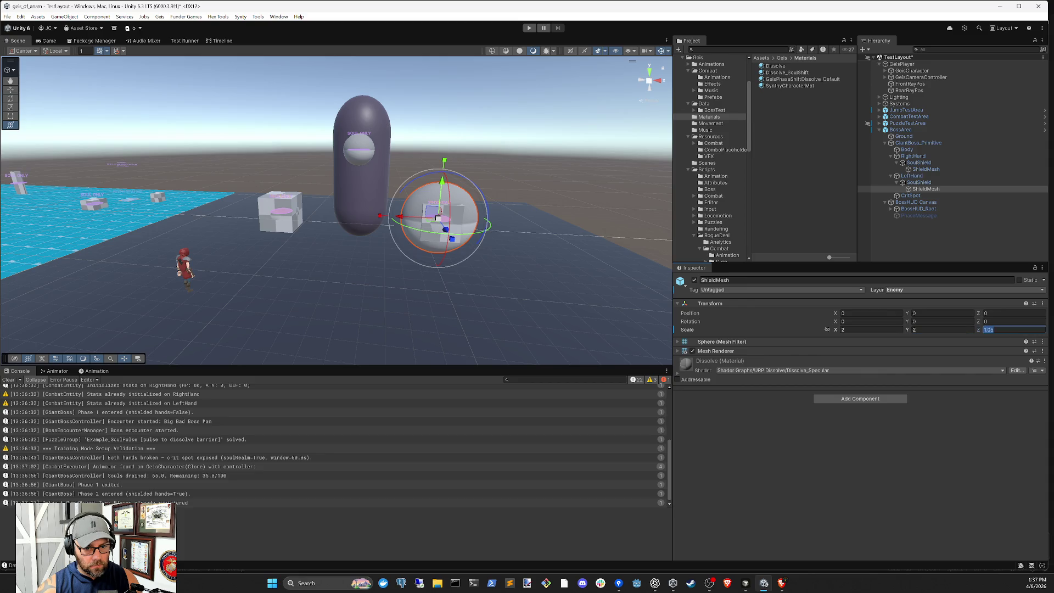
{"action": "type", "text": "2"}
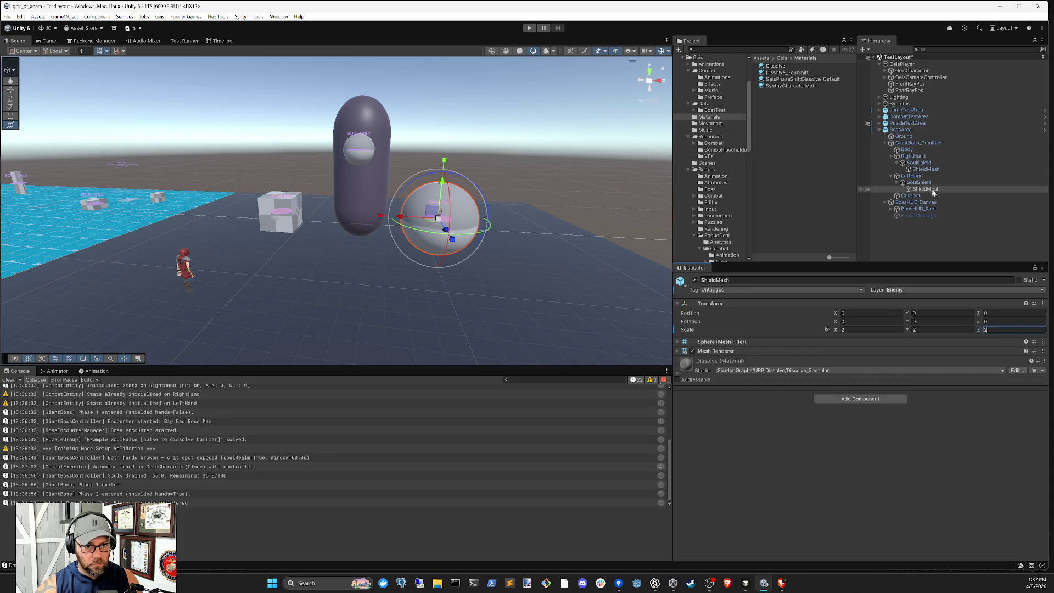
- Set the right hand's ShieldMesh scale to 2 on X, Y and Z
{"action": "left_click", "coordinate": [926, 169]}
{"action": "left_click", "coordinate": [867, 330]}
{"action": "type", "text": "2"}
{"action": "key", "text": "Tab"}
{"action": "type", "text": "2"}
{"action": "key", "text": "Tab"}
{"action": "type", "text": "2"}
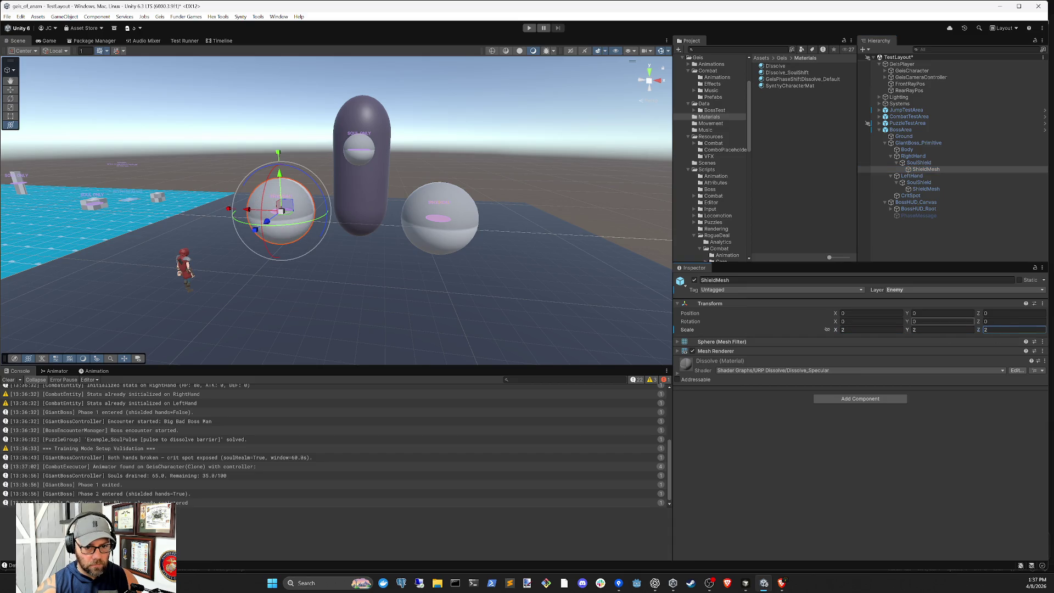
{"action": "left_click", "coordinate": [919, 162]}
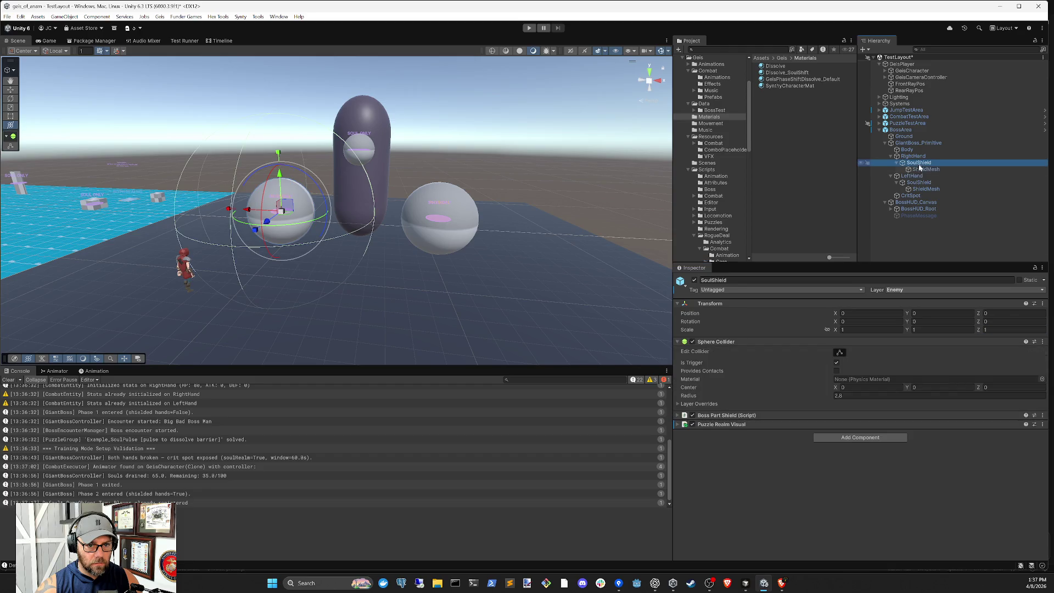
- Adjust the right SoulShield's collider radius, trying 2.2 then dragging it to about 1.38
{"action": "left_click", "coordinate": [873, 396]}
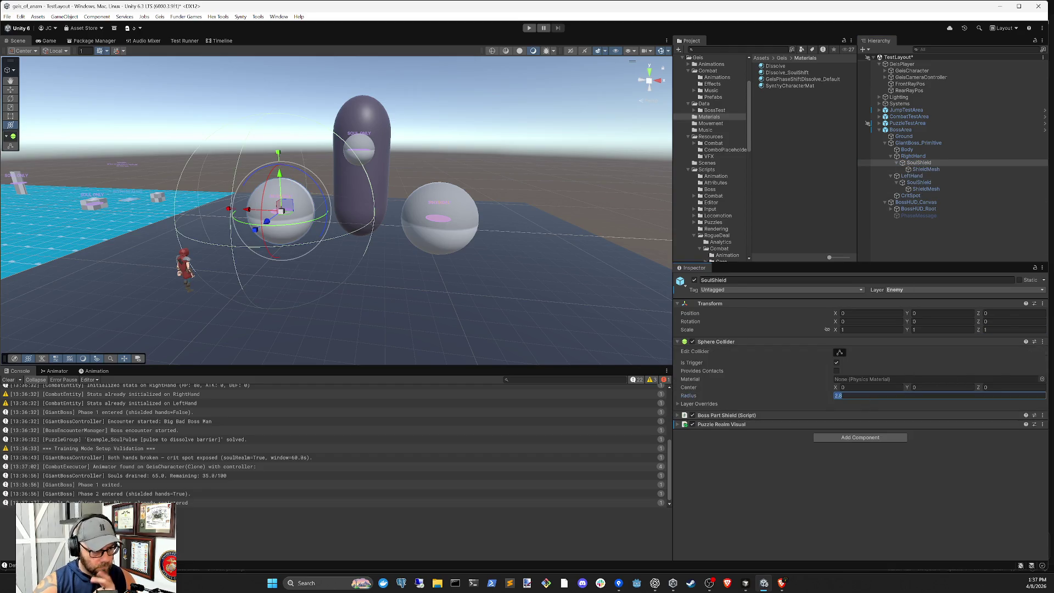
{"action": "type", "text": "2.2"}
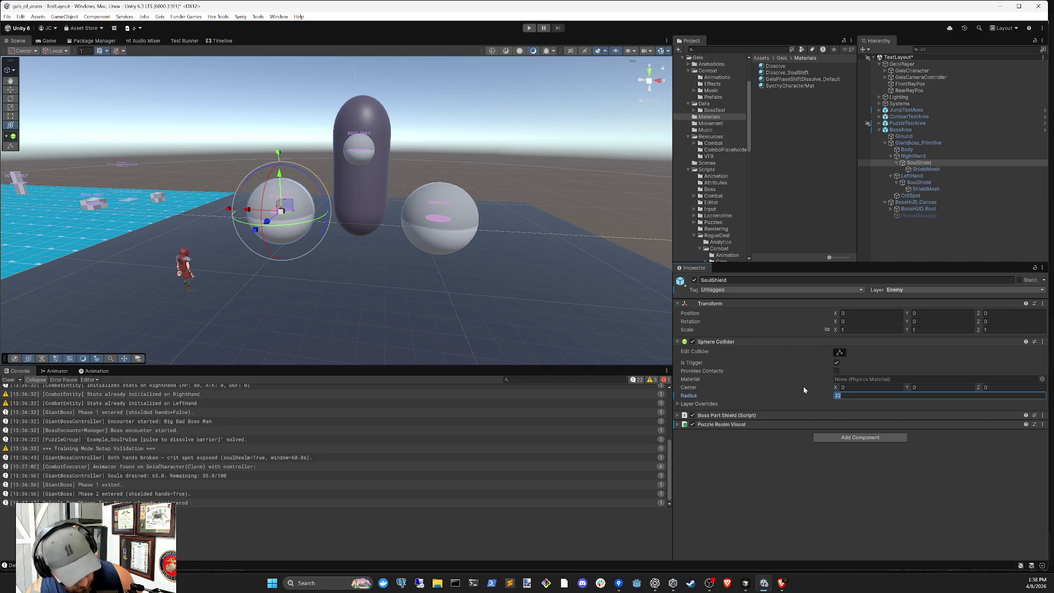
{"action": "left_click", "coordinate": [918, 158]}
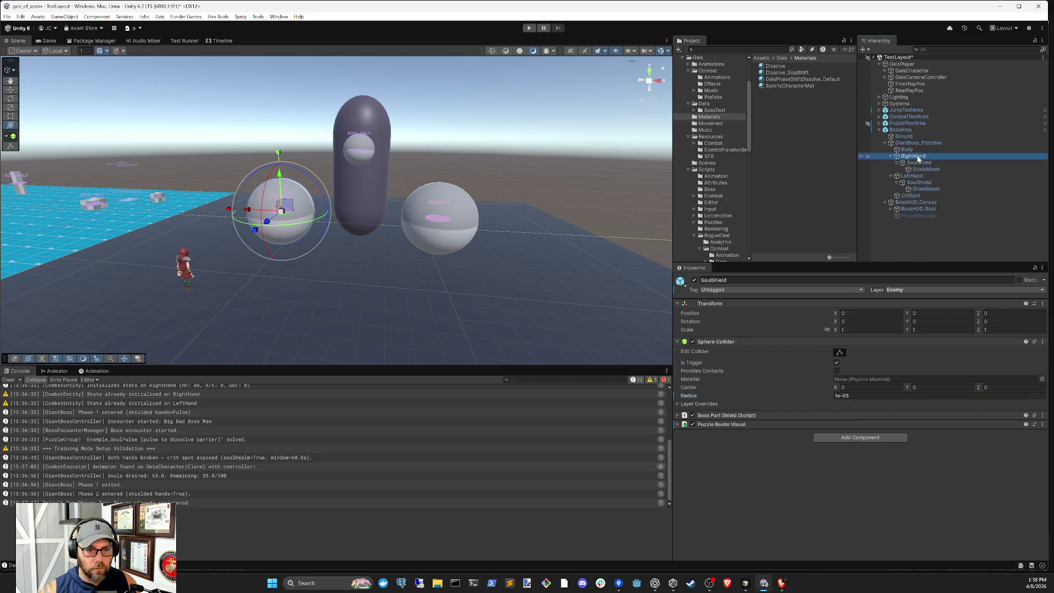
{"action": "left_click", "coordinate": [919, 163]}
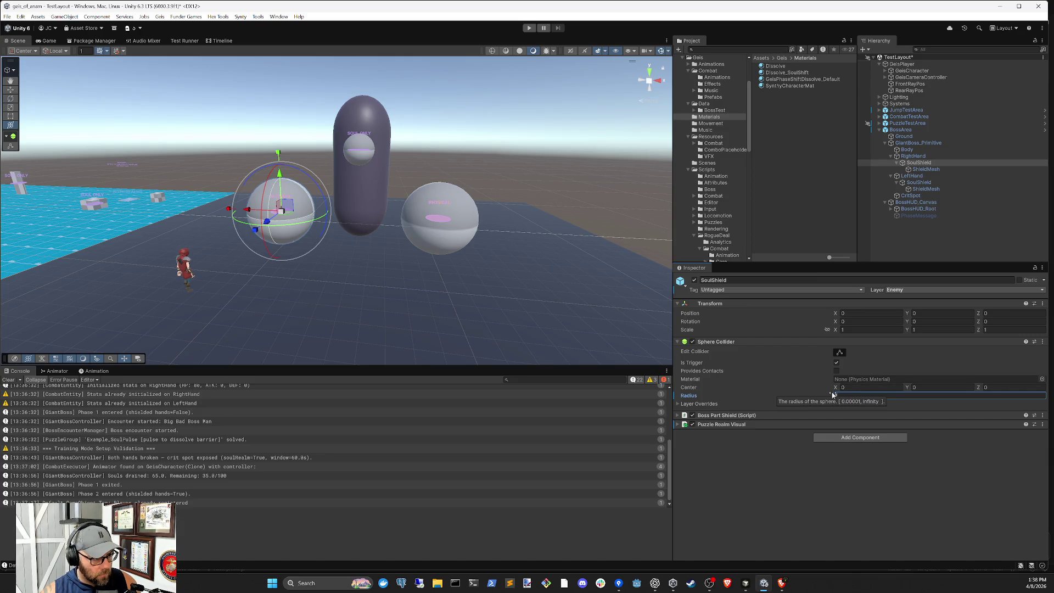
{"action": "left_click_drag", "start_coordinate": [825, 399], "coordinate": [833, 398]}
- Set the left SoulShield's collider radius to 1 and show its Boss Part Shield settings
{"action": "left_click", "coordinate": [919, 183]}
{"action": "left_click", "coordinate": [857, 395]}
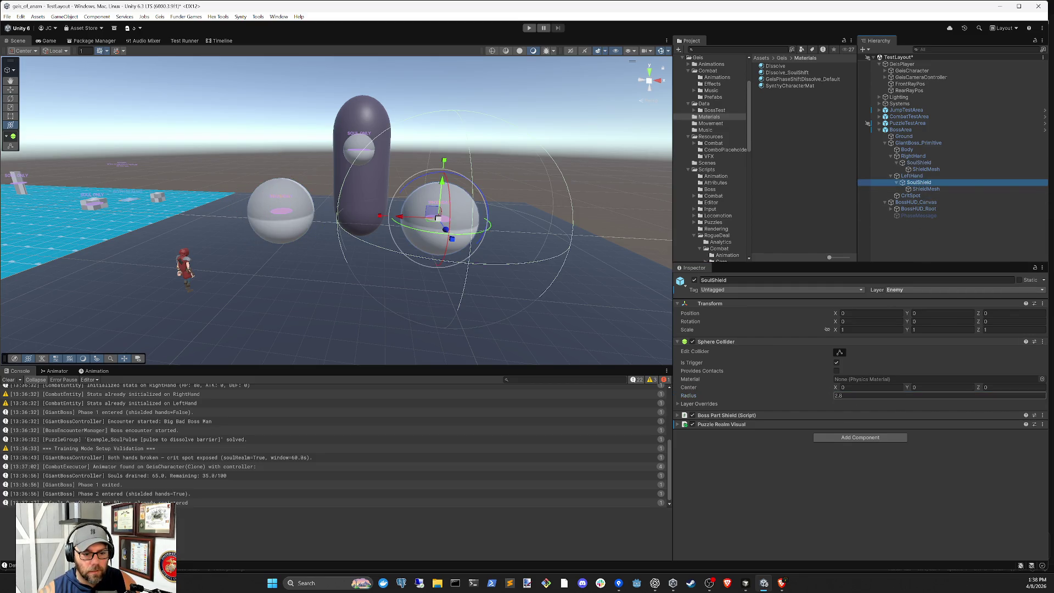
{"action": "type", "text": "1"}
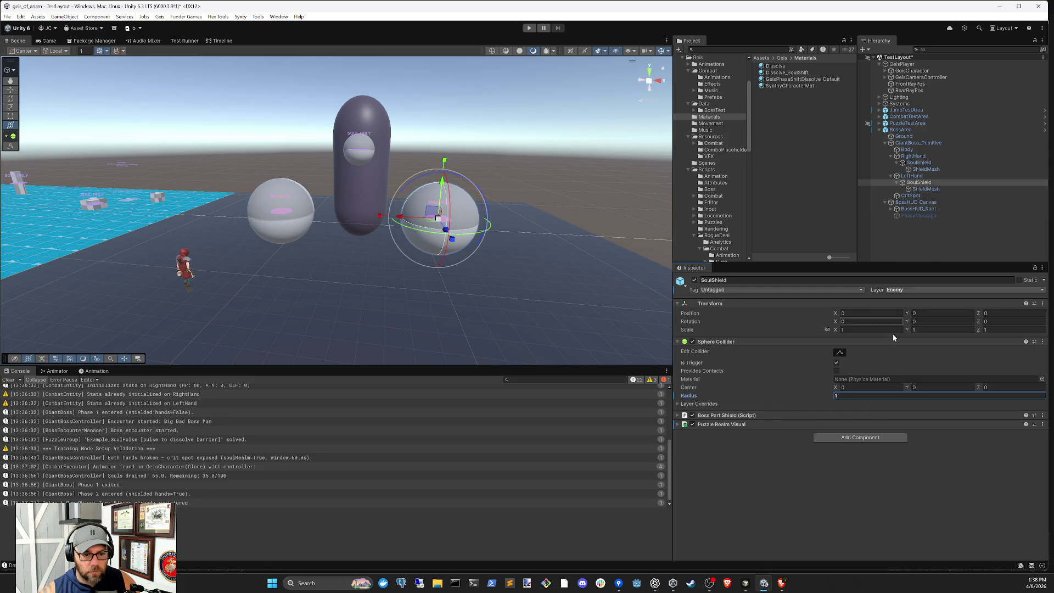
{"action": "left_click", "coordinate": [802, 422]}
{"action": "left_click", "coordinate": [802, 421]}
{"action": "left_click", "coordinate": [800, 416]}
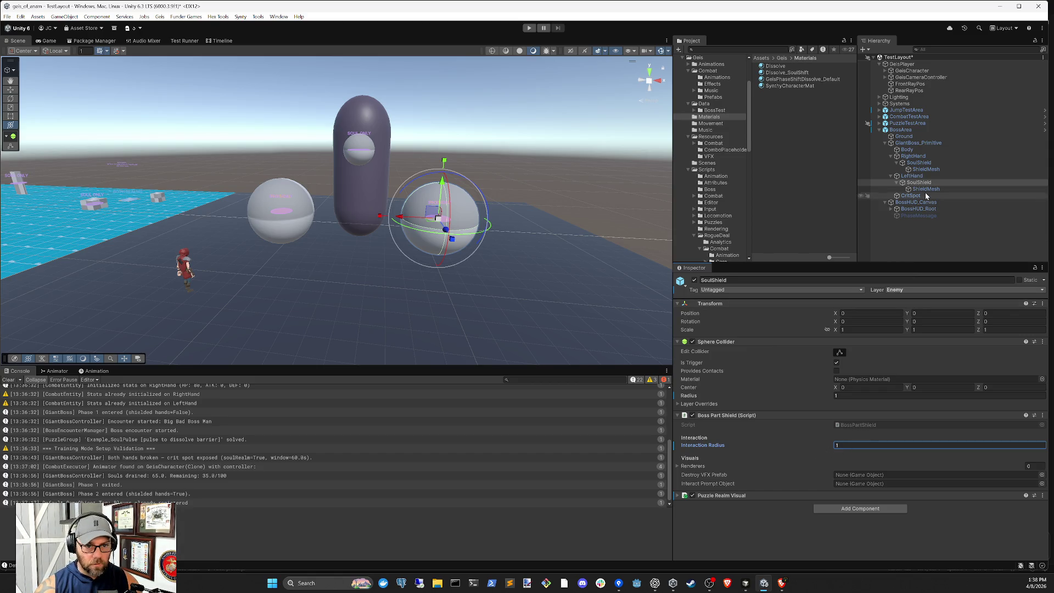
- Compare SoulShield and ShieldMesh settings on both hands, ending with RightHand selected
{"action": "left_click", "coordinate": [921, 164]}
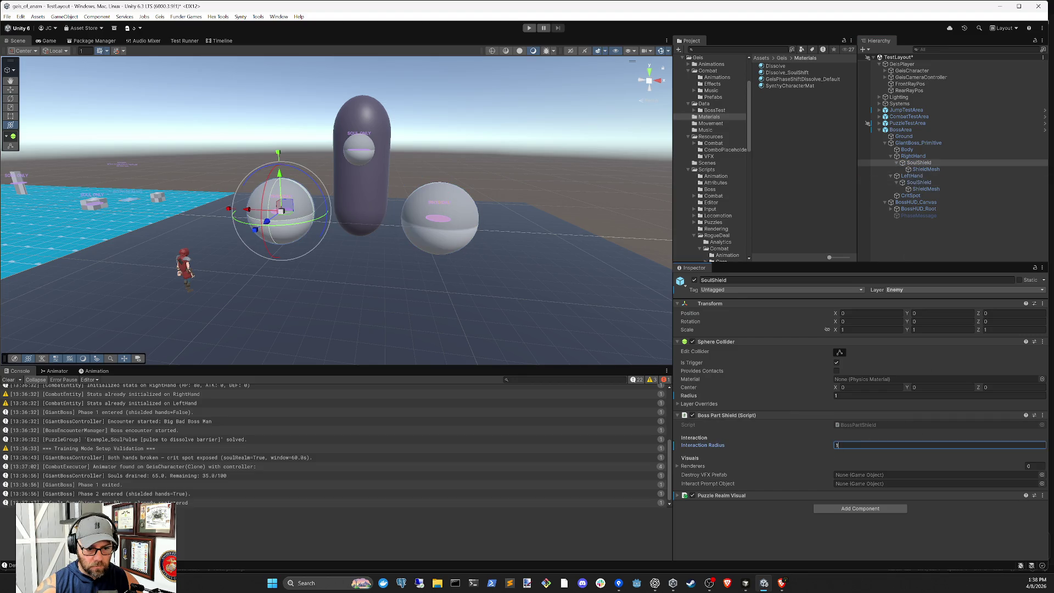
{"action": "left_click", "coordinate": [926, 169]}
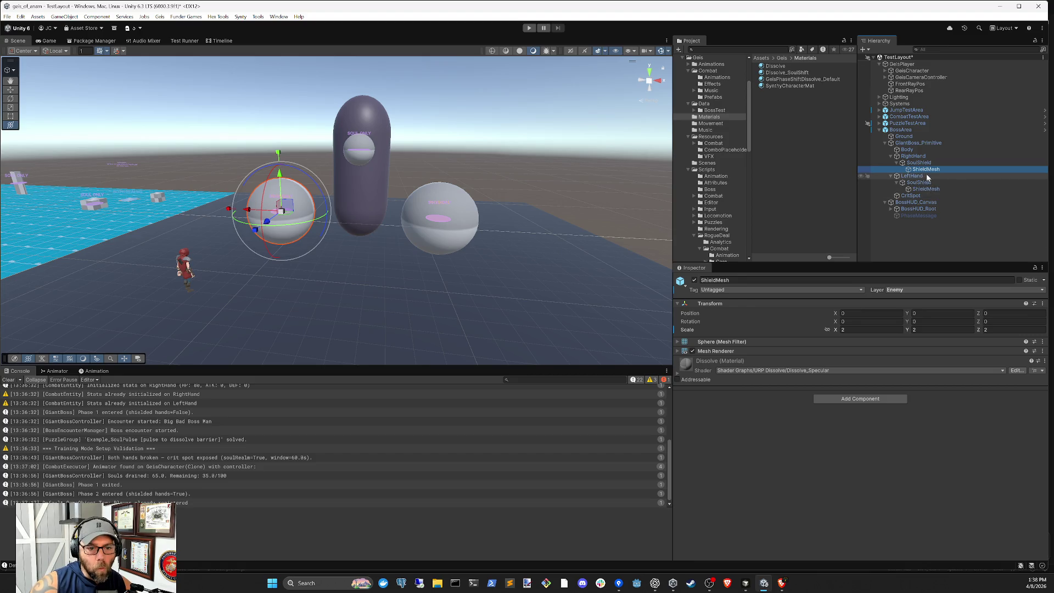
{"action": "left_click", "coordinate": [927, 190]}
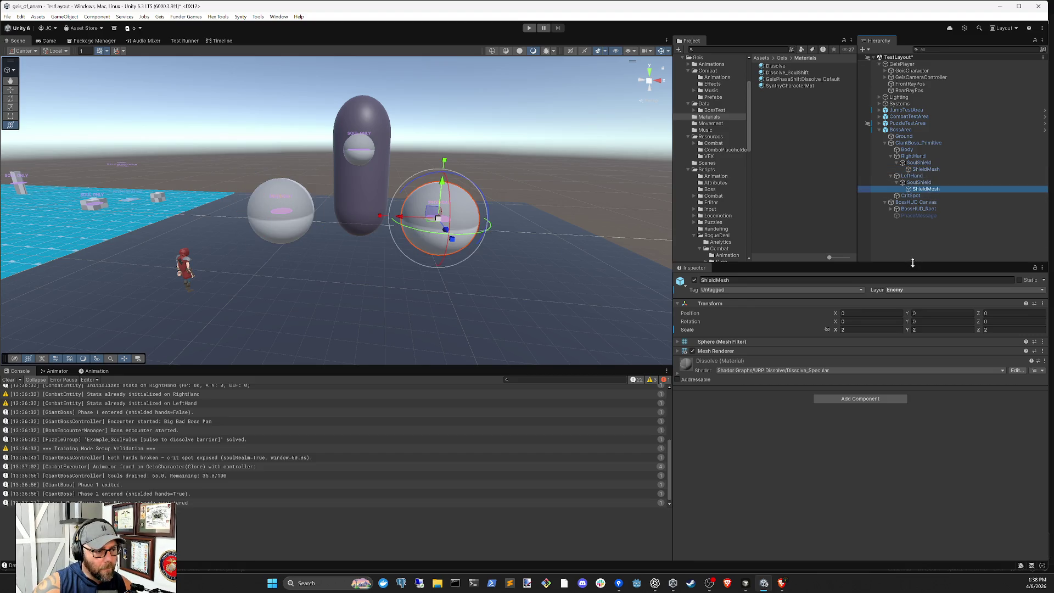
{"action": "left_click", "coordinate": [920, 183]}
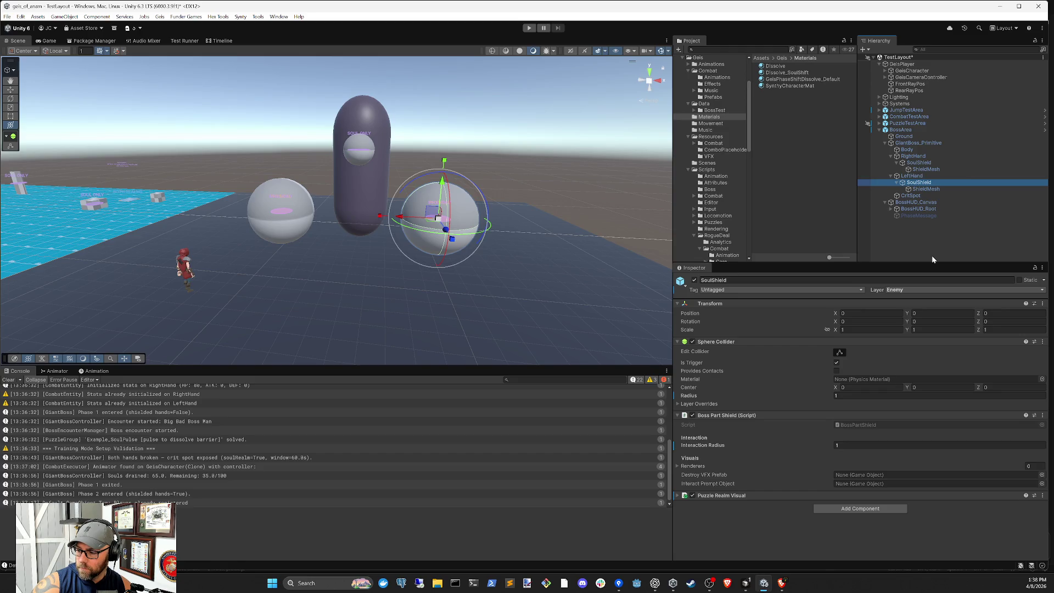
{"action": "left_click", "coordinate": [918, 164]}
{"action": "key", "text": "Left"}
{"action": "key", "text": "Left"}
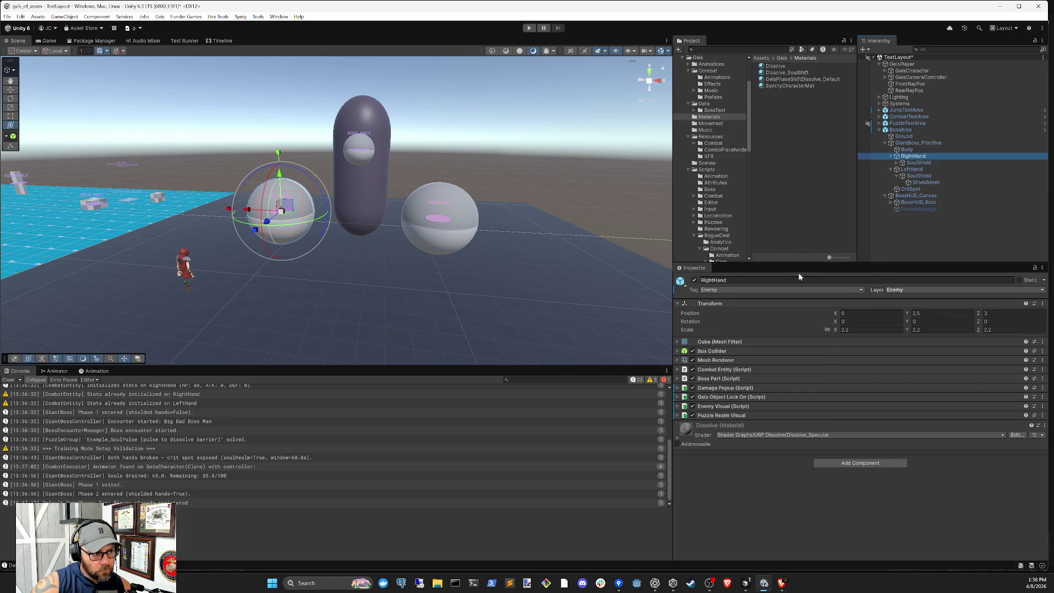
- Clear the console, enter Play mode and walk the character to the boss to test the resized shields
{"action": "left_click", "coordinate": [960, 230]}
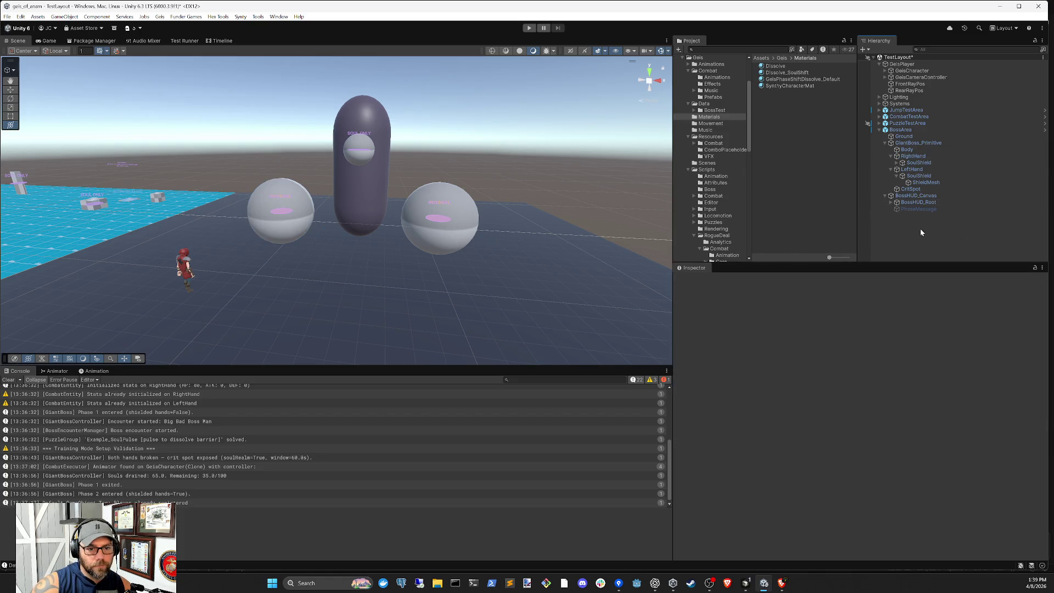
{"action": "left_click", "coordinate": [7, 380]}
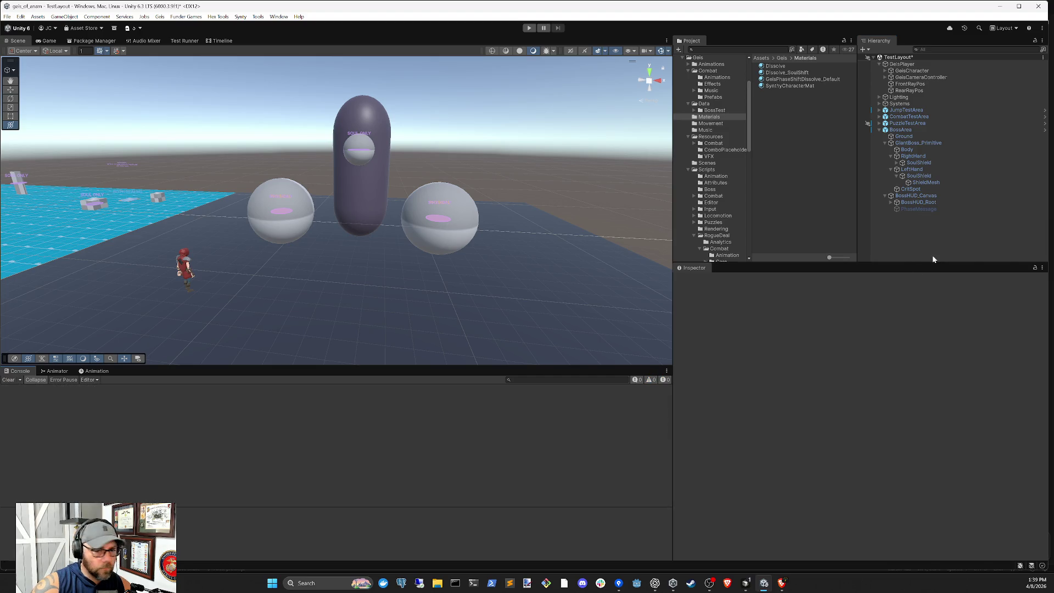
{"action": "key", "text": "ctrl+p"}
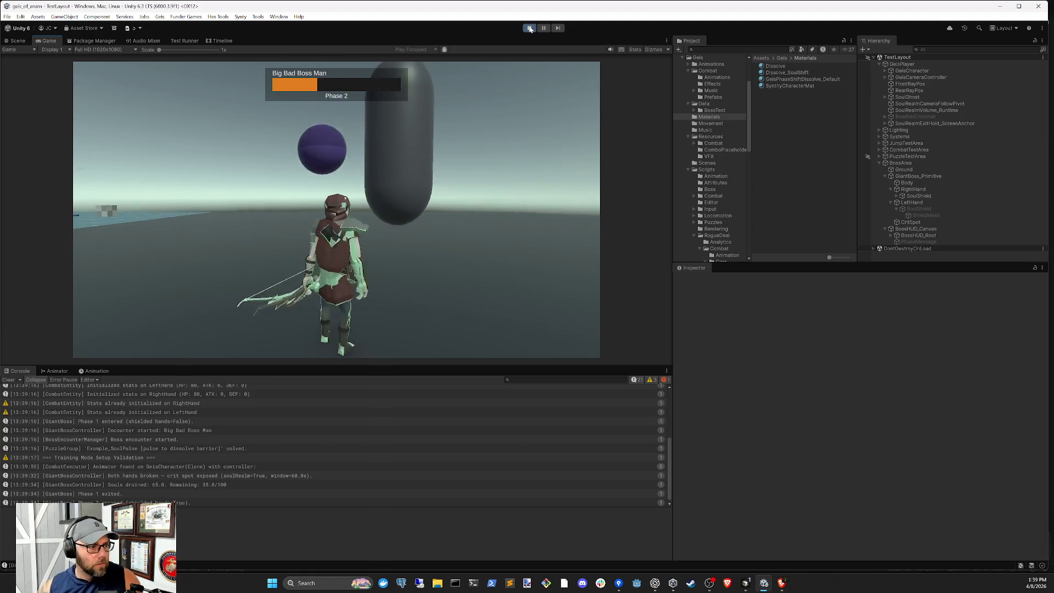
{"action": "key", "text": "w"}
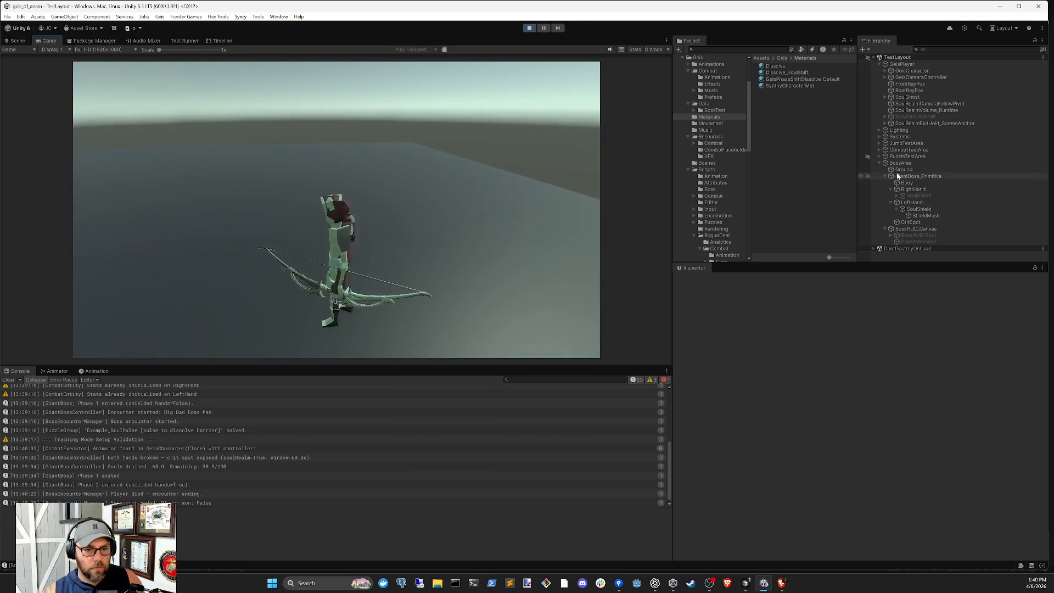
{"action": "left_click", "coordinate": [900, 163]}
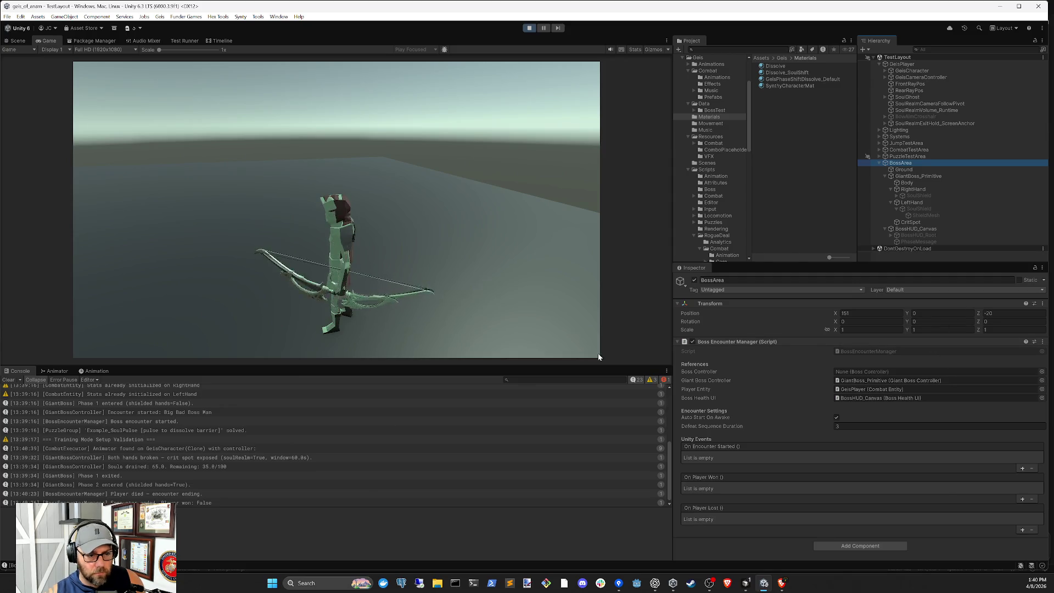
- While playing, try new Y rotations on BossArea and GiantBoss_Primitive, around 239 degrees
{"action": "left_click", "coordinate": [16, 40]}
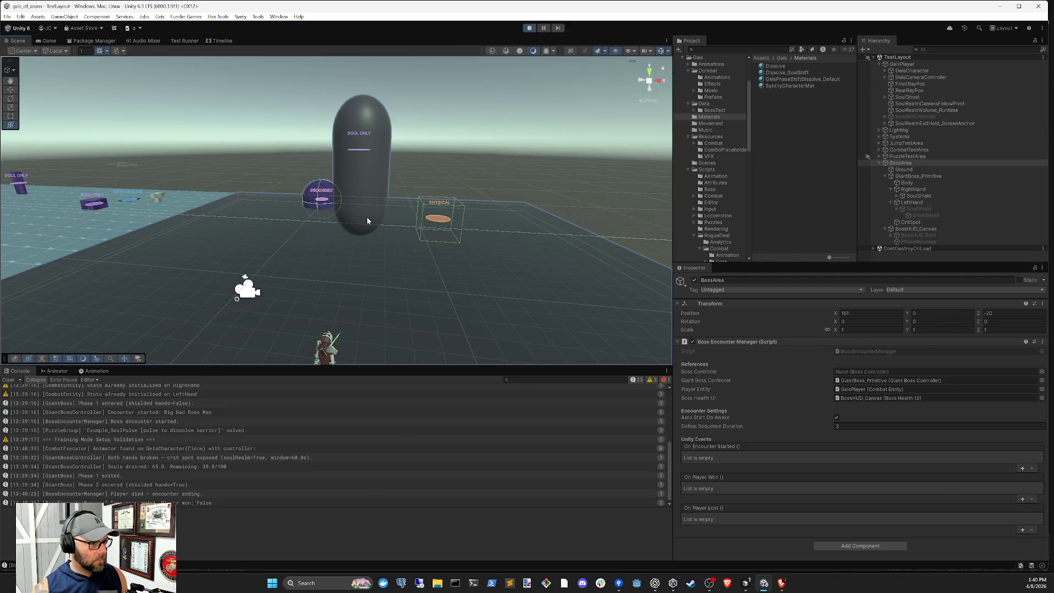
{"action": "left_click_drag", "start_coordinate": [909, 324], "coordinate": [982, 322]}
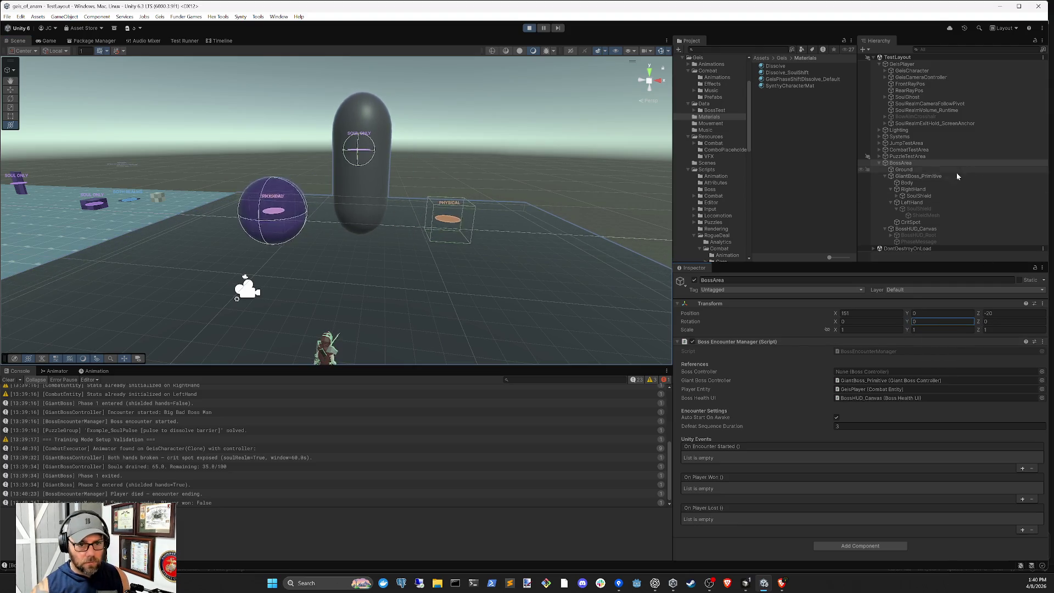
{"action": "left_click", "coordinate": [905, 176]}
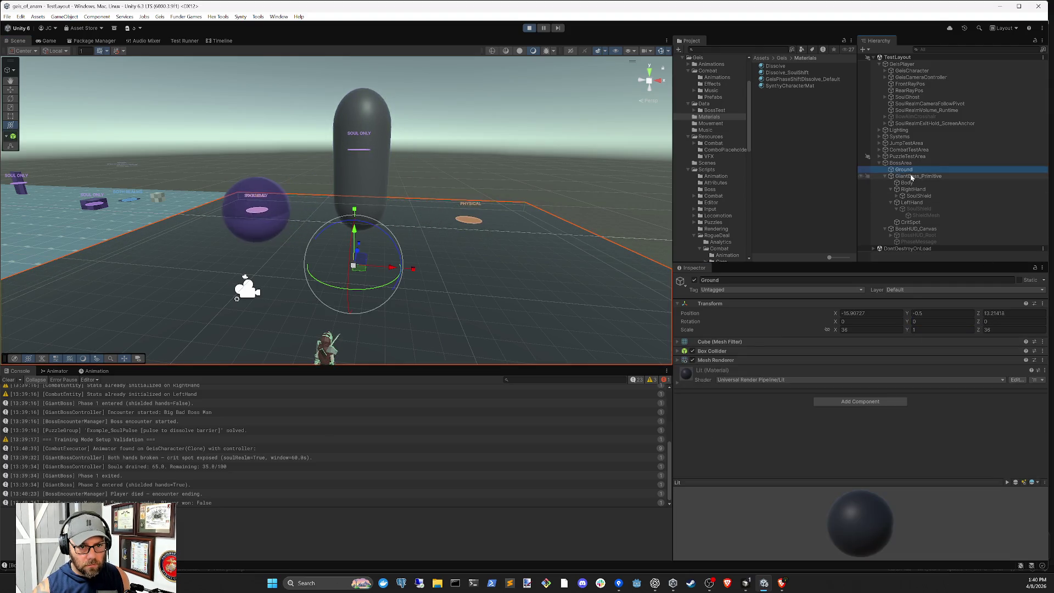
{"action": "left_click", "coordinate": [908, 323]}
{"action": "left_click_drag", "start_coordinate": [909, 325], "coordinate": [983, 324]}
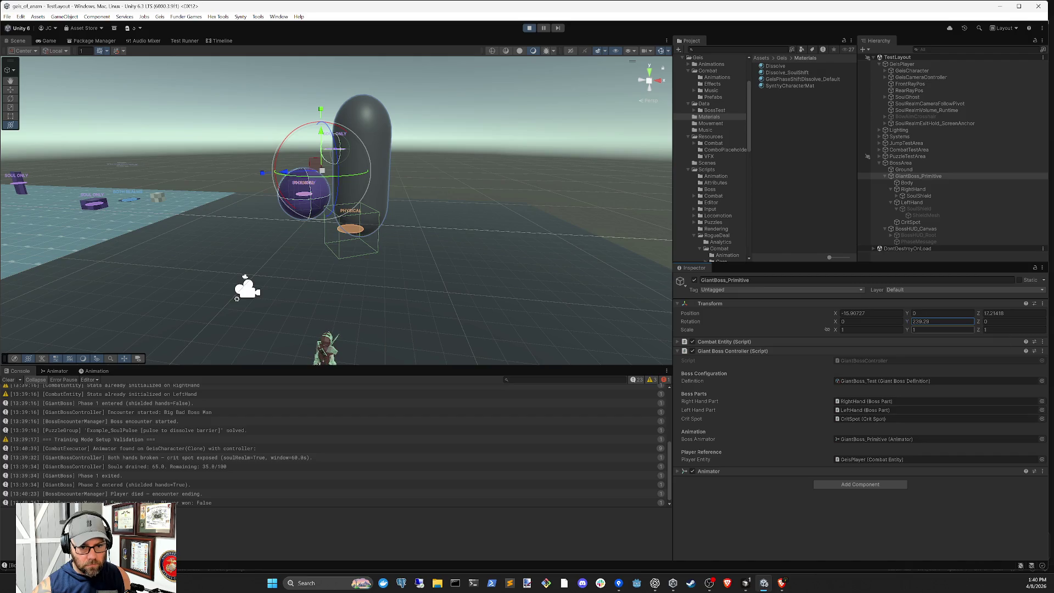
{"action": "type", "text": "0"}
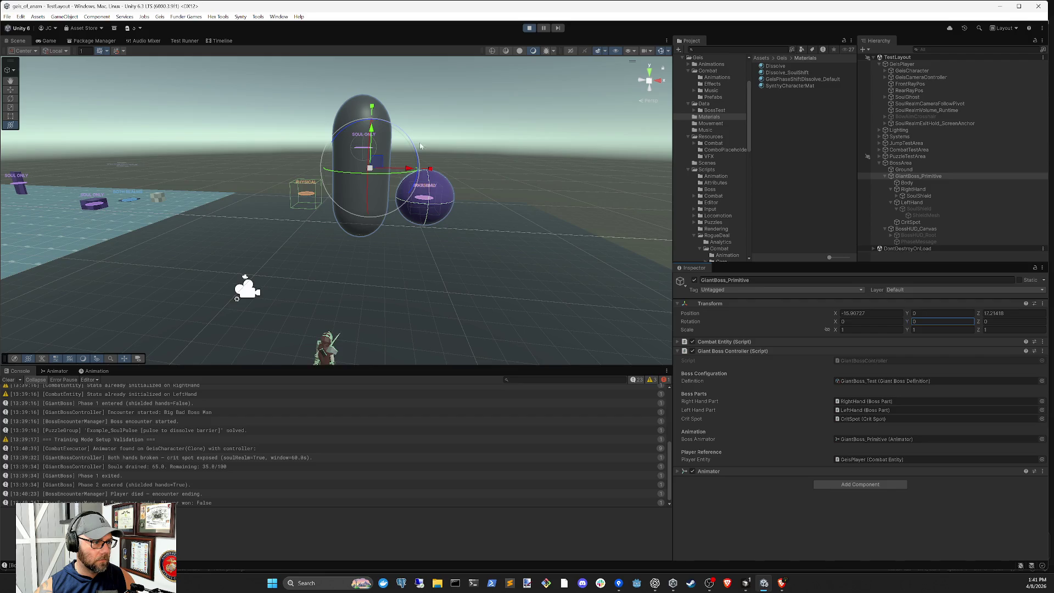
- Check the rotated boss in the Game view, then stop Play mode
{"action": "left_click", "coordinate": [48, 41]}
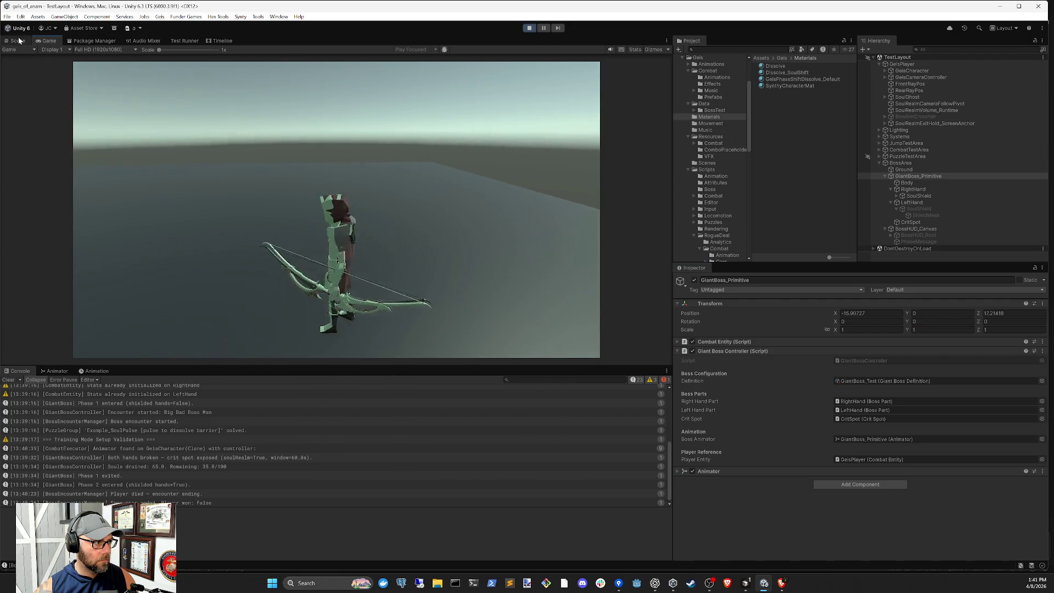
{"action": "left_click", "coordinate": [18, 40]}
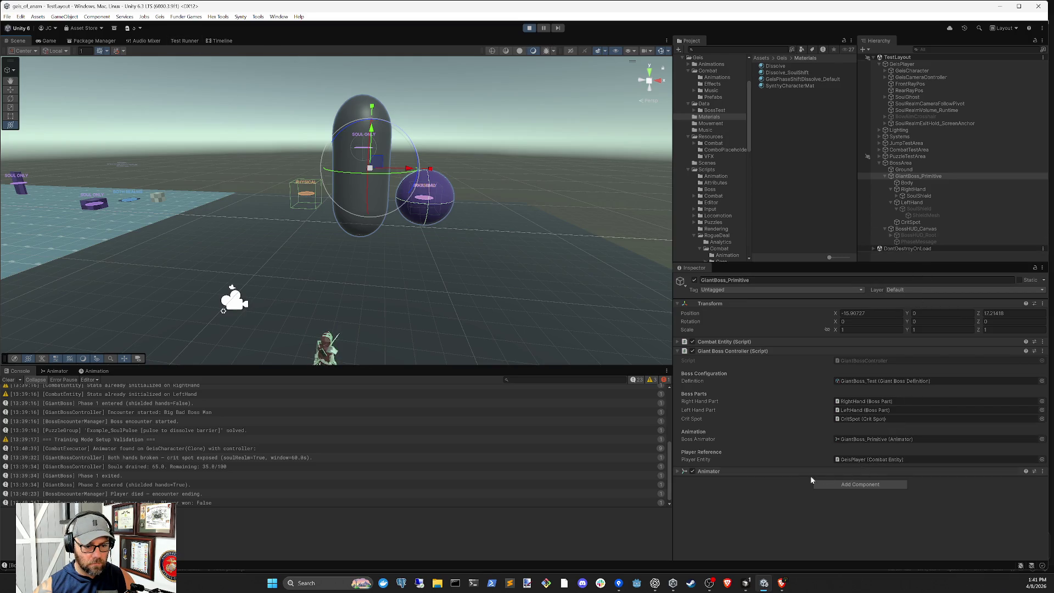
{"action": "left_click", "coordinate": [48, 41]}
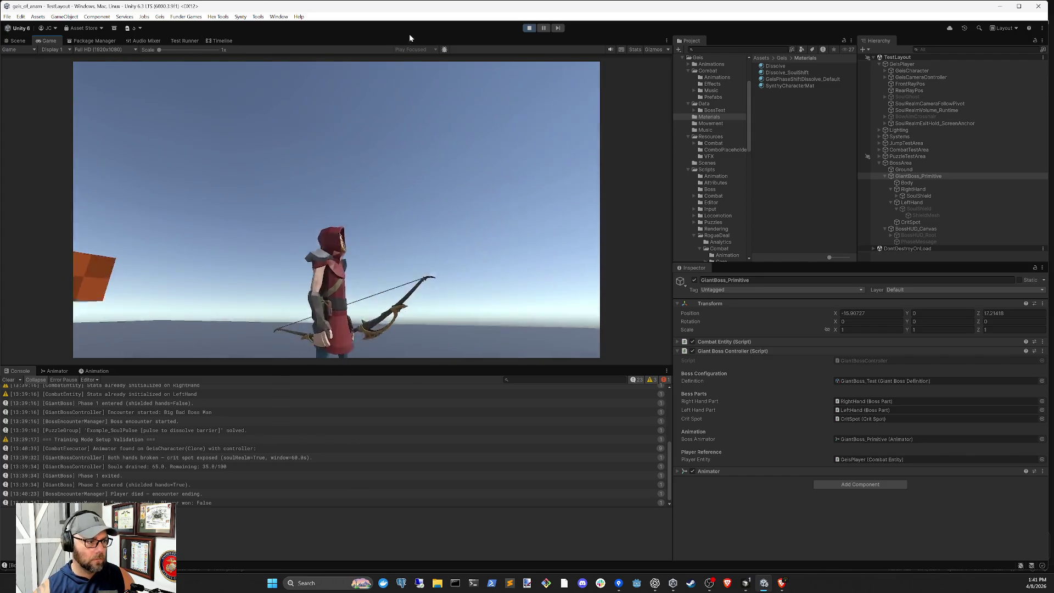
{"action": "left_click", "coordinate": [529, 28]}
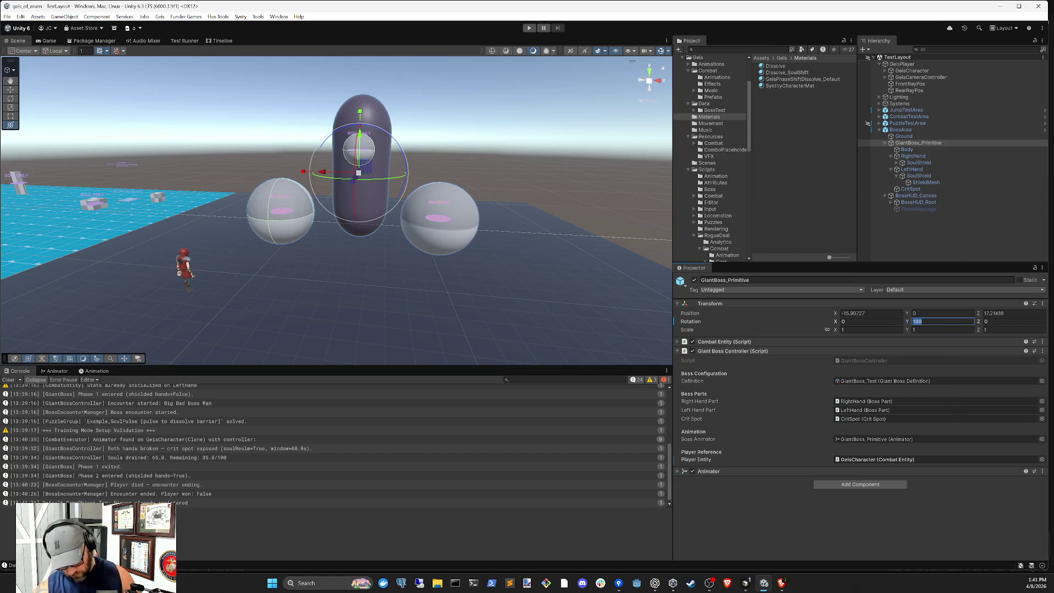
- Deselect the giant boss and fight it in Play mode until both hands break and the crit spot is exposed
{"action": "type", "text": "0"}
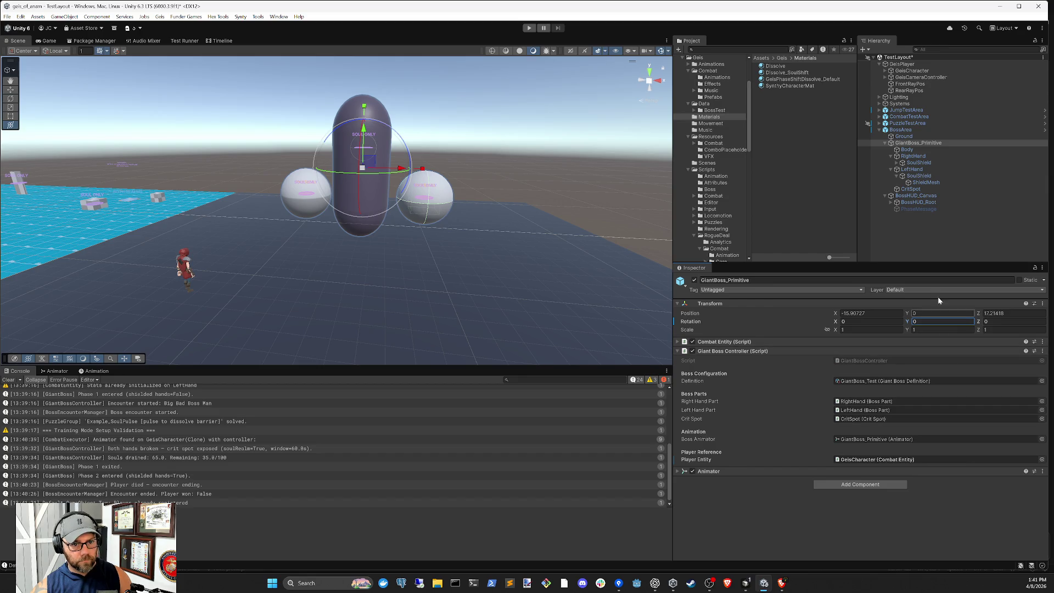
{"action": "left_click", "coordinate": [941, 254]}
{"action": "left_click", "coordinate": [530, 28]}
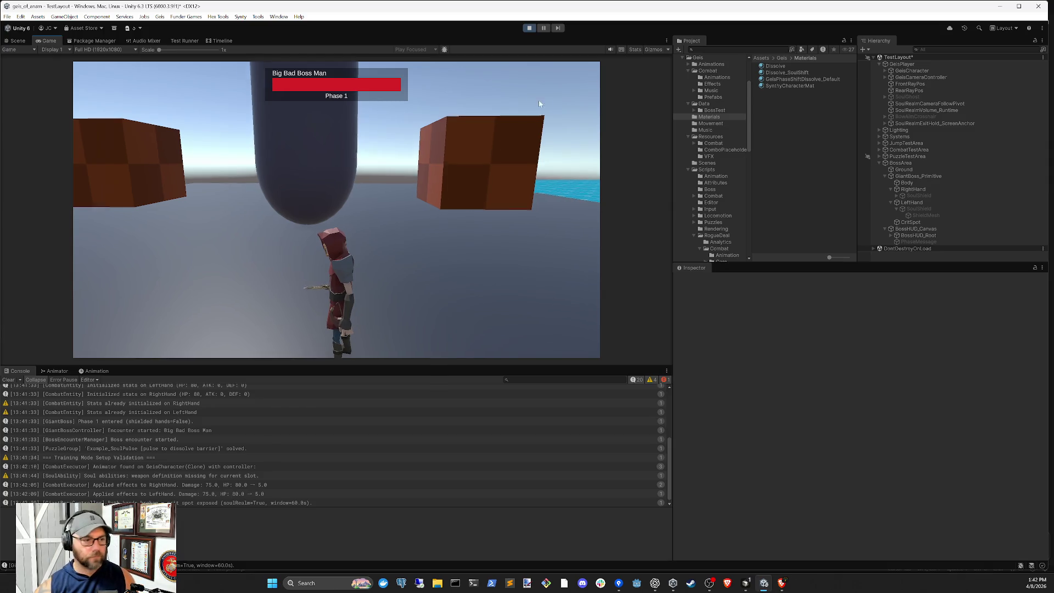
{"action": "left_click", "coordinate": [529, 28]}
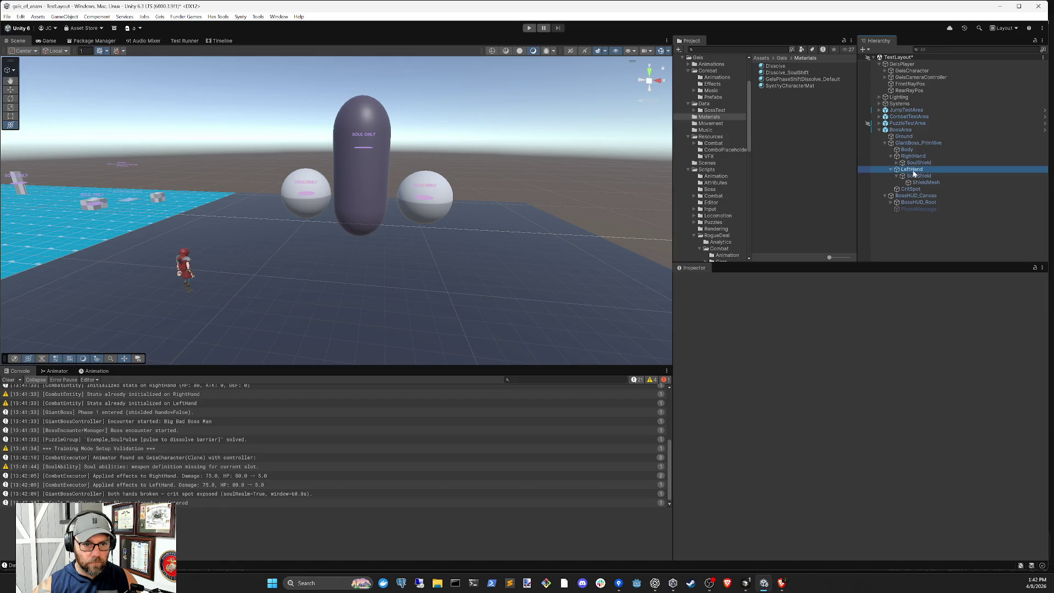
- Inspect the BossArea, both hands, the Body, GiantBoss_Primitive and the CritSpot in turn
{"action": "left_click", "coordinate": [914, 130]}
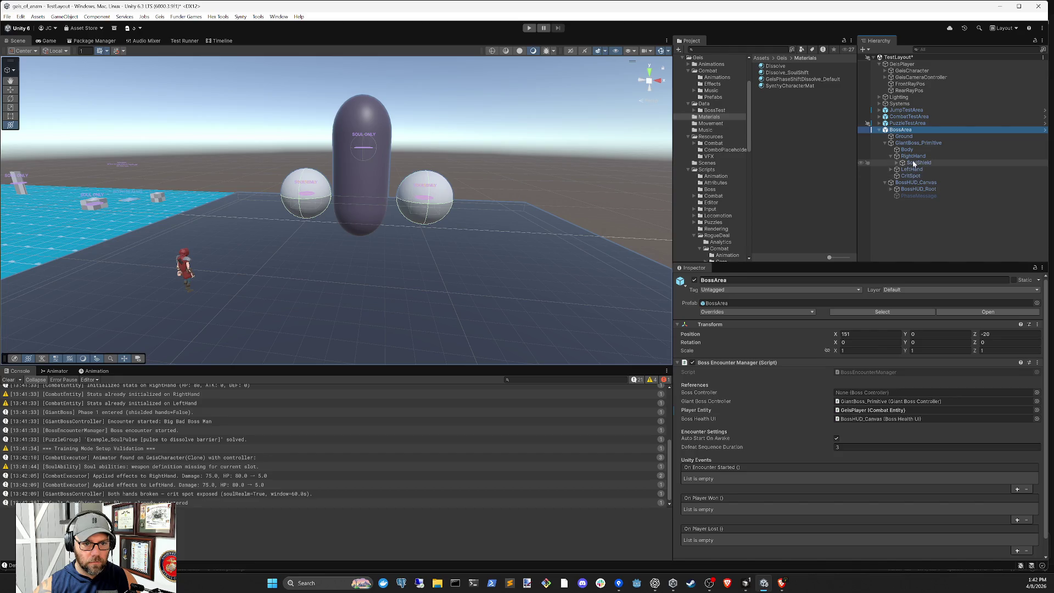
{"action": "left_click", "coordinate": [934, 156]}
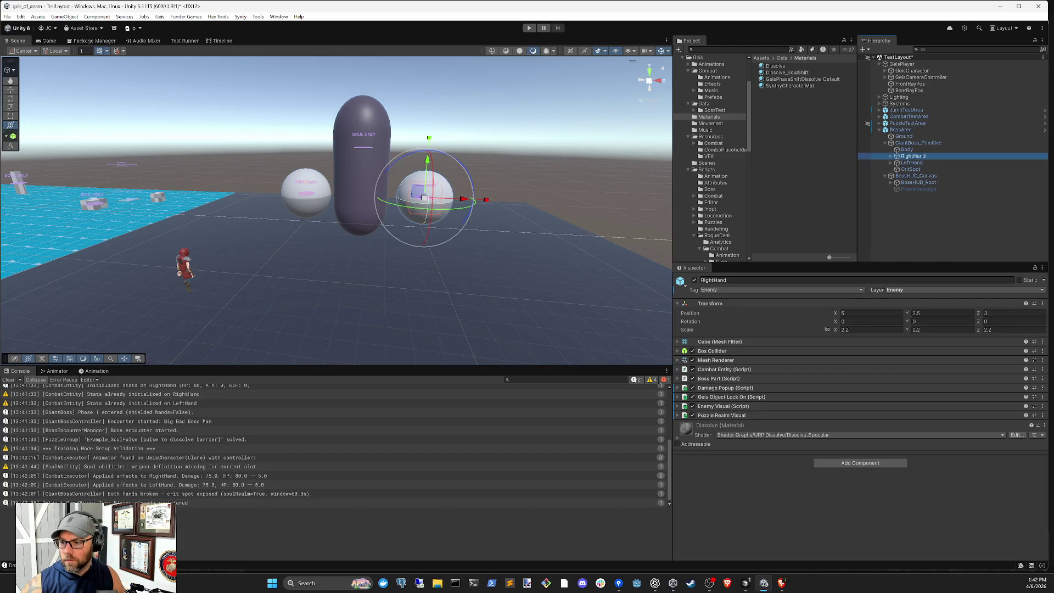
{"action": "left_click", "coordinate": [917, 163]}
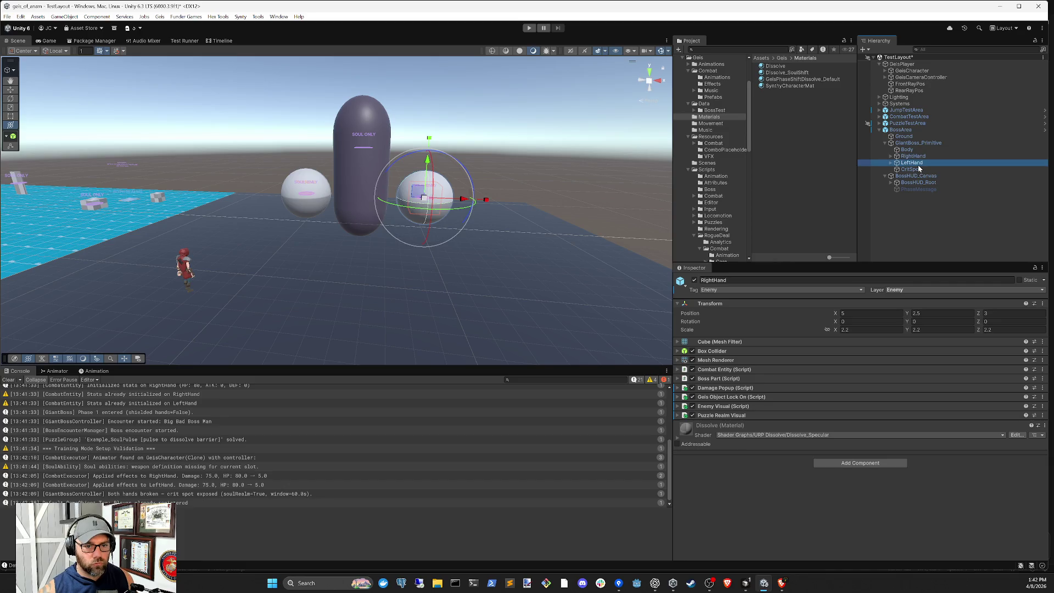
{"action": "left_click", "coordinate": [915, 157], "text": "ctrl"}
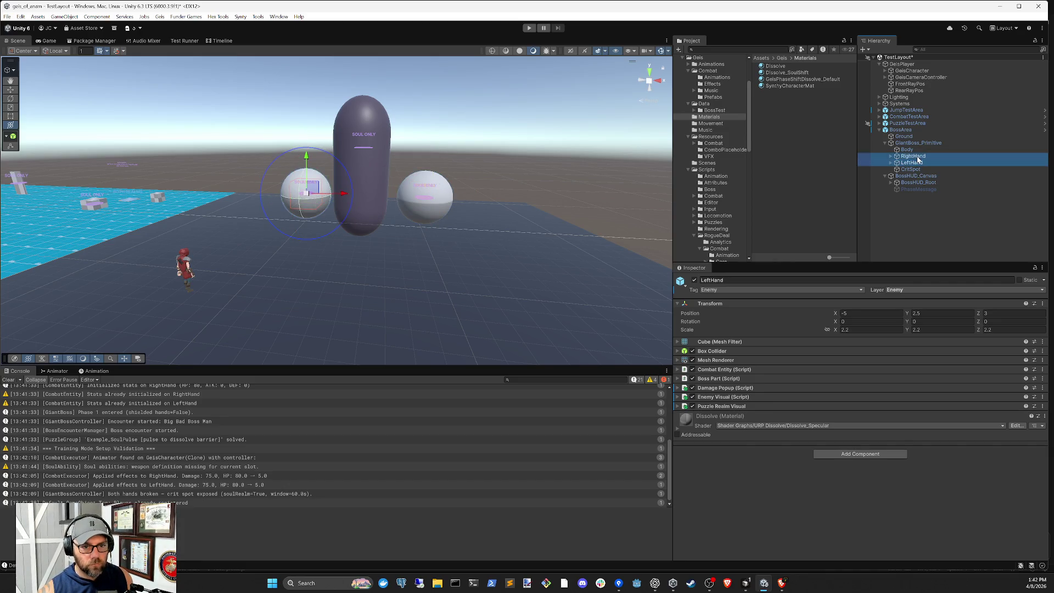
{"action": "left_click", "coordinate": [907, 150]}
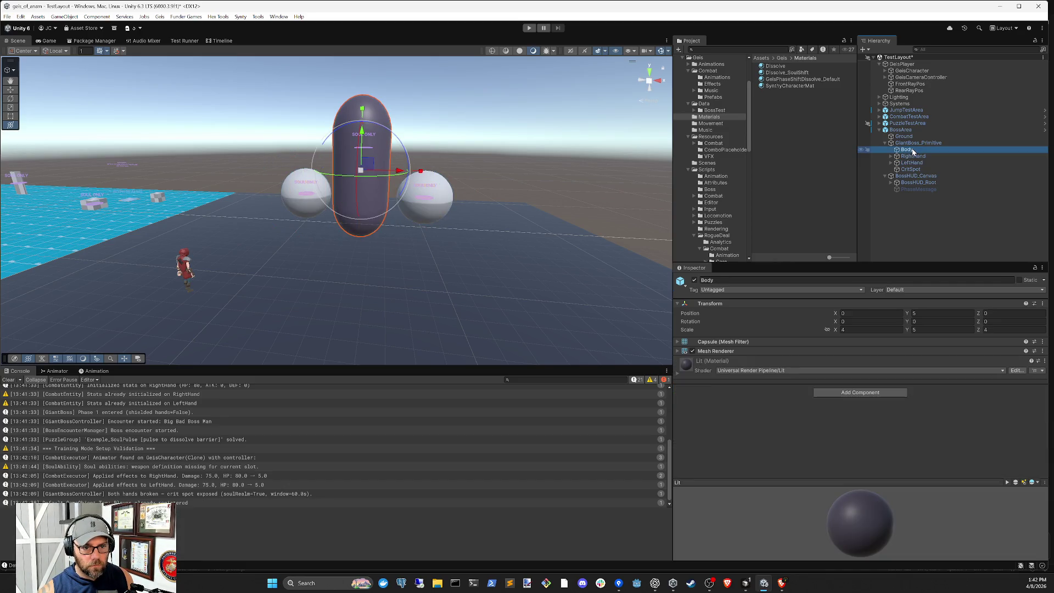
{"action": "left_click", "coordinate": [915, 143]}
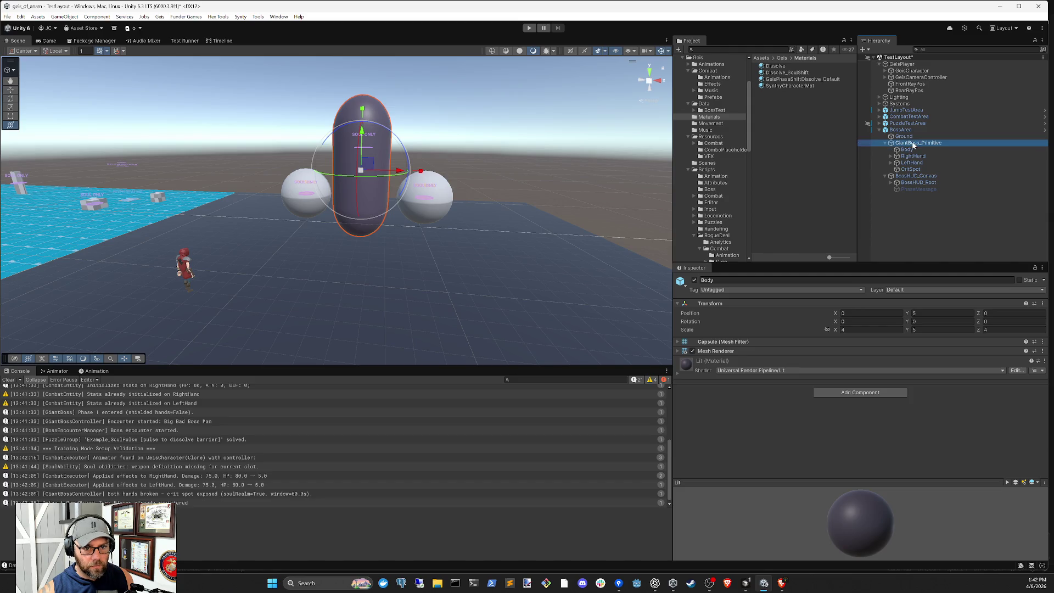
{"action": "left_click", "coordinate": [907, 149]}
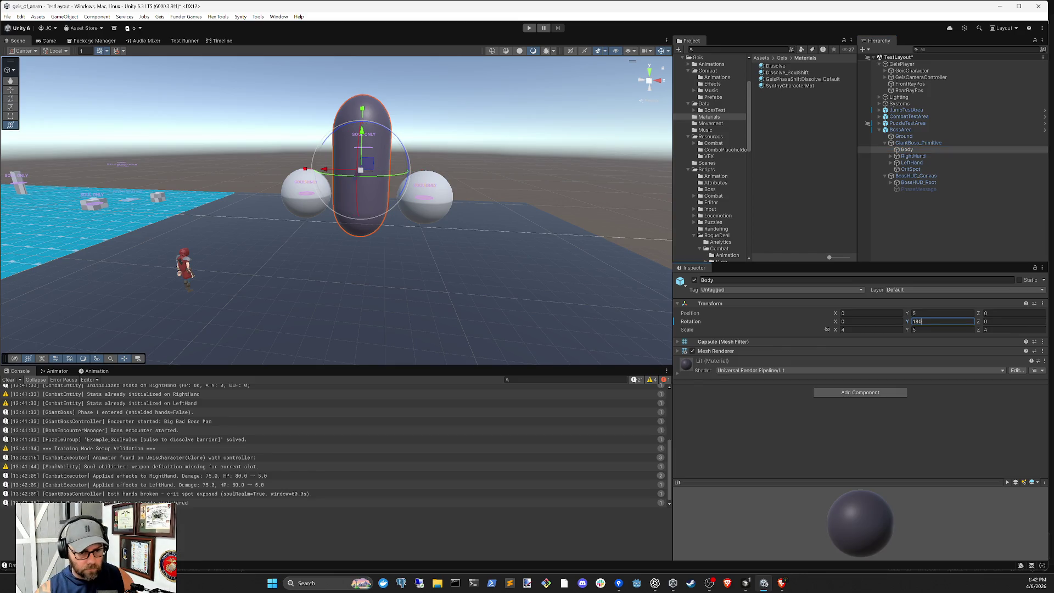
{"action": "left_click", "coordinate": [912, 157]}
{"action": "left_click", "coordinate": [908, 150]}
{"action": "left_click", "coordinate": [910, 170]}
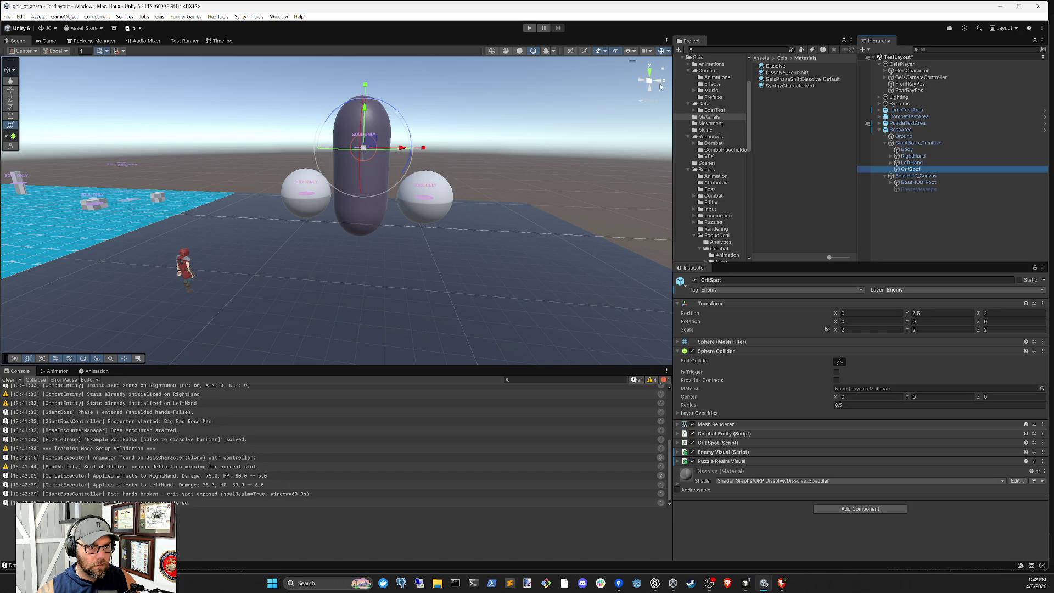
- Set CritSpot Position Z to -2, then review BossArea's prefab overrides
{"action": "left_click", "coordinate": [662, 85]}
{"action": "left_click_drag", "start_coordinate": [513, 150], "coordinate": [514, 151]}
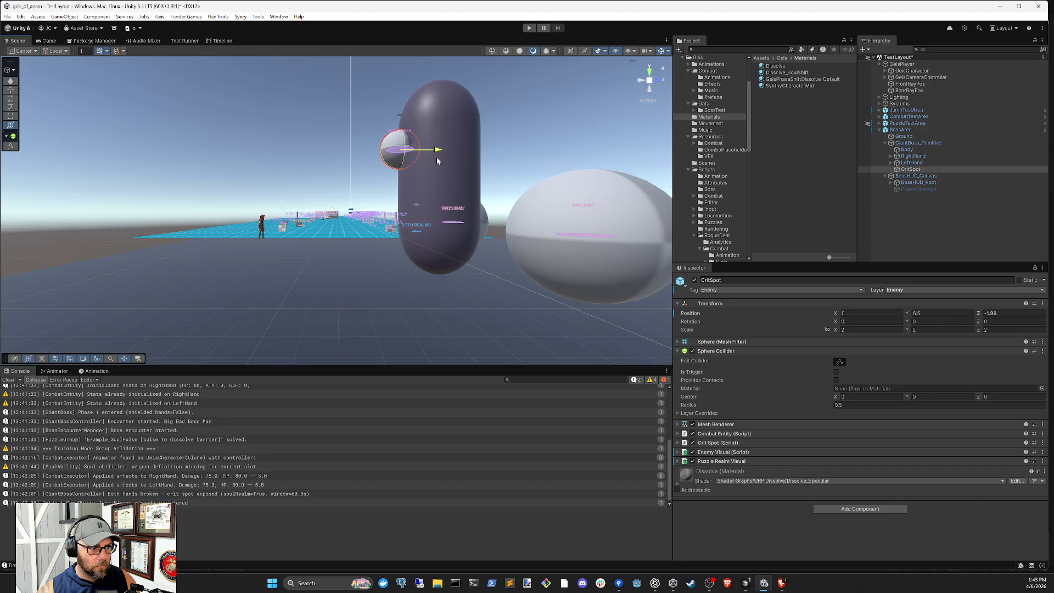
{"action": "left_click_drag", "start_coordinate": [438, 160], "coordinate": [439, 160]}
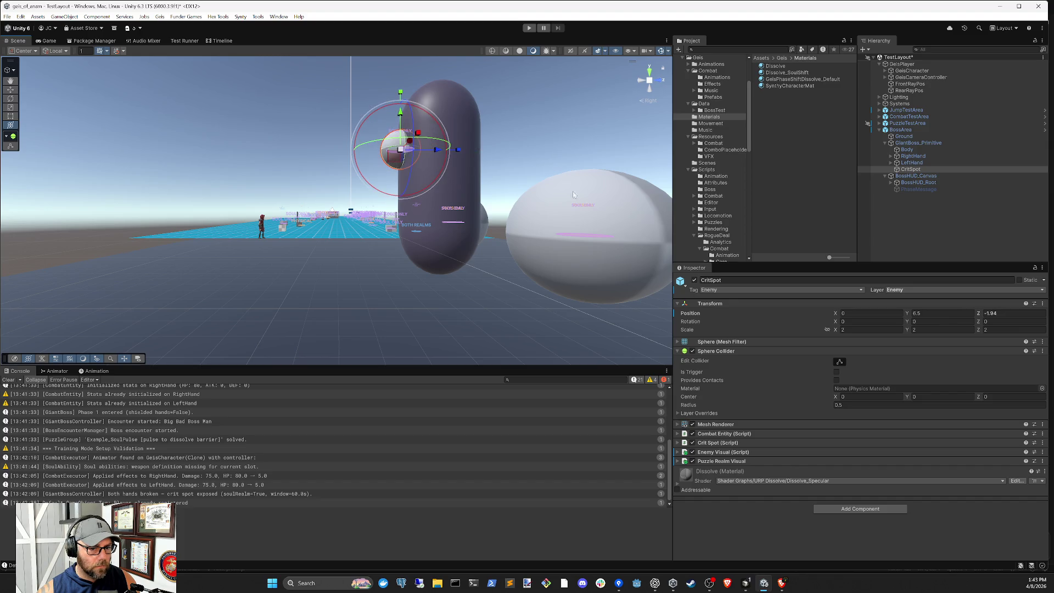
{"action": "left_click", "coordinate": [1011, 313]}
{"action": "type", "text": "-2"}
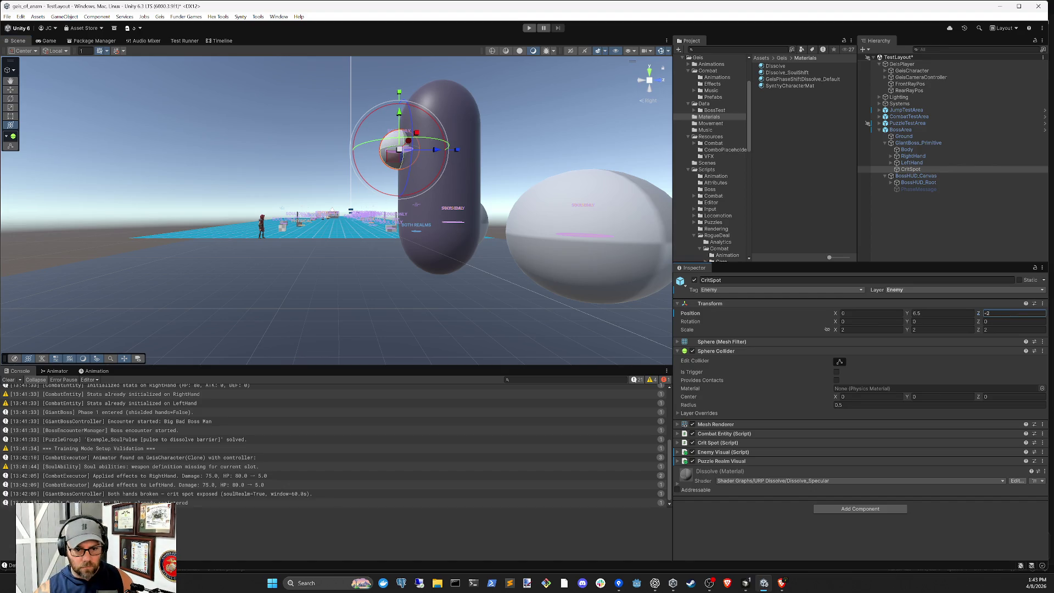
{"action": "left_click", "coordinate": [908, 232]}
{"action": "left_click", "coordinate": [903, 130]}
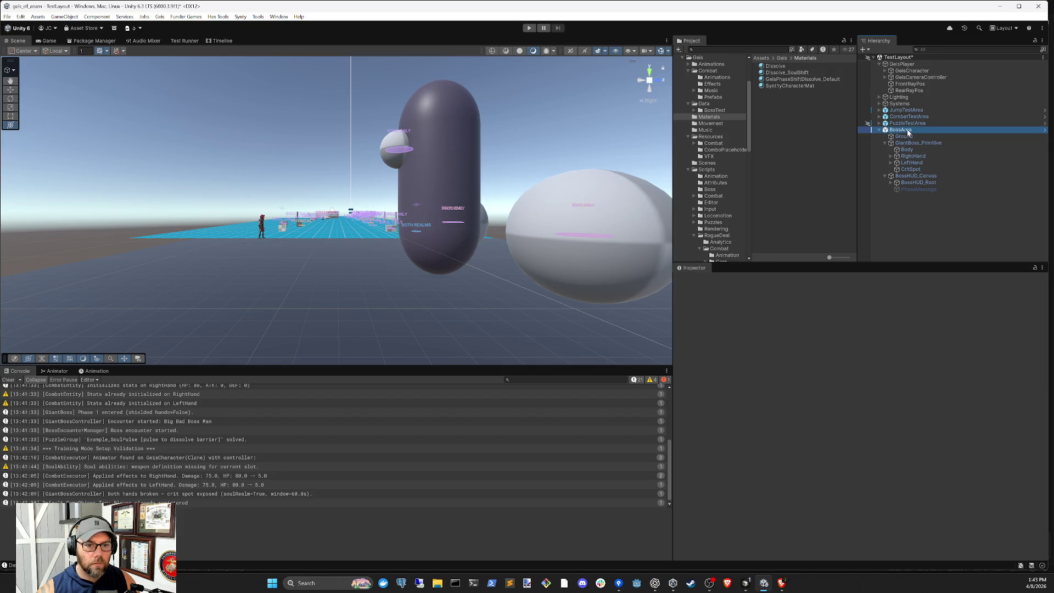
{"action": "left_click", "coordinate": [799, 311]}
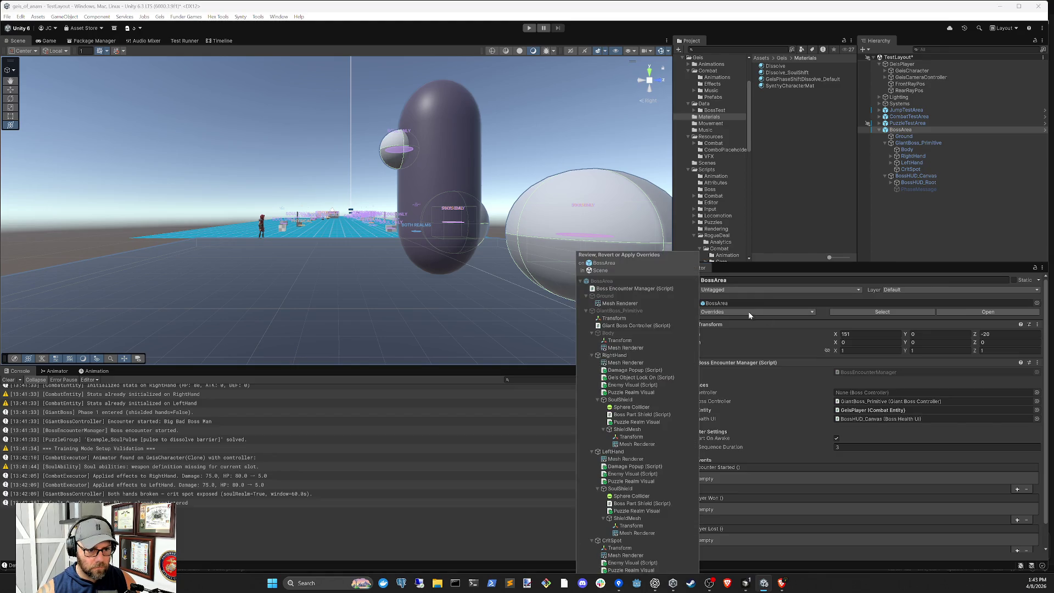
- Close the BossArea overrides without applying and clear the console
{"action": "left_click", "coordinate": [591, 355]}
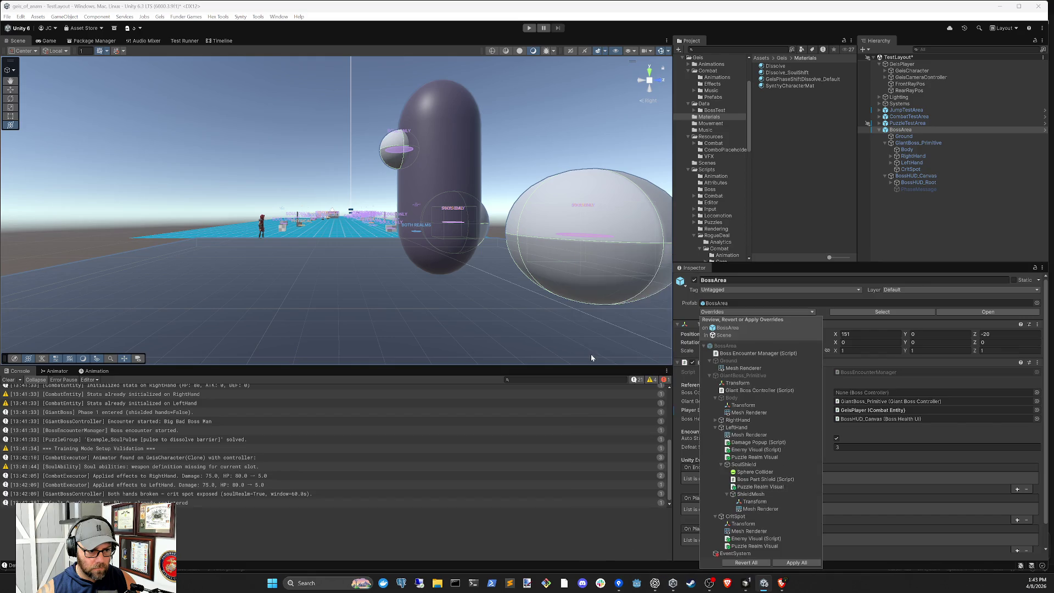
{"action": "key", "text": "Escape"}
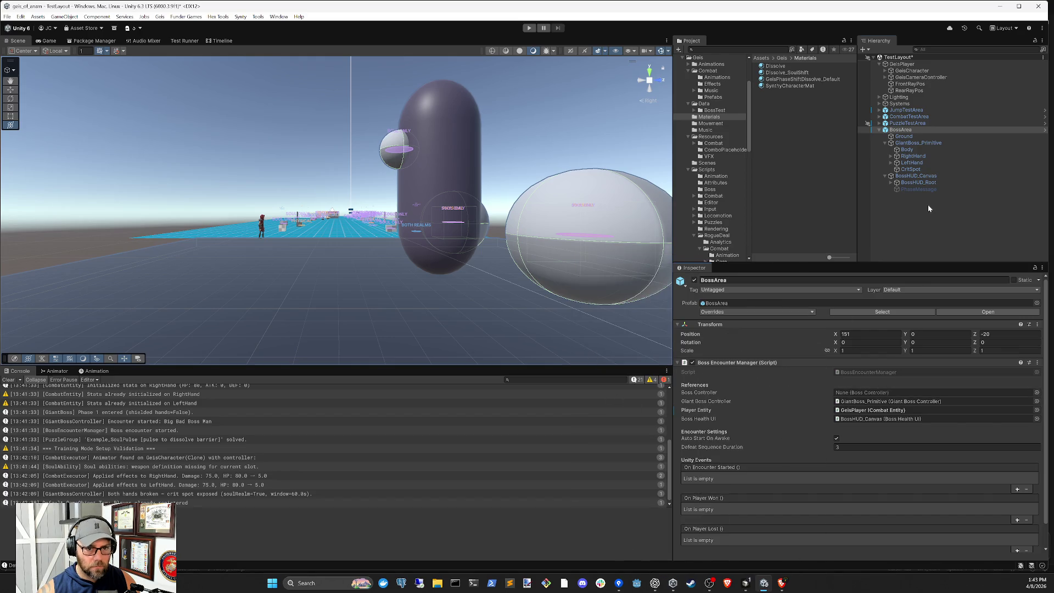
{"action": "left_click", "coordinate": [929, 207]}
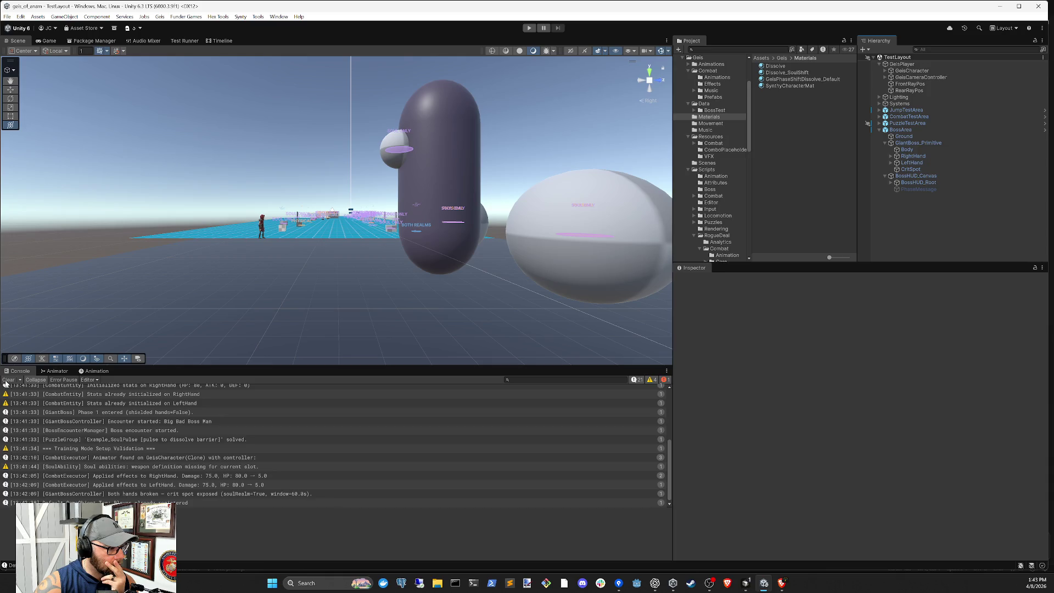
{"action": "left_click", "coordinate": [8, 380]}
- Inspect the BossHUD_Canvas and RightHand setups, then deselect
{"action": "left_click", "coordinate": [924, 177]}
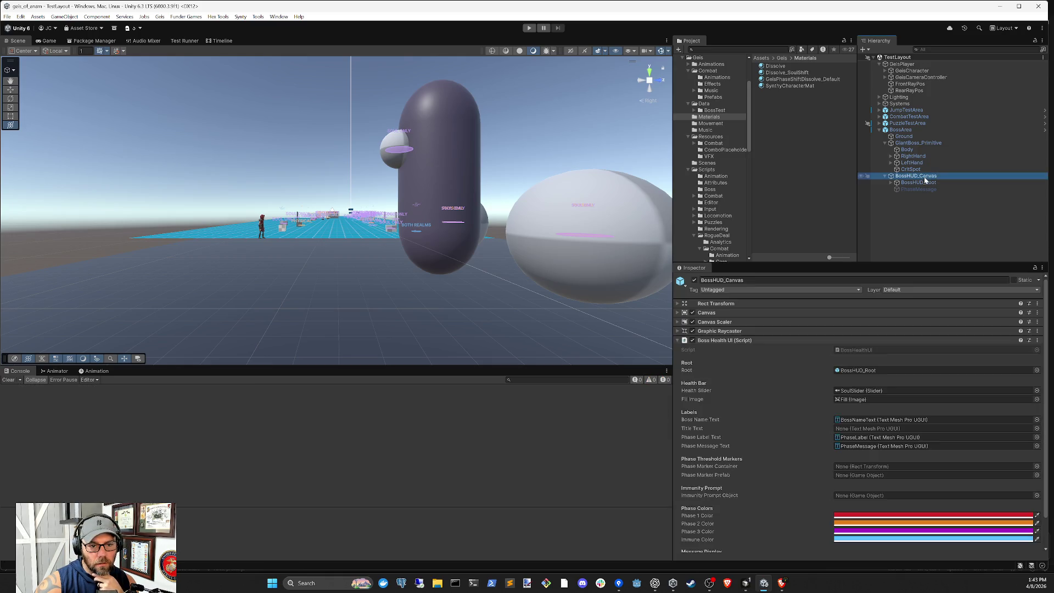
{"action": "scroll", "coordinate": [901, 373], "scroll_direction": "down", "scroll_amount": 3}
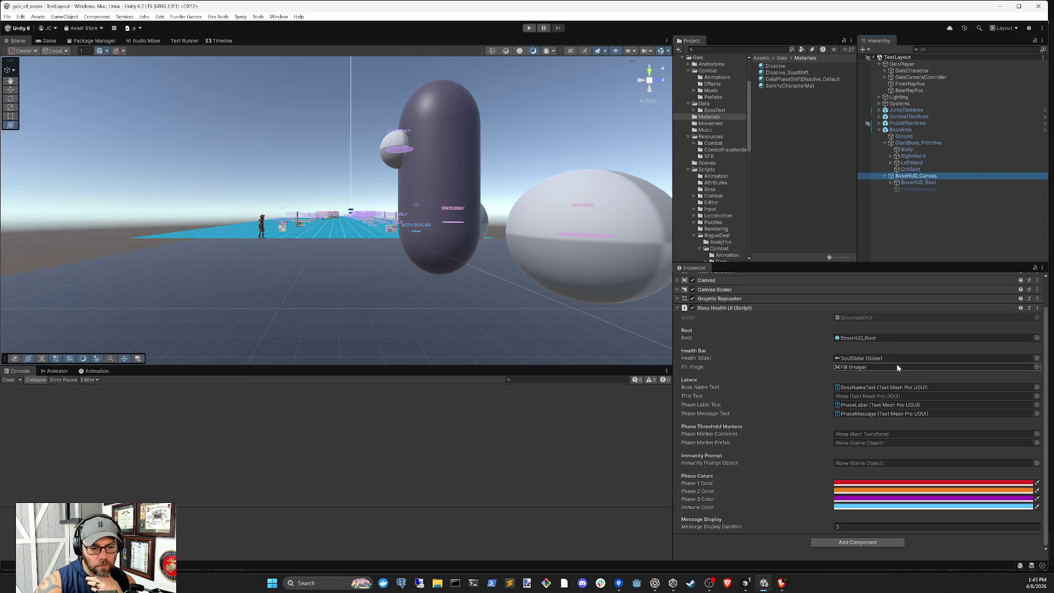
{"action": "left_click", "coordinate": [923, 207]}
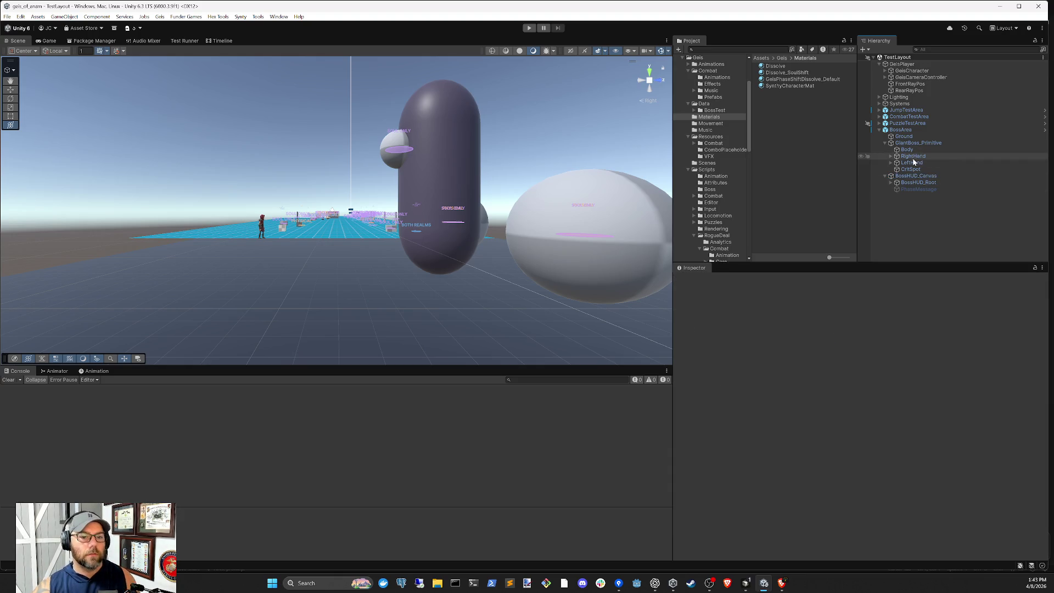
{"action": "left_click", "coordinate": [913, 156]}
{"action": "left_click", "coordinate": [908, 220]}
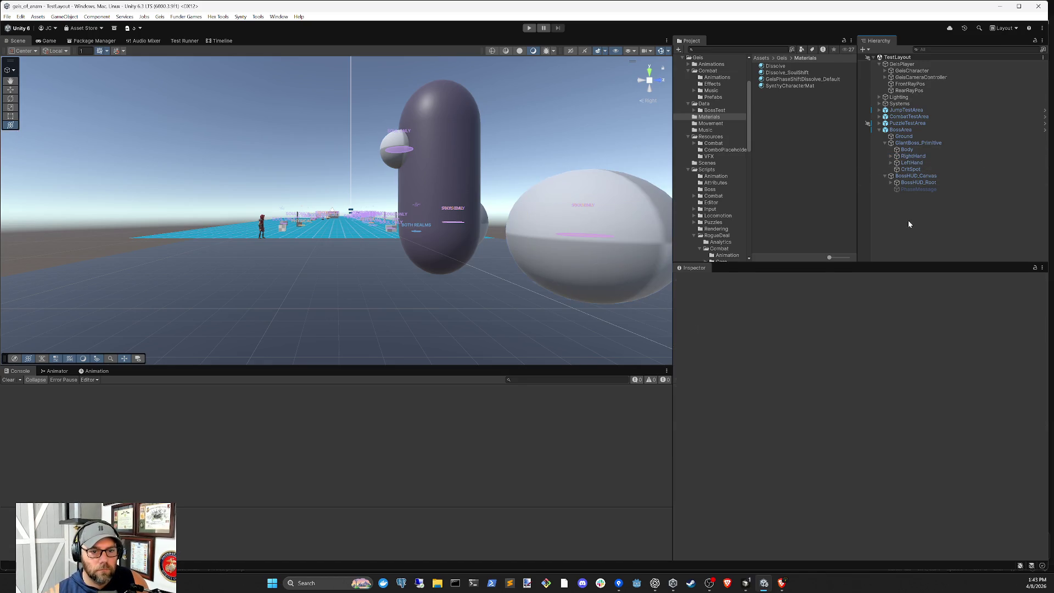
- Play the boss fight until it enters Phase 2, then stop Play mode
{"action": "left_click", "coordinate": [530, 28]}
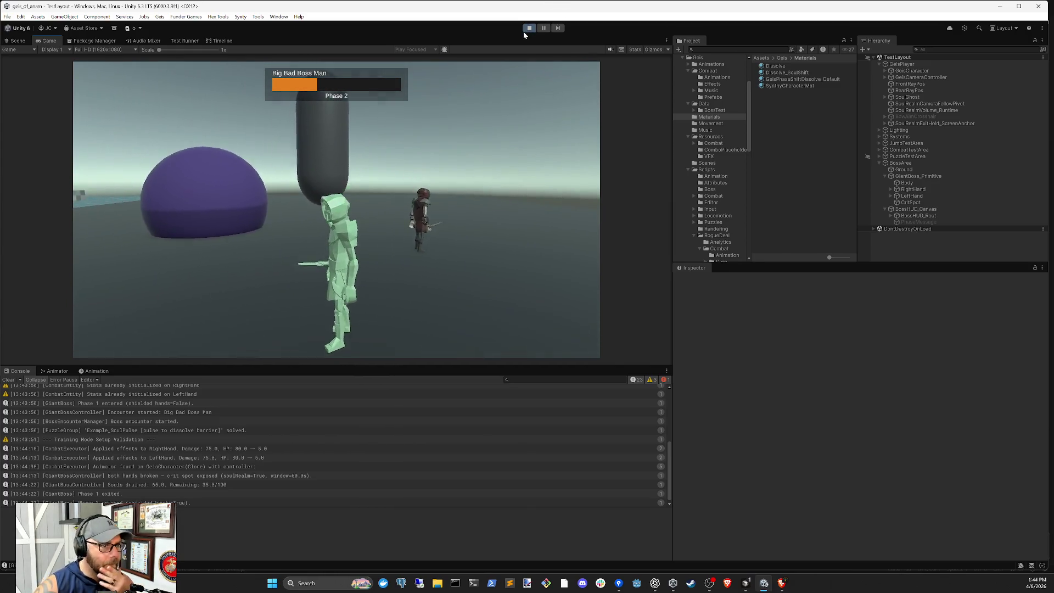
{"action": "left_click", "coordinate": [527, 29]}
{"action": "left_click", "coordinate": [748, 583]}
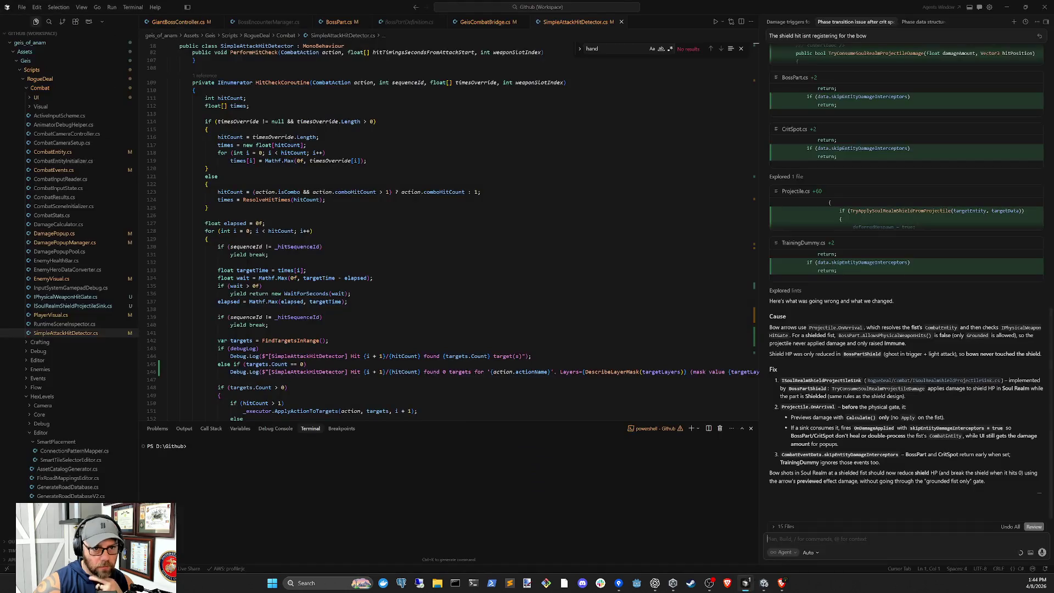
- Read the agent's 'Phase data structure refactoring' summary, then go back to Unity
{"action": "left_click", "coordinate": [922, 21]}
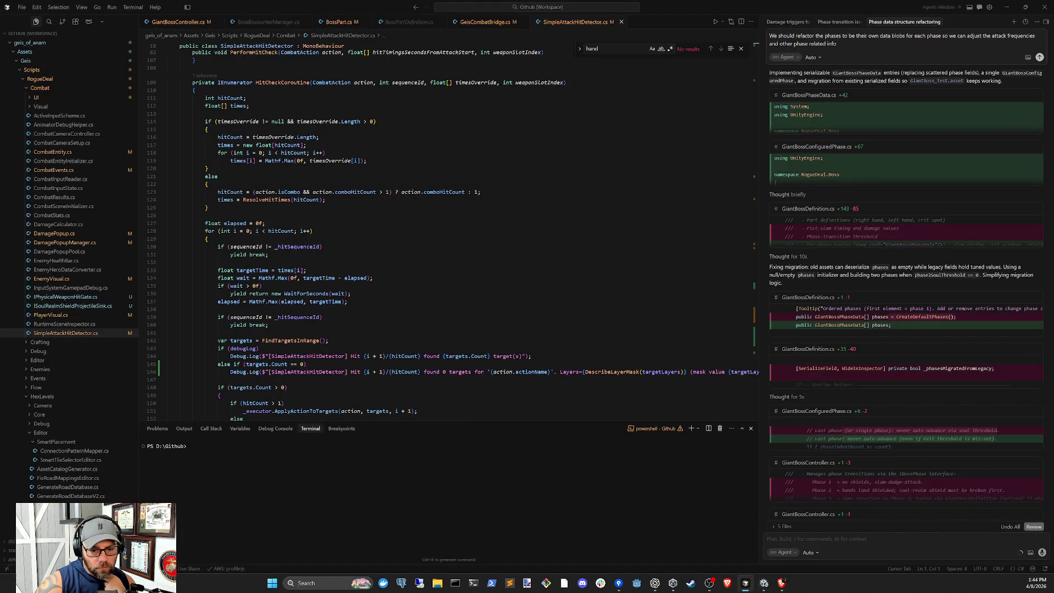
{"action": "scroll", "coordinate": [997, 502], "scroll_direction": "down", "scroll_amount": 15}
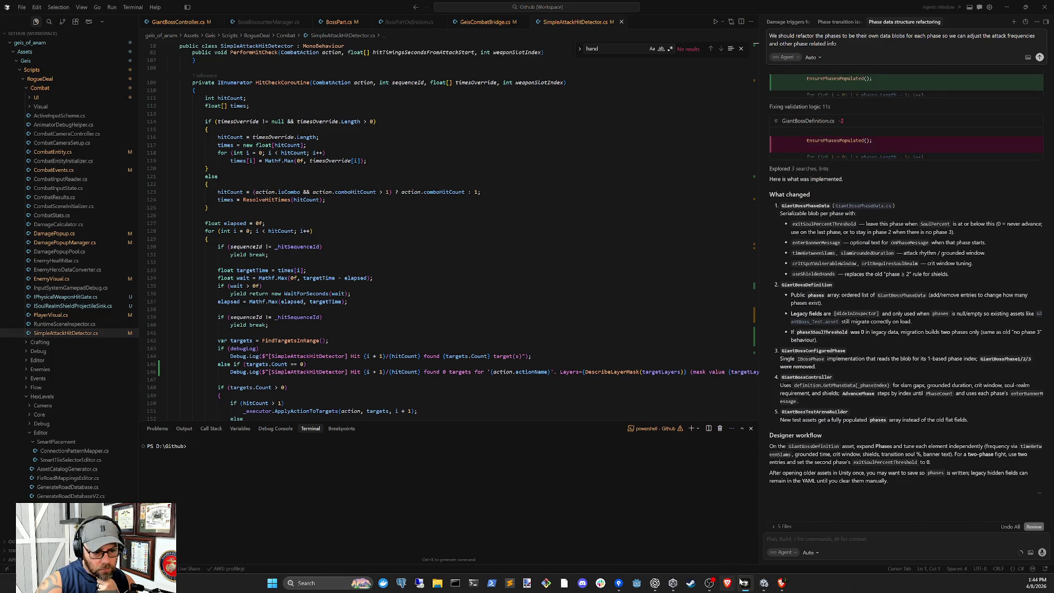
{"action": "left_click", "coordinate": [764, 583]}
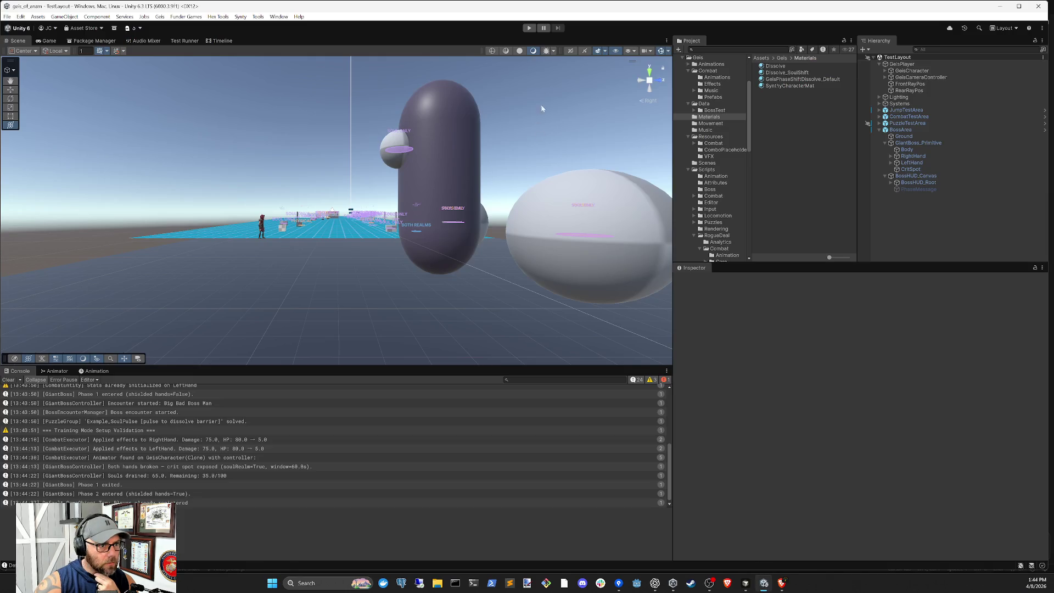
- Clear the console and open the GiantBoss_Test definition from GiantBoss_Primitive's controller
{"action": "left_click", "coordinate": [10, 380]}
{"action": "left_click", "coordinate": [914, 130]}
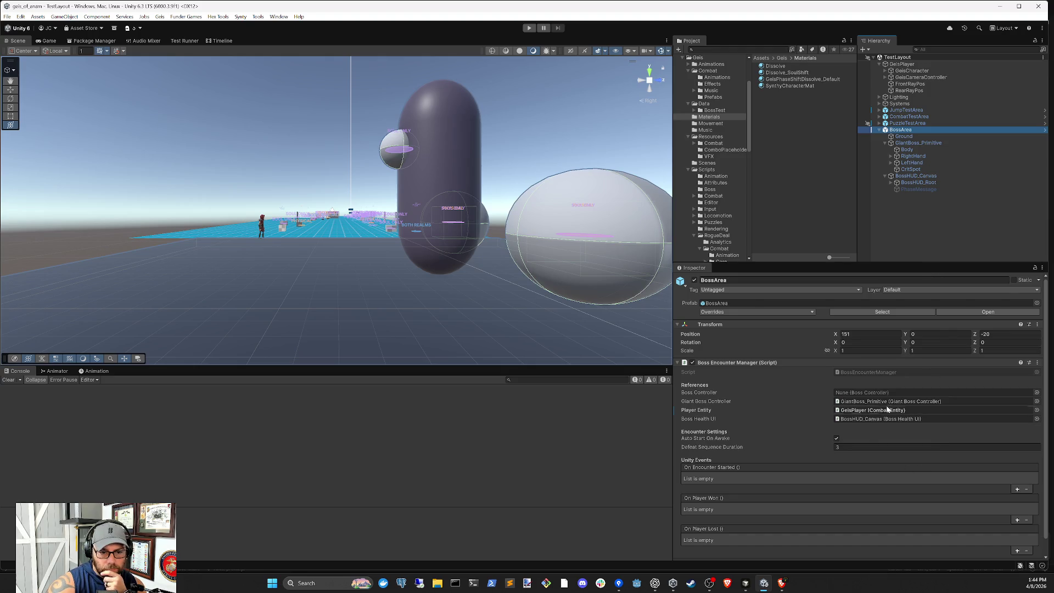
{"action": "double_click", "coordinate": [881, 401]}
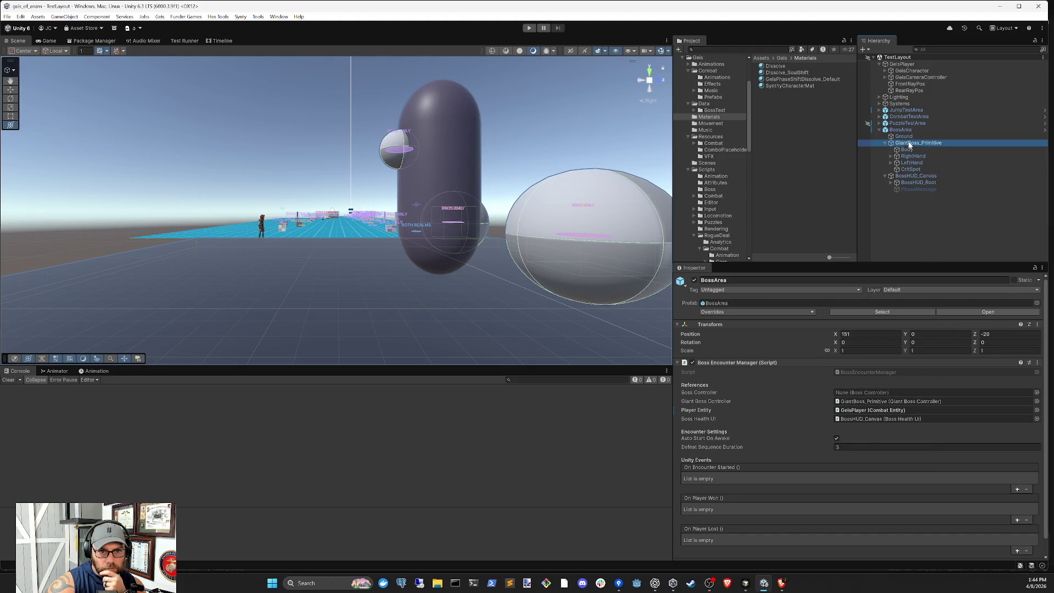
{"action": "left_click", "coordinate": [880, 381]}
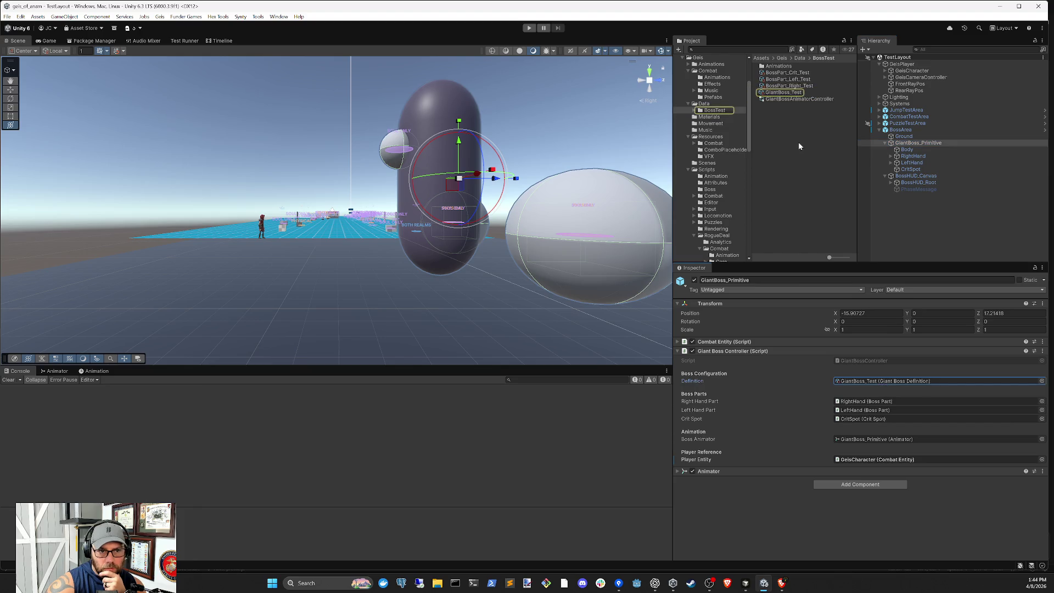
{"action": "left_click", "coordinate": [790, 92]}
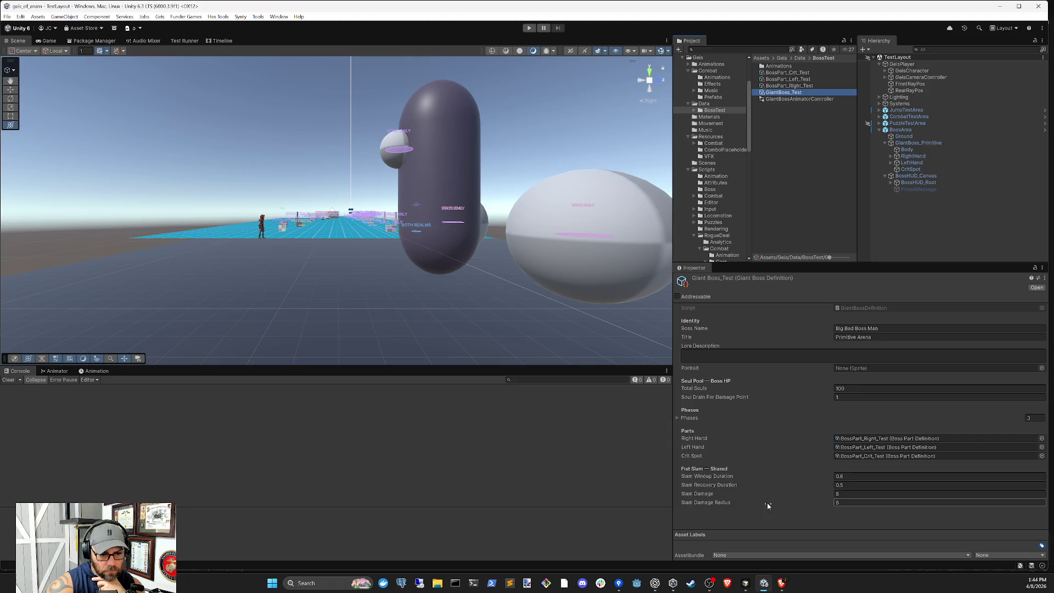
- Set the first phase's Enter Banner Message to 'Phase 1 Banner'
{"action": "left_click", "coordinate": [687, 418]}
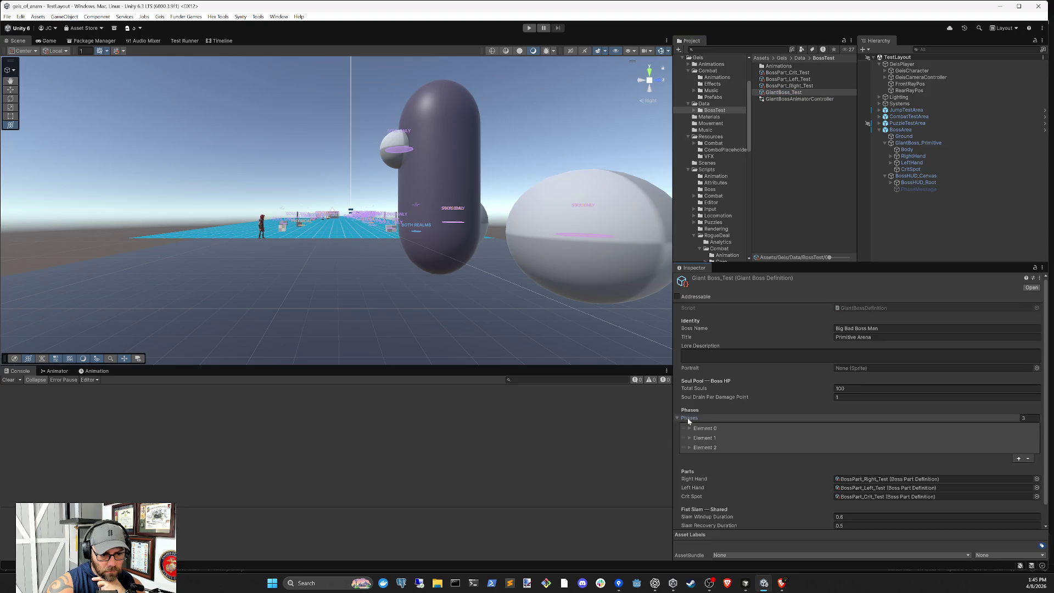
{"action": "left_click", "coordinate": [717, 428]}
{"action": "scroll", "coordinate": [741, 451], "scroll_direction": "down", "scroll_amount": 3}
{"action": "type", "text": "Phase 1 Banne"}
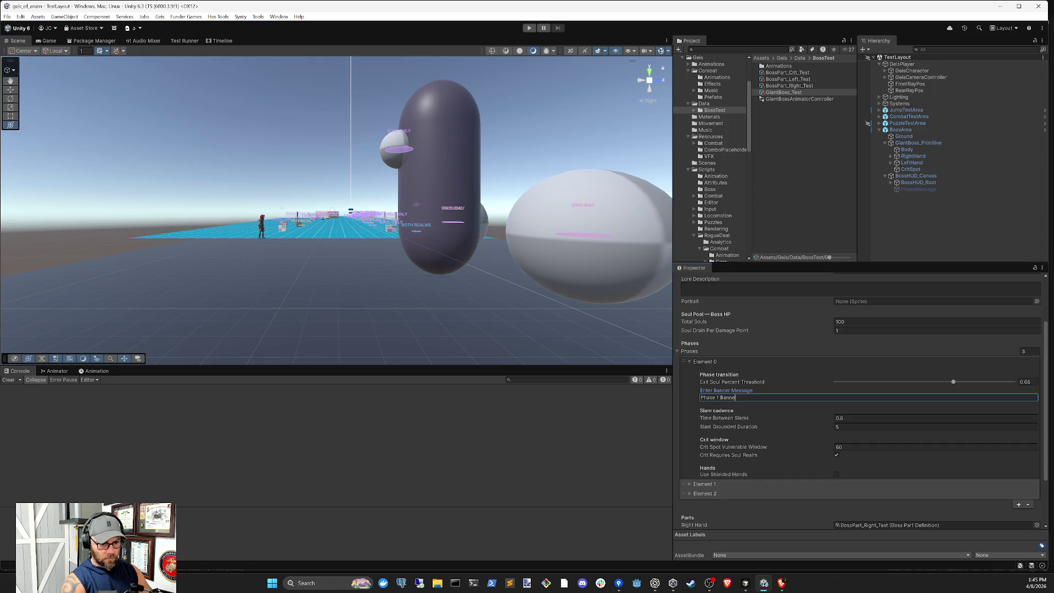
{"action": "type", "text": "r"}
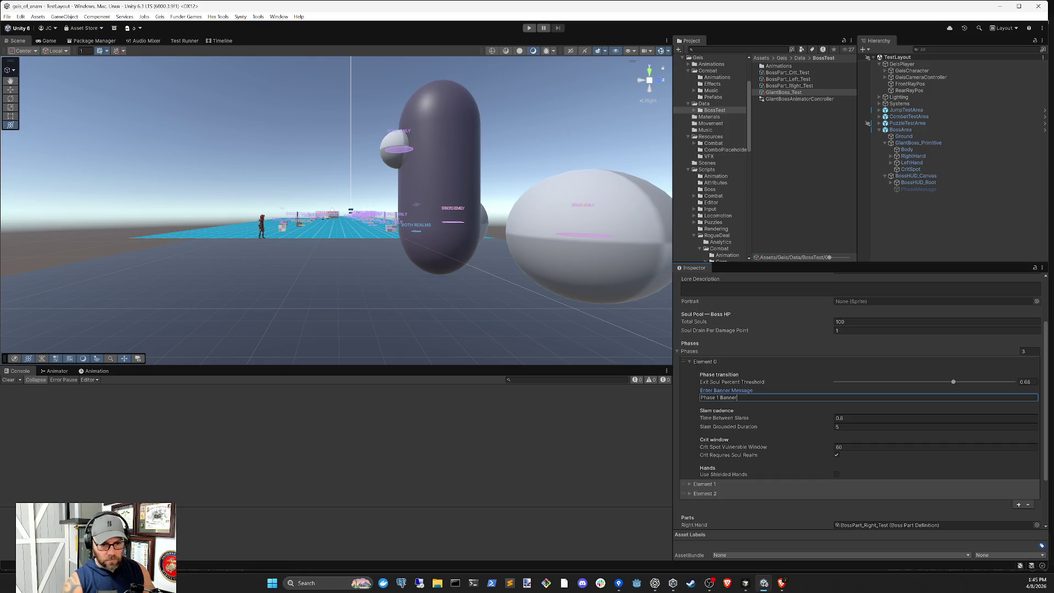
{"action": "scroll", "coordinate": [831, 442], "scroll_direction": "down", "scroll_amount": 2}
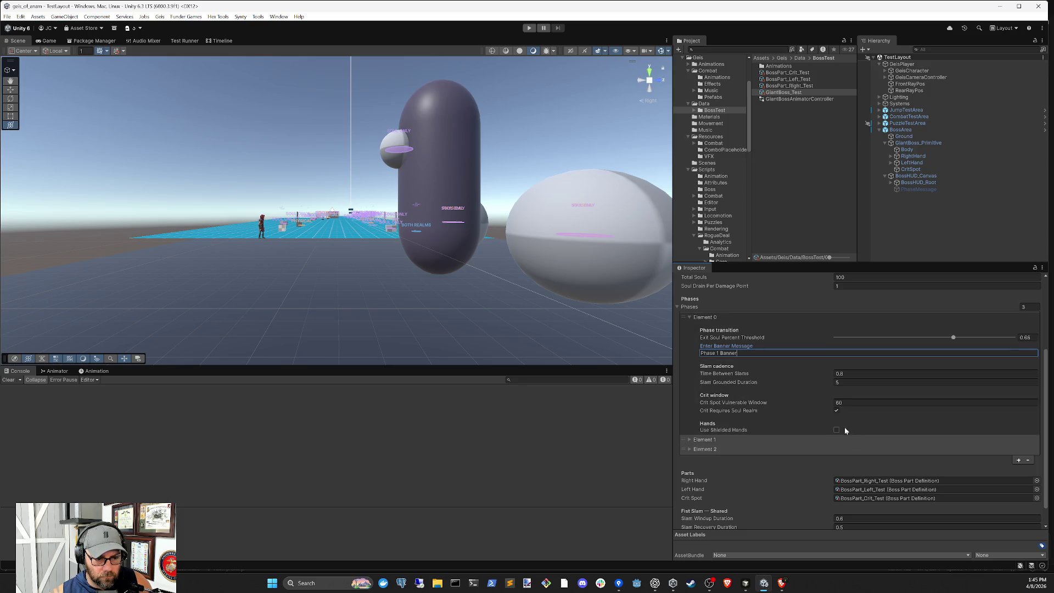
{"action": "scroll", "coordinate": [769, 346], "scroll_direction": "up", "scroll_amount": 1}
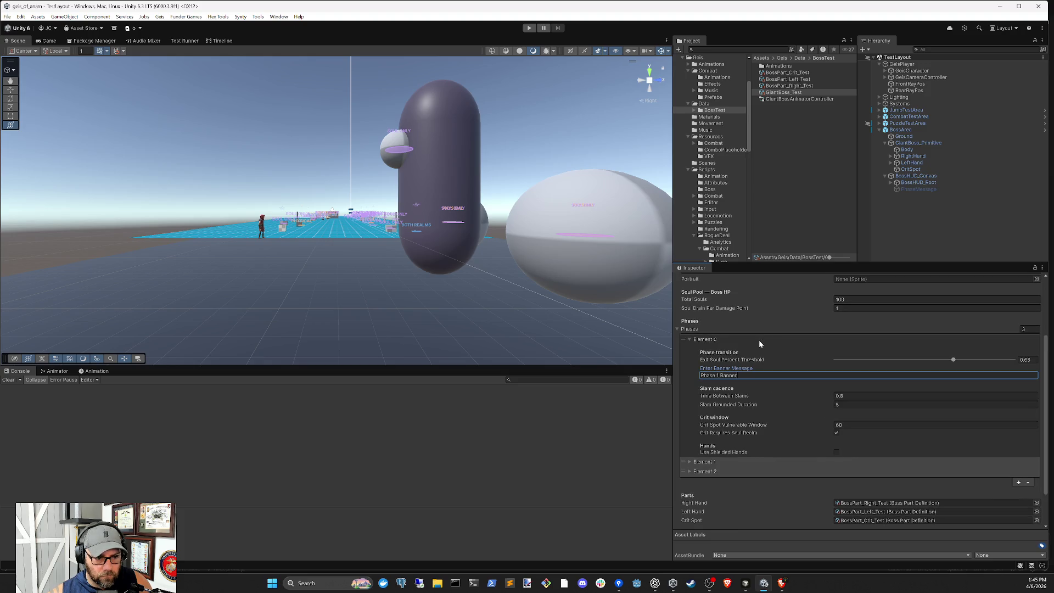
{"action": "left_click", "coordinate": [759, 341]}
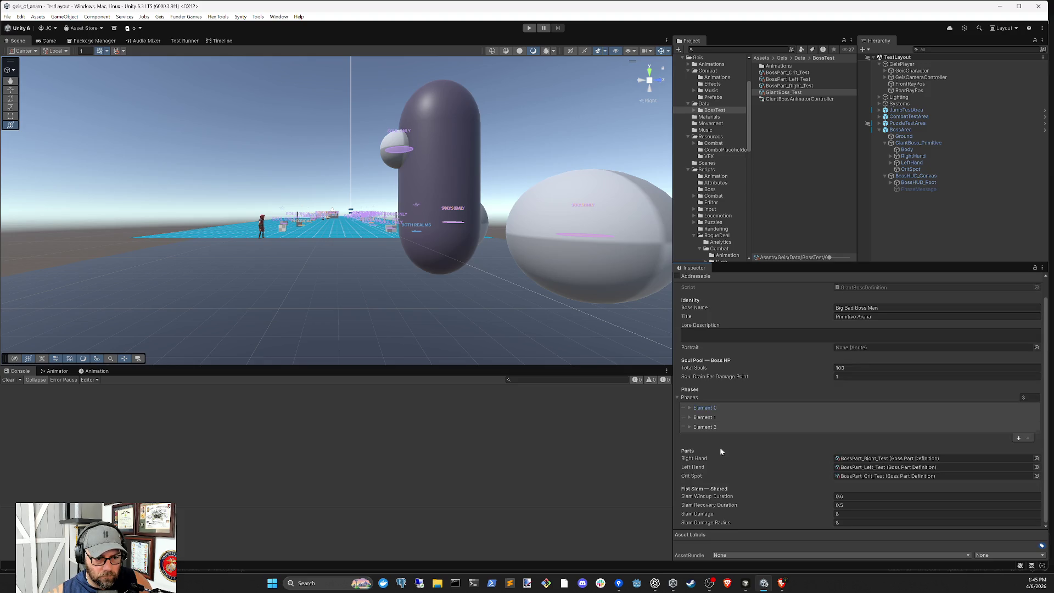
- Set the third phase's Slam Grounded Duration to 3
{"action": "left_click", "coordinate": [721, 418]}
{"action": "scroll", "coordinate": [814, 454], "scroll_direction": "down", "scroll_amount": 4}
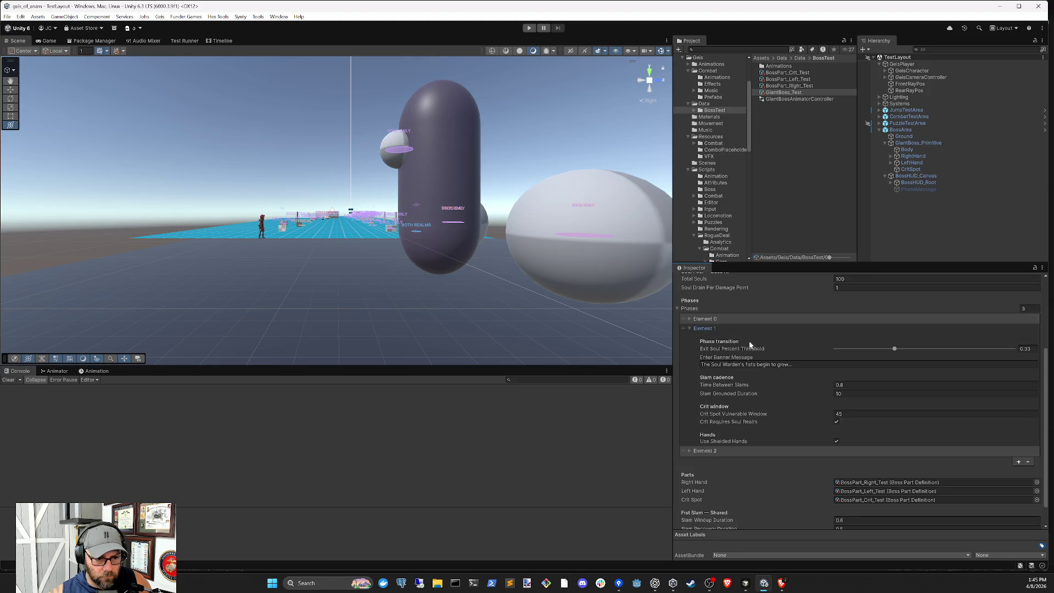
{"action": "left_click", "coordinate": [729, 328]}
{"action": "left_click", "coordinate": [745, 426]}
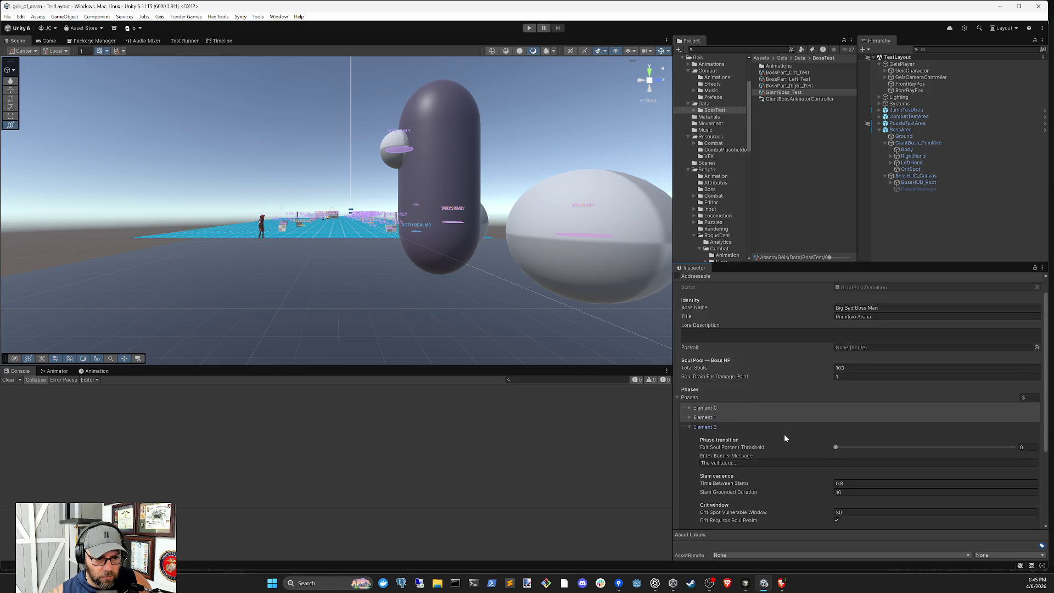
{"action": "left_click", "coordinate": [727, 427]}
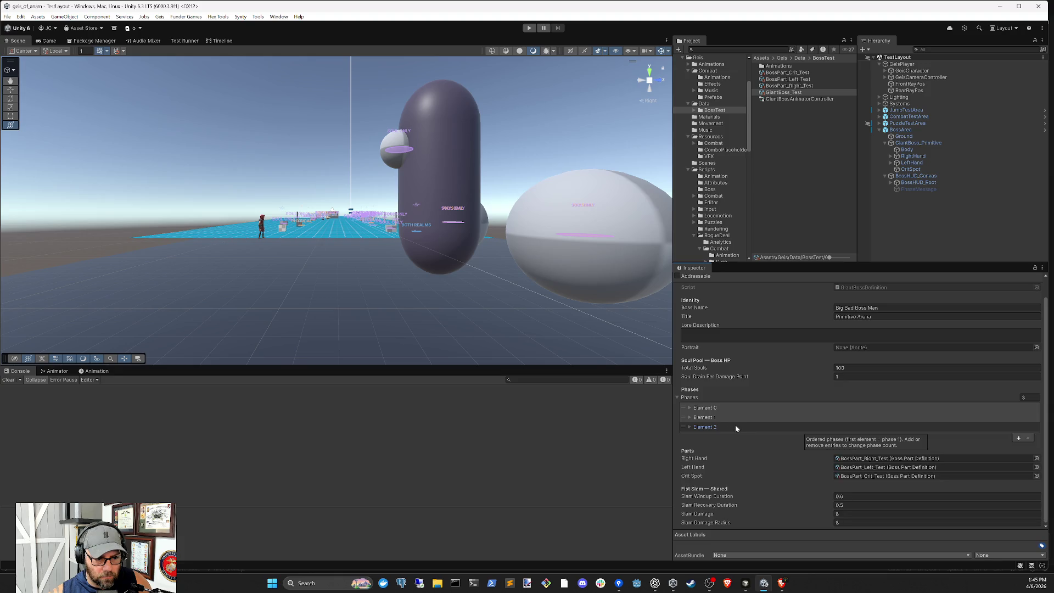
{"action": "left_click", "coordinate": [736, 427]}
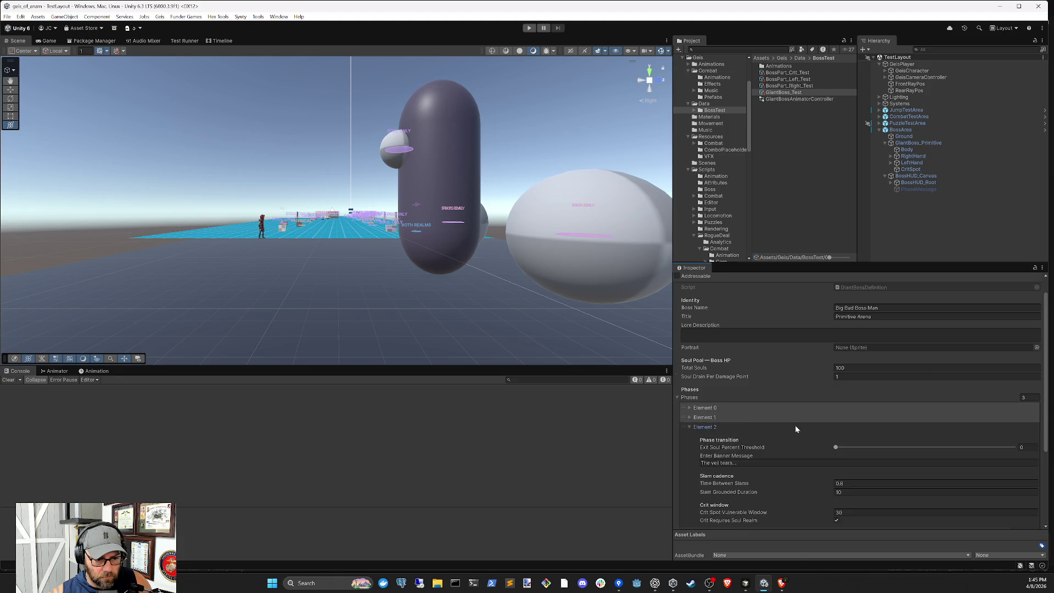
{"action": "scroll", "coordinate": [794, 427], "scroll_direction": "down", "scroll_amount": 4}
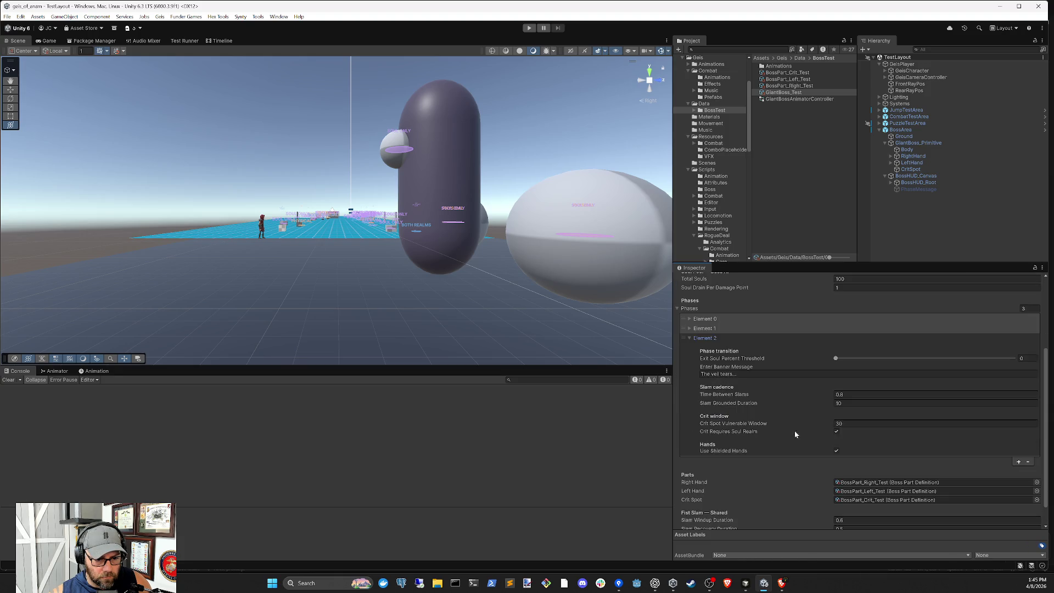
{"action": "left_click", "coordinate": [848, 425]}
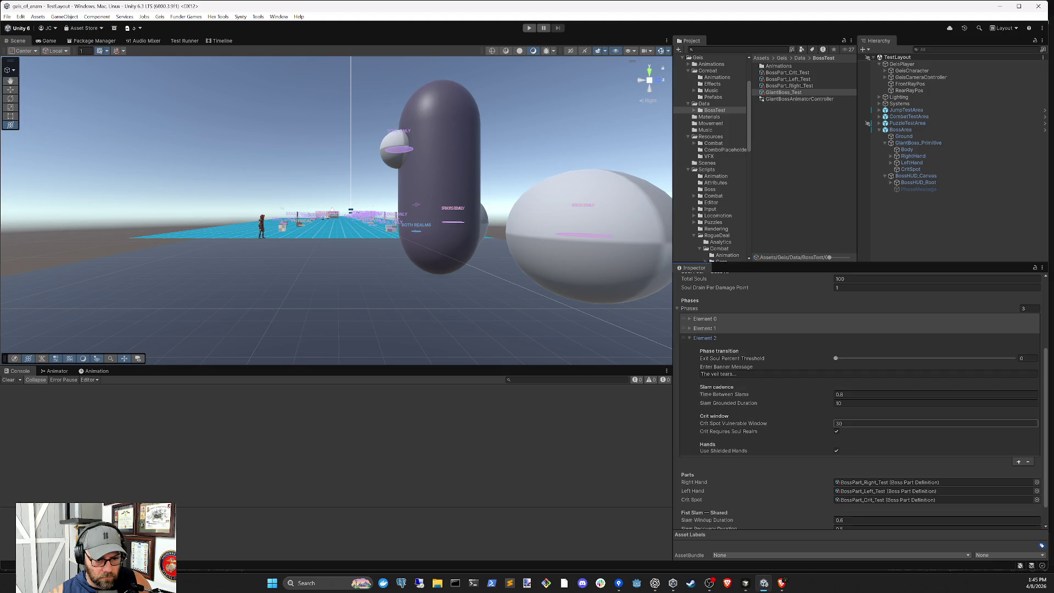
{"action": "left_click", "coordinate": [878, 395]}
{"action": "left_click", "coordinate": [878, 403]}
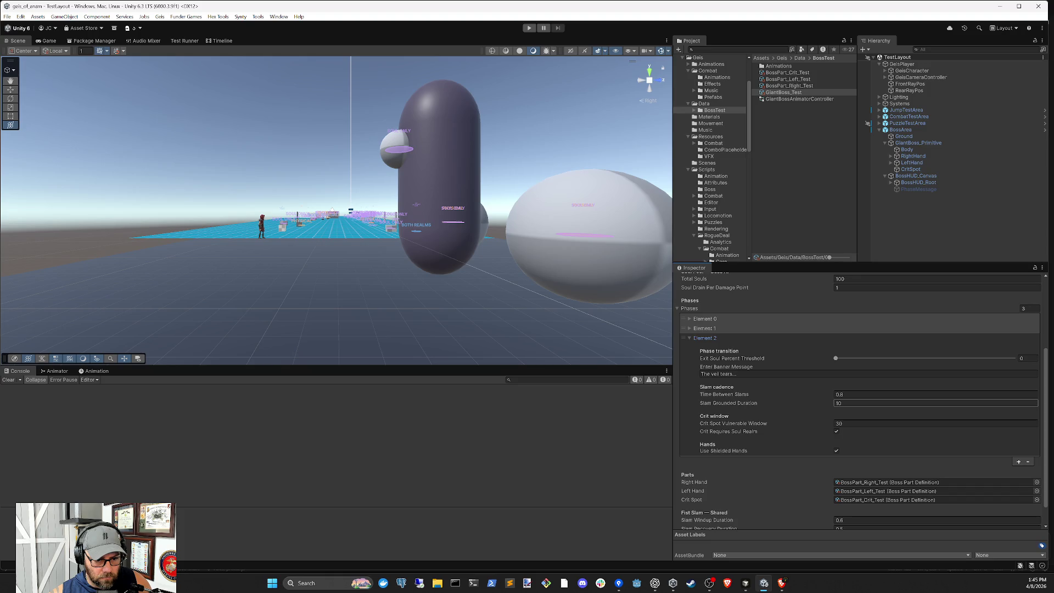
{"action": "left_click", "coordinate": [731, 328]}
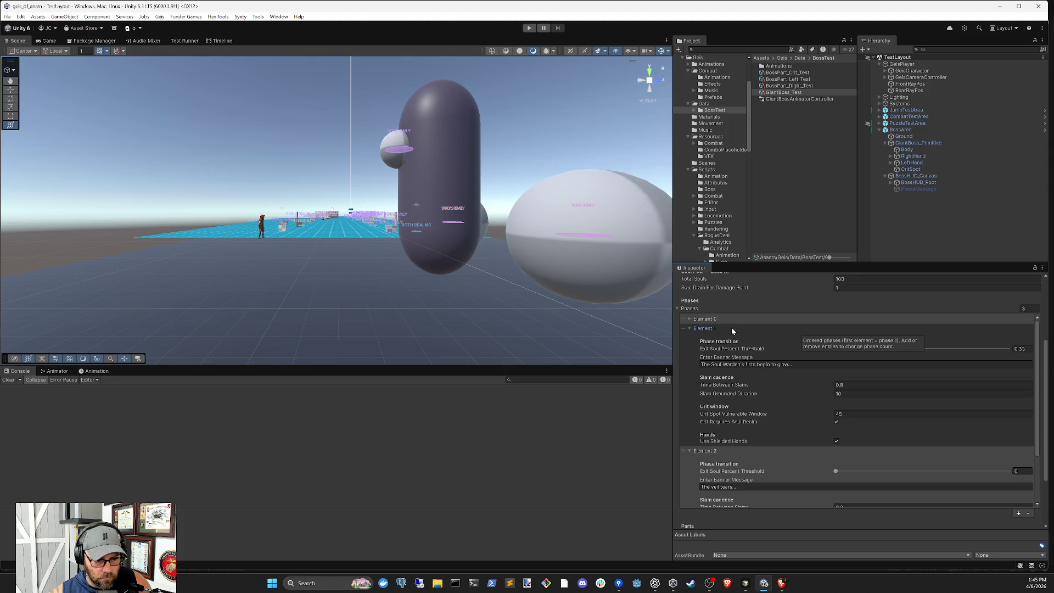
- Re-check the settings of all three phases, then deselect the boss asset
{"action": "left_click", "coordinate": [731, 327]}
{"action": "left_click", "coordinate": [730, 340]}
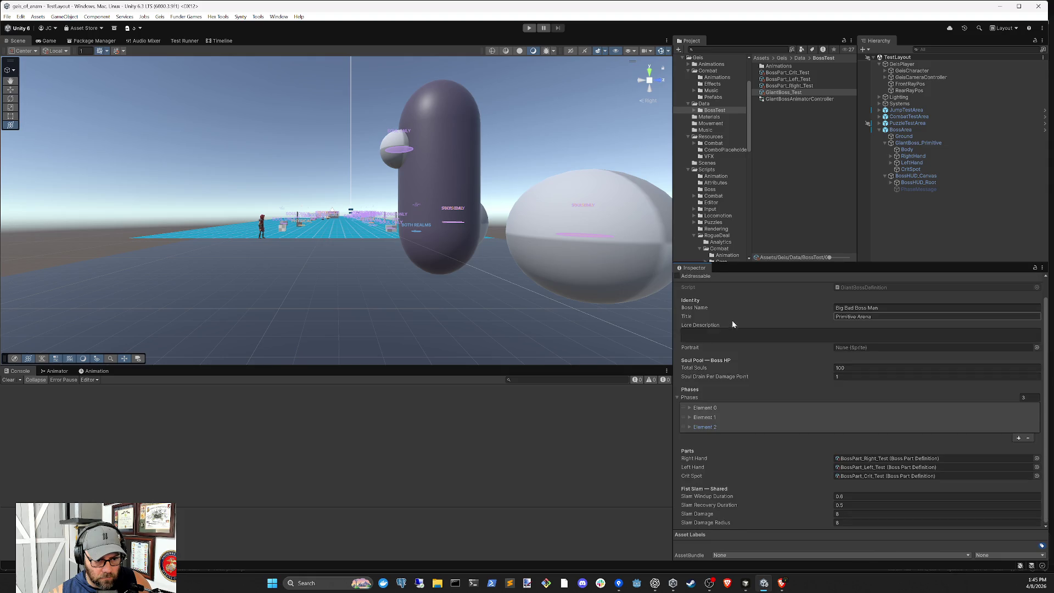
{"action": "left_click", "coordinate": [730, 407]}
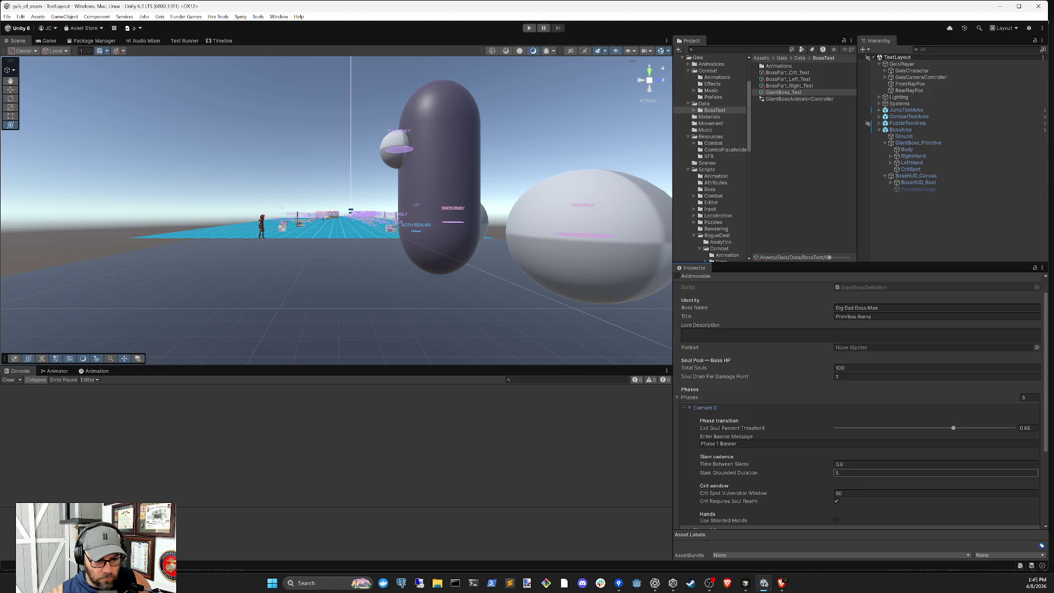
{"action": "scroll", "coordinate": [856, 482], "scroll_direction": "down", "scroll_amount": 1}
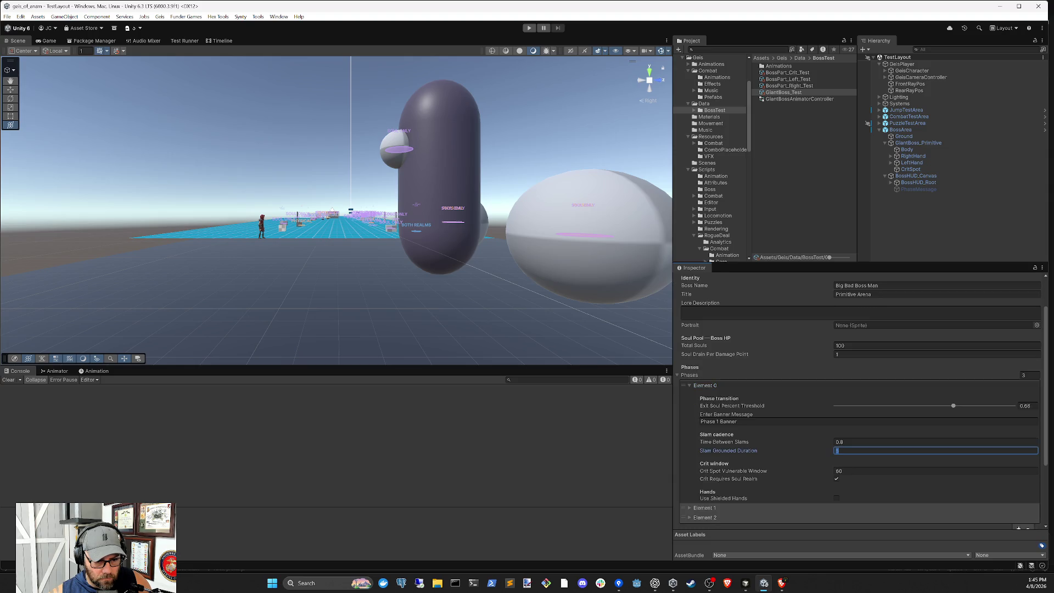
{"action": "left_click", "coordinate": [723, 384]}
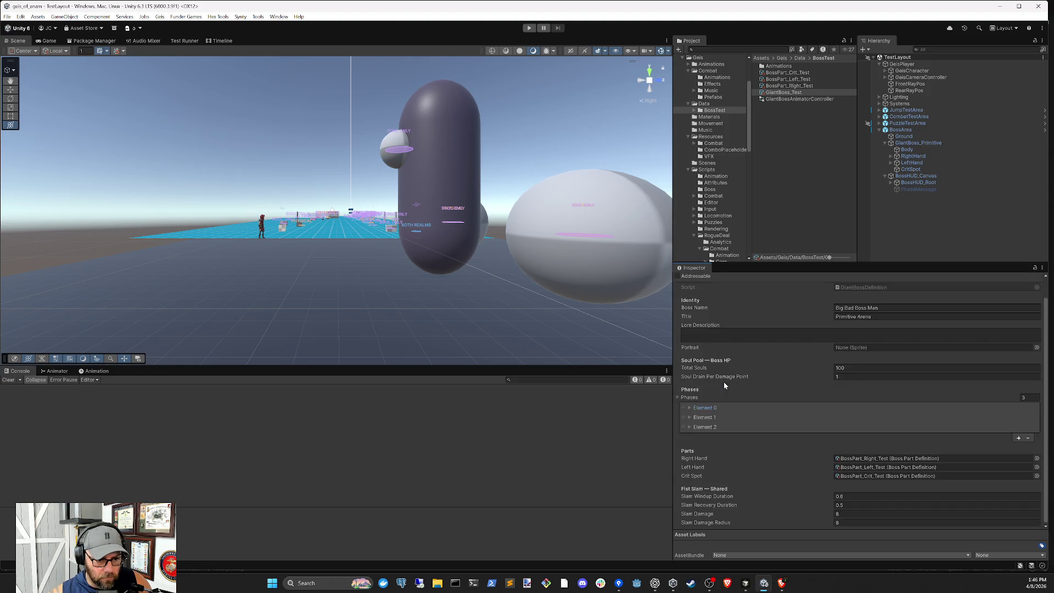
{"action": "left_click", "coordinate": [733, 417]}
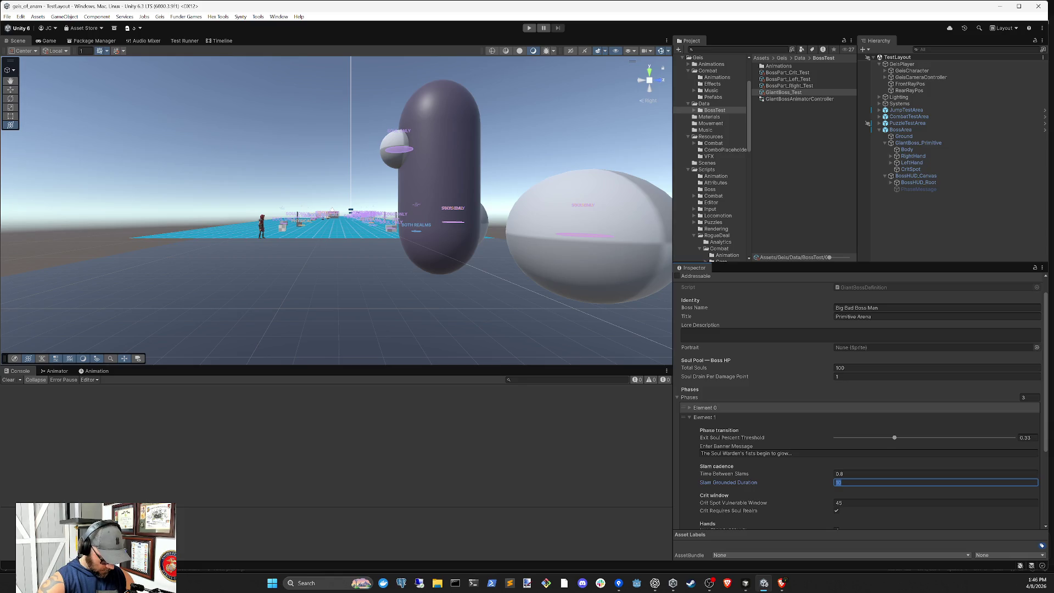
{"action": "type", "text": "4"}
{"action": "left_click", "coordinate": [733, 416]}
{"action": "left_click", "coordinate": [763, 427]}
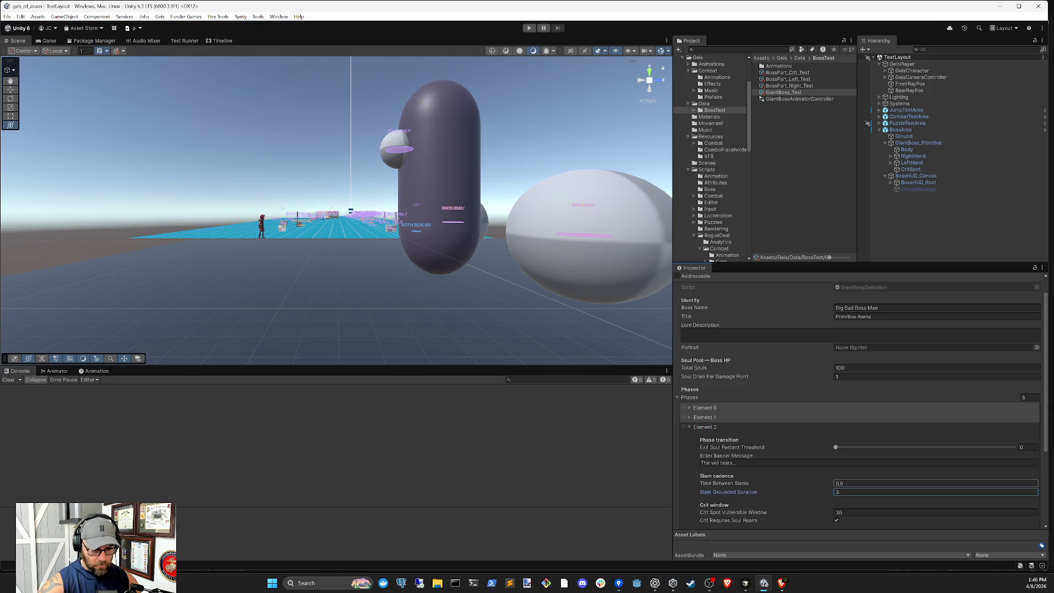
{"action": "left_click", "coordinate": [732, 431]}
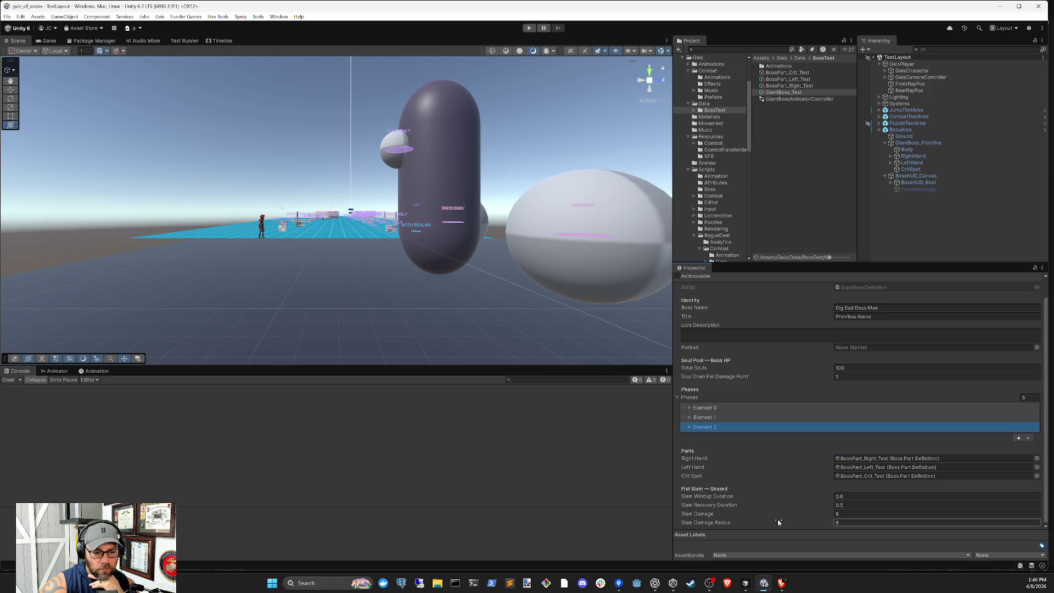
{"action": "mouse_move", "coordinate": [766, 513]}
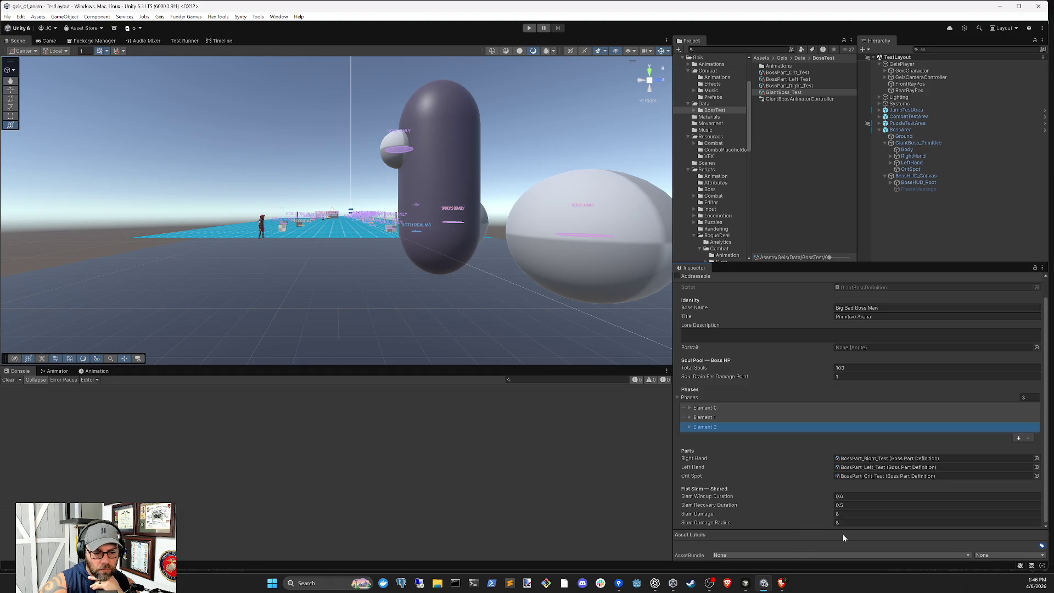
{"action": "left_click", "coordinate": [933, 235]}
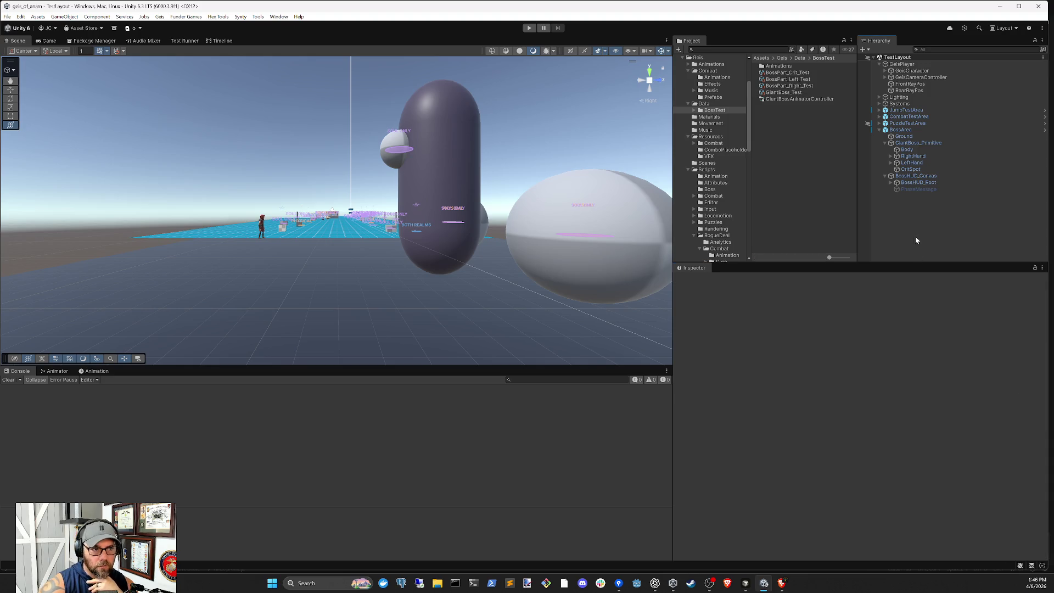
{"action": "left_click", "coordinate": [530, 30]}
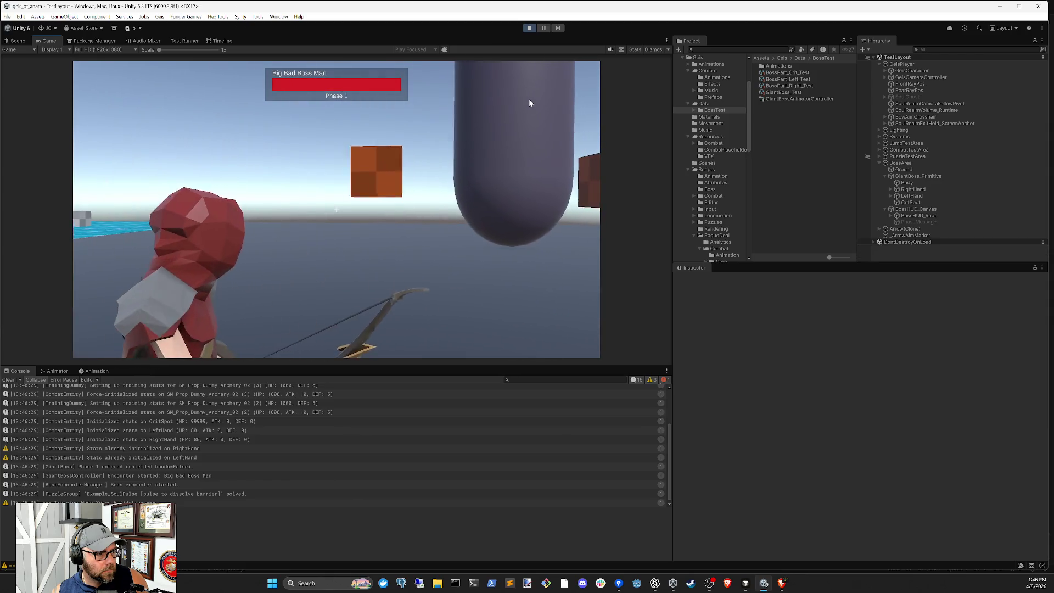
{"action": "left_click", "coordinate": [530, 103]}
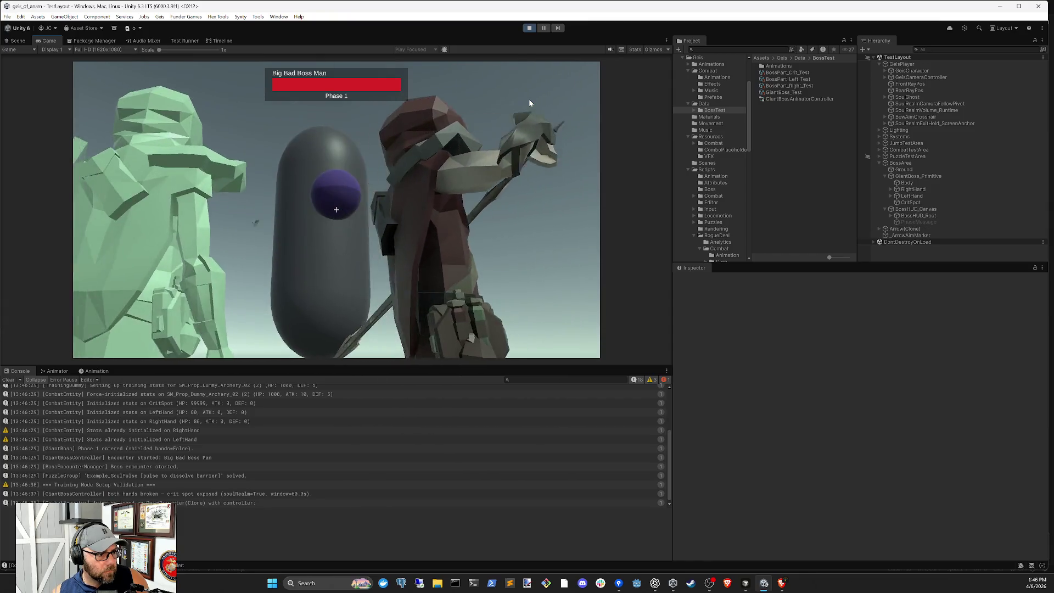
{"action": "left_click", "coordinate": [530, 103]}
{"action": "left_click", "coordinate": [530, 102]}
{"action": "left_click", "coordinate": [530, 103]}
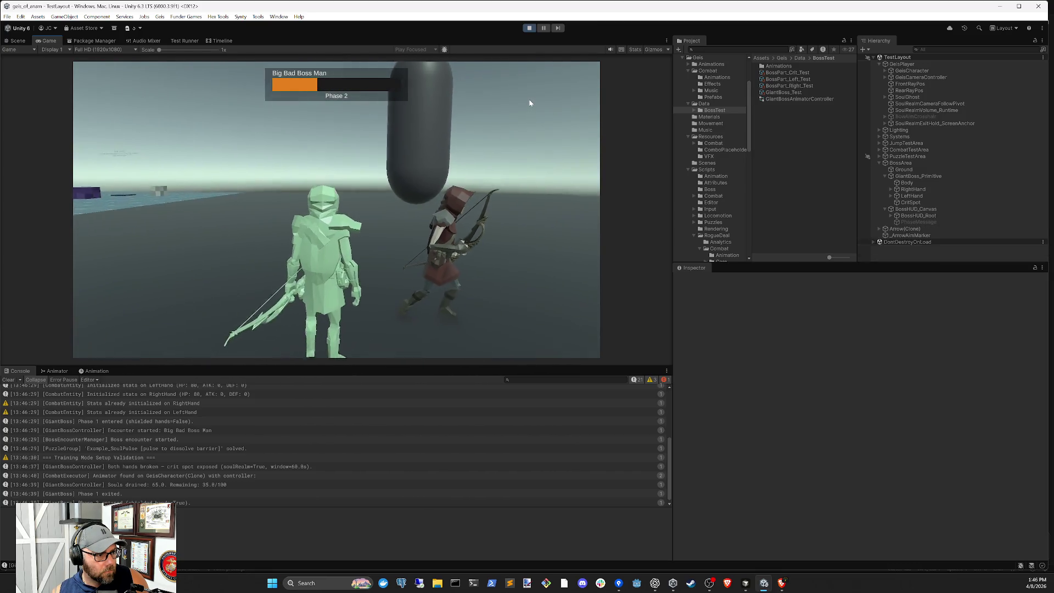
{"action": "left_click", "coordinate": [529, 103]}
{"action": "left_click", "coordinate": [530, 103]}
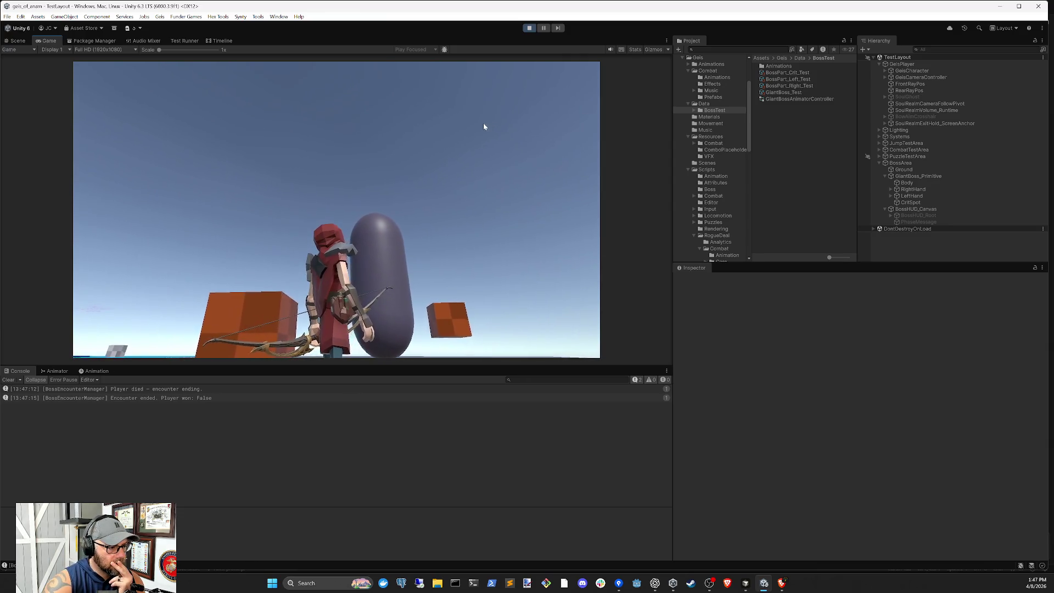
{"action": "left_click", "coordinate": [530, 29]}
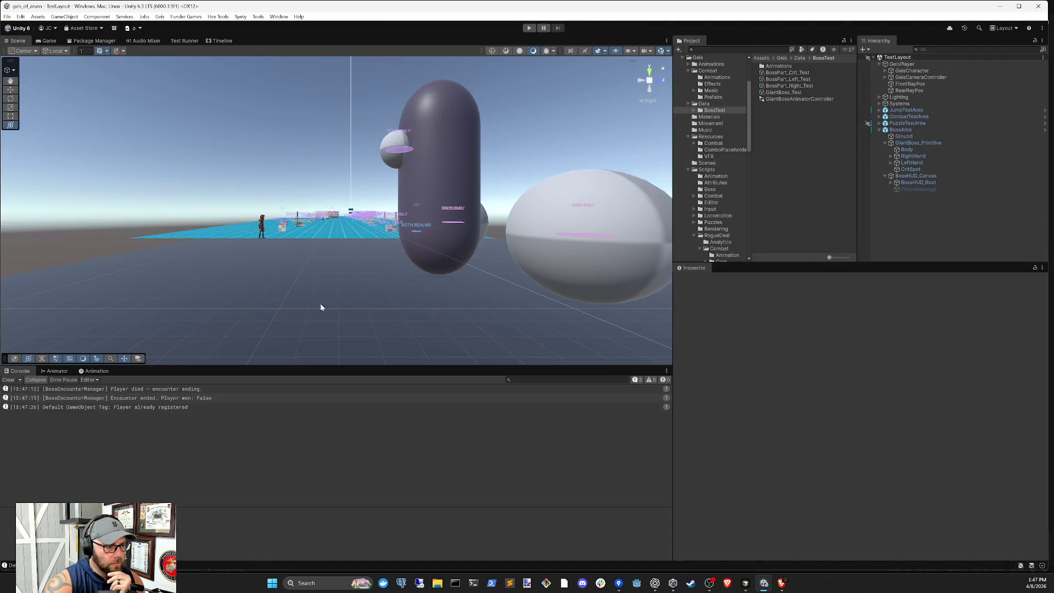
{"action": "left_click", "coordinate": [9, 380]}
{"action": "left_click", "coordinate": [529, 28]}
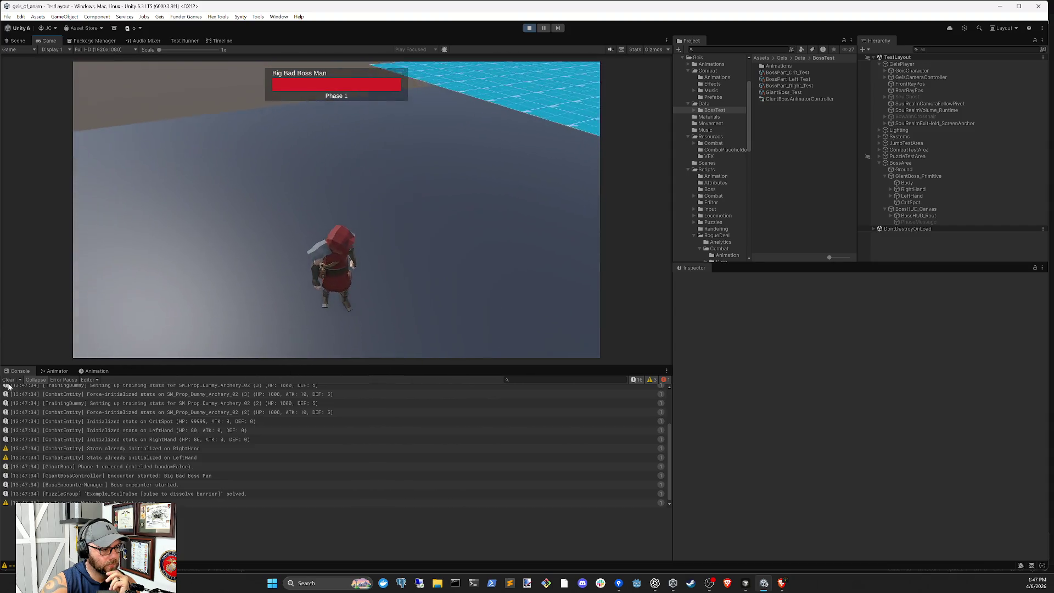
{"action": "left_click", "coordinate": [530, 28]}
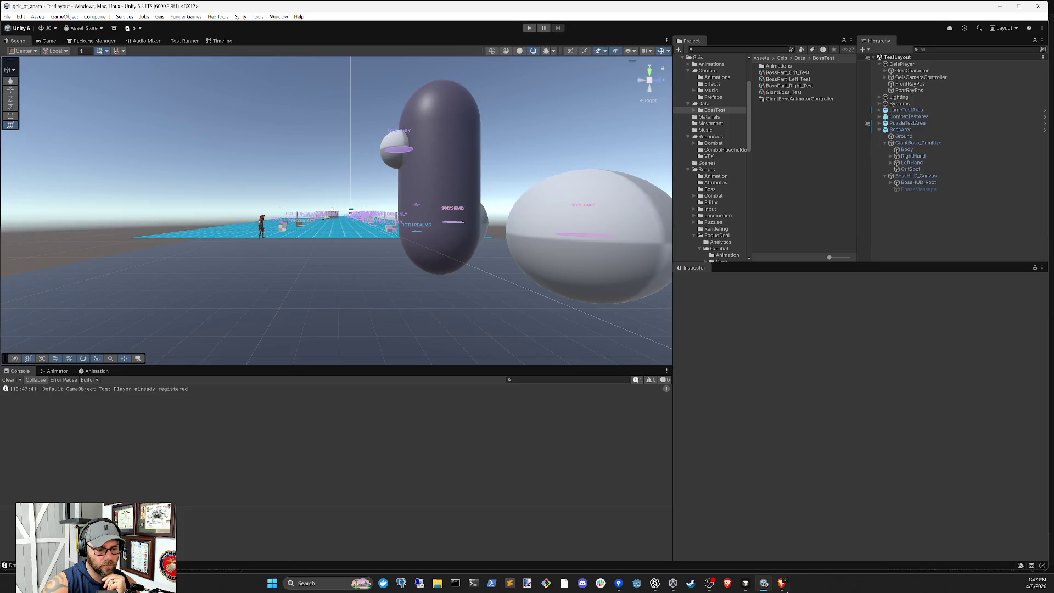
- Open the GiantBoss_Test definition from GiantBoss_Primitive and check its first phase settings
{"action": "key", "text": "alt+Tab"}
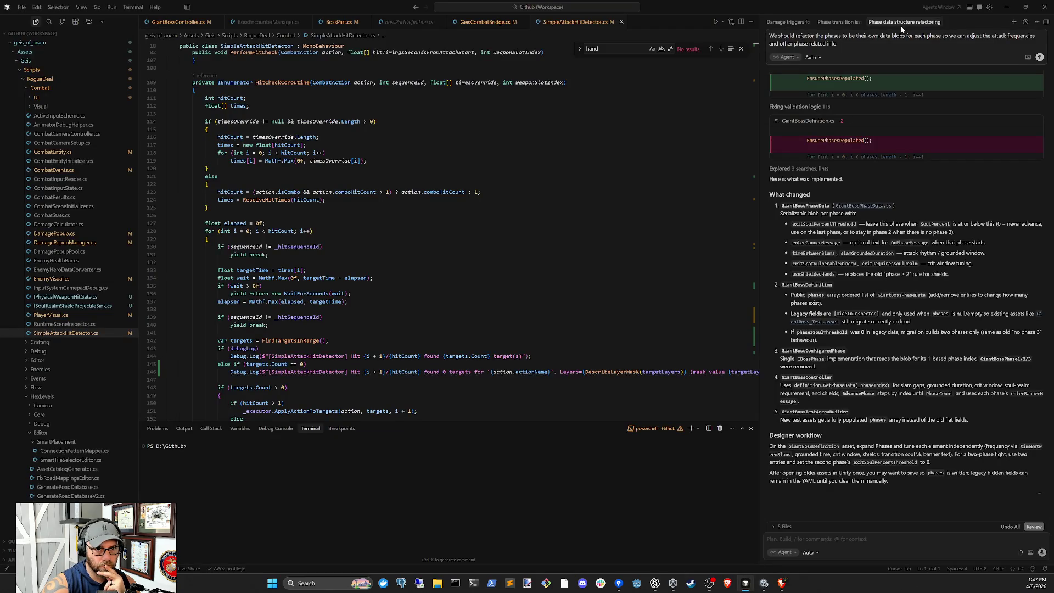
{"action": "left_click", "coordinate": [764, 583]}
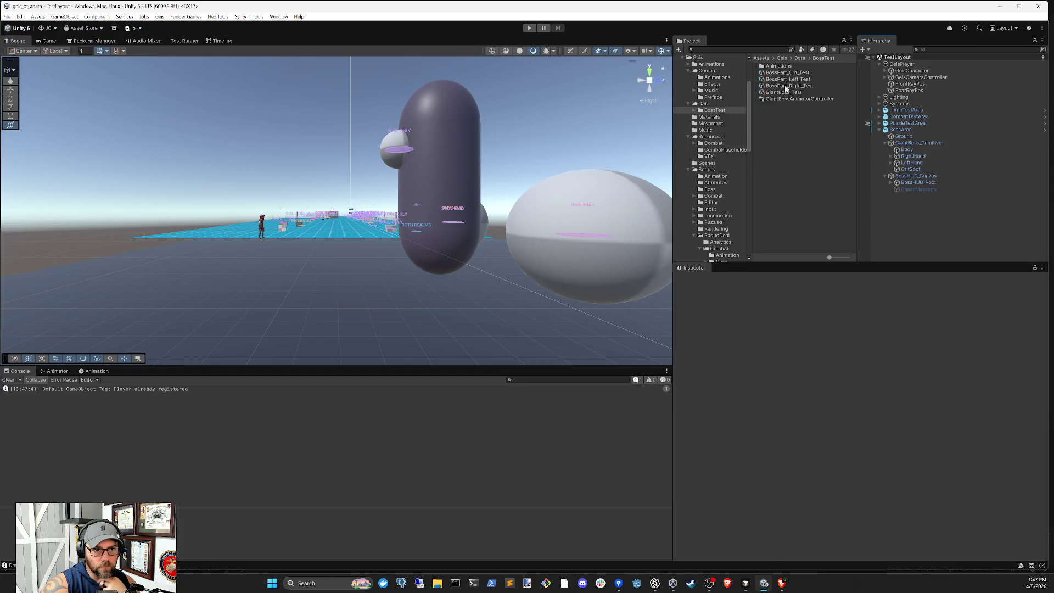
{"action": "left_click", "coordinate": [704, 105]}
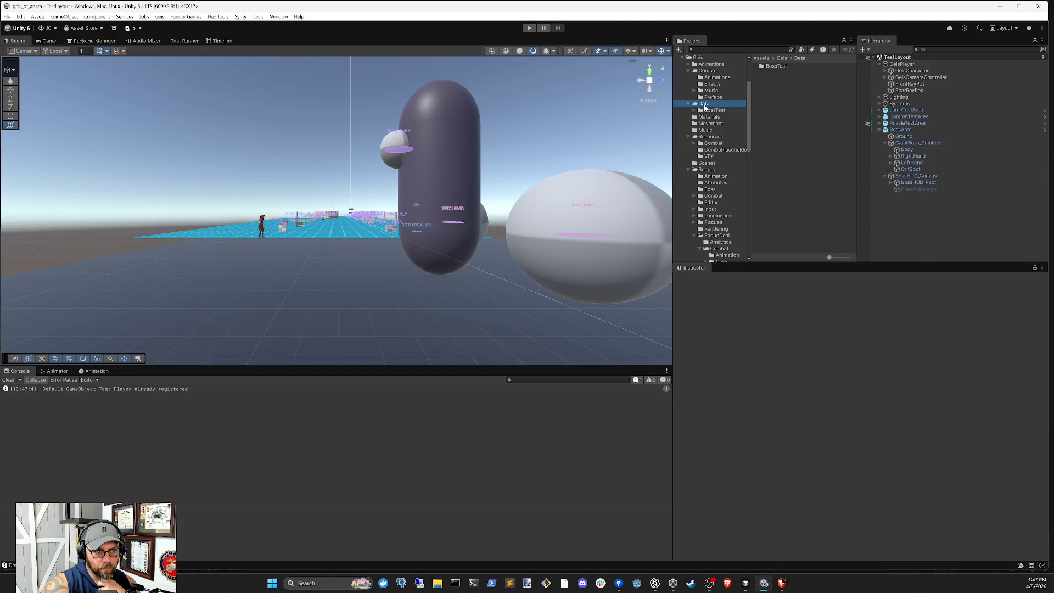
{"action": "left_click", "coordinate": [917, 144]}
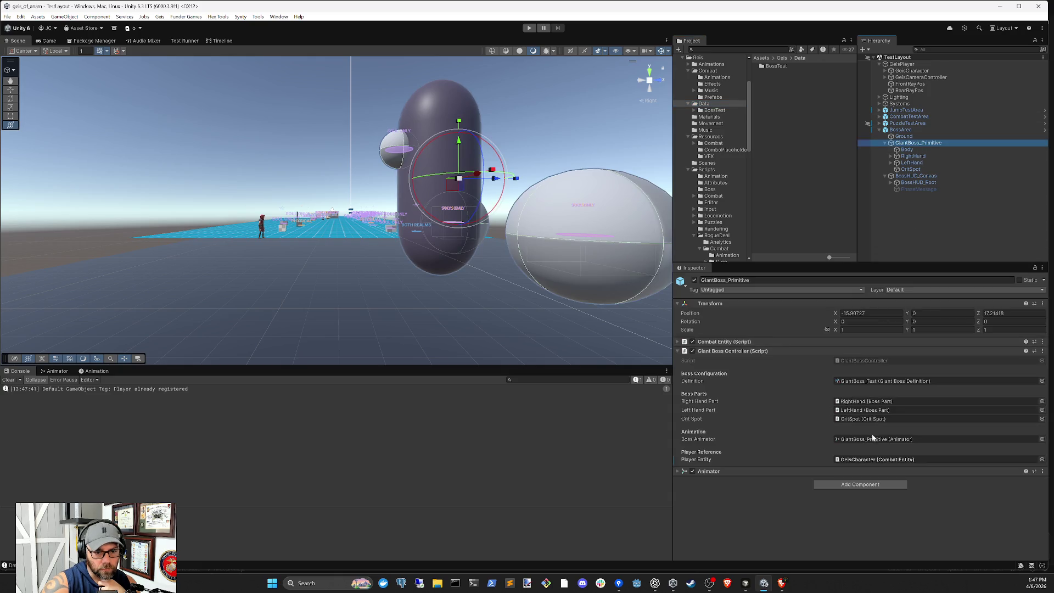
{"action": "left_click", "coordinate": [877, 381]}
{"action": "left_click", "coordinate": [792, 92]}
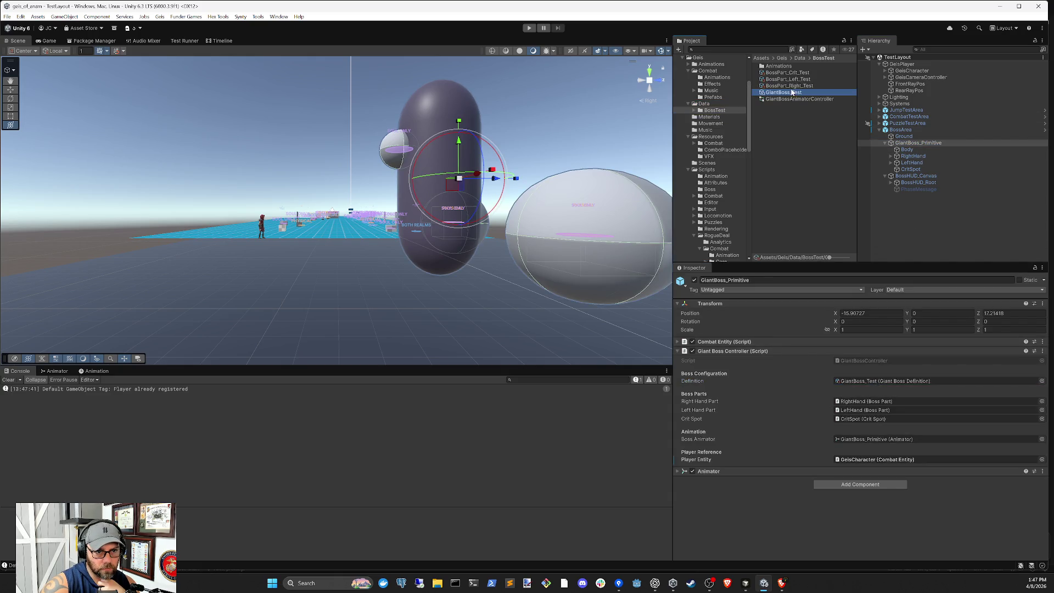
{"action": "left_click", "coordinate": [801, 429]}
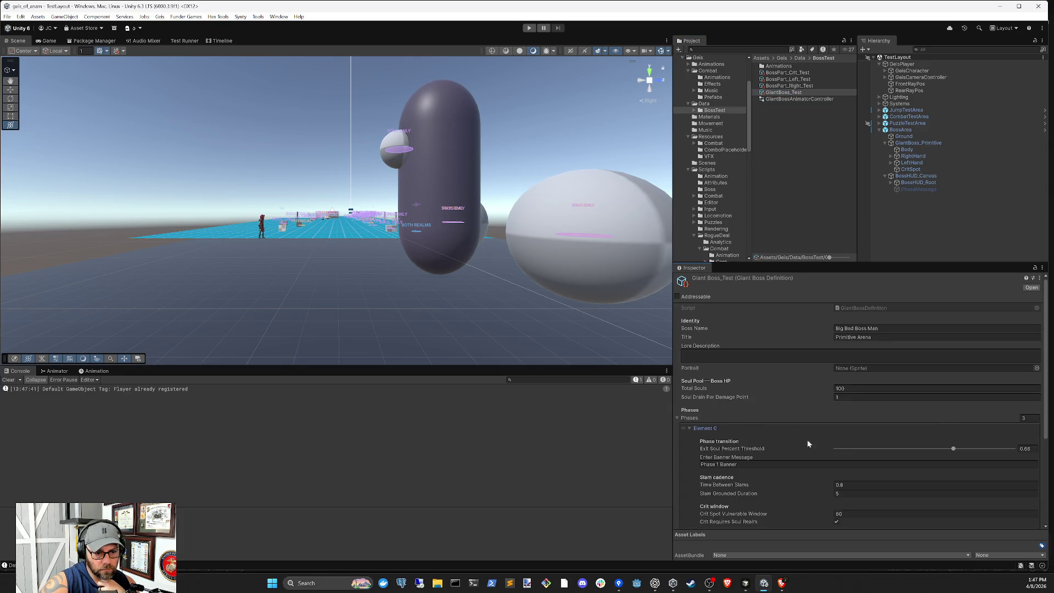
{"action": "left_click", "coordinate": [731, 430]}
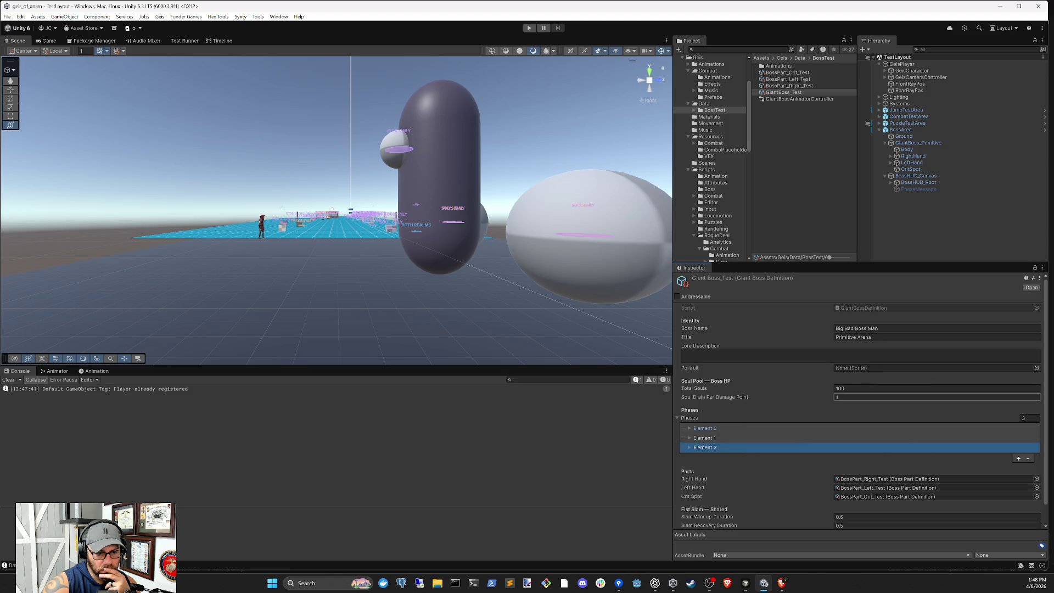
- Select the BossArea and Ground objects, then switch to the code editor
{"action": "left_click", "coordinate": [915, 222]}
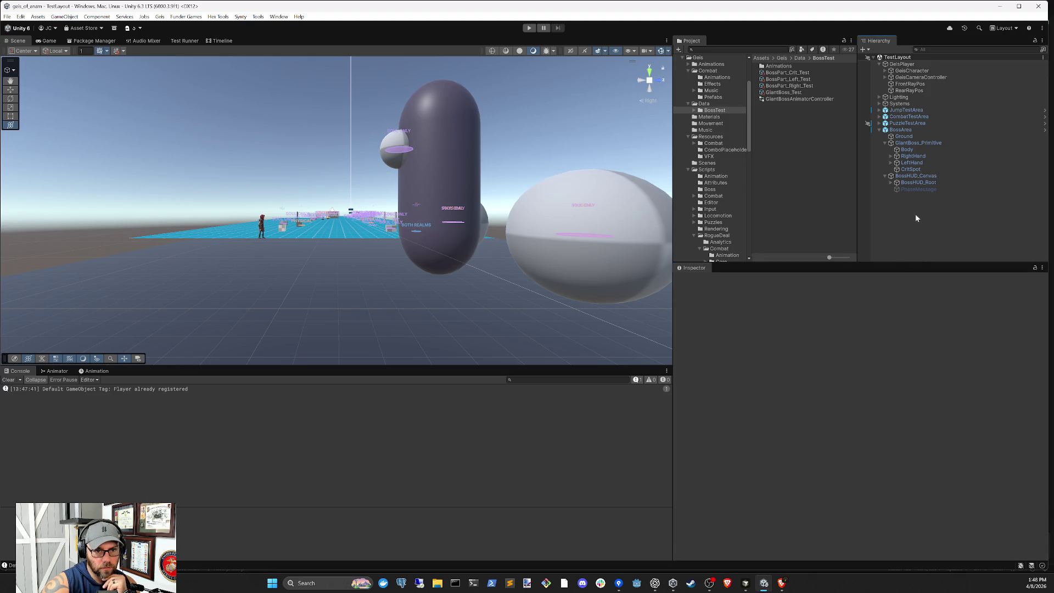
{"action": "left_click", "coordinate": [903, 130]}
{"action": "left_click", "coordinate": [904, 136]}
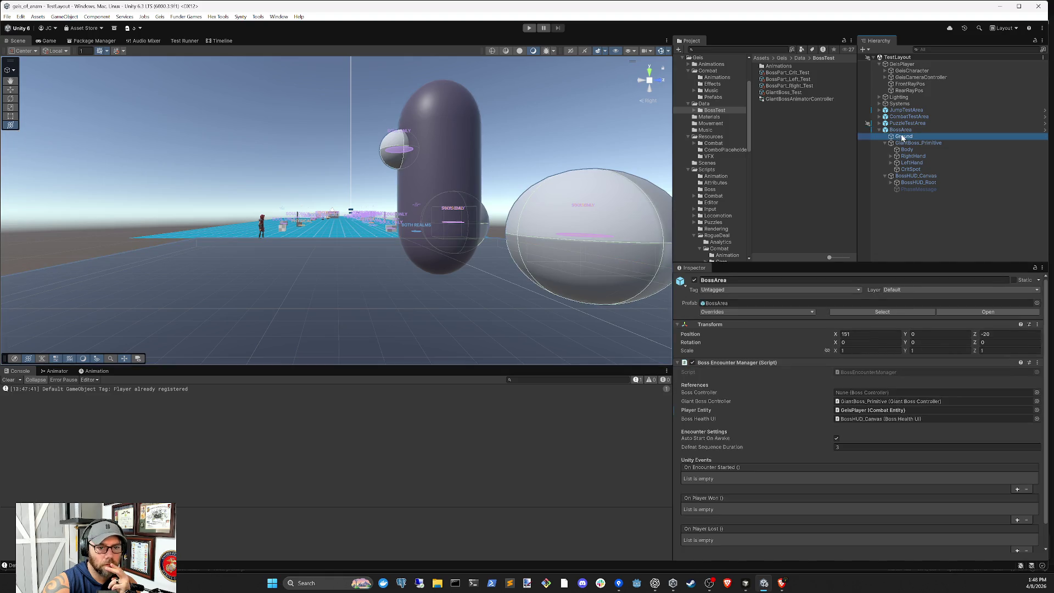
{"action": "left_click", "coordinate": [885, 142]}
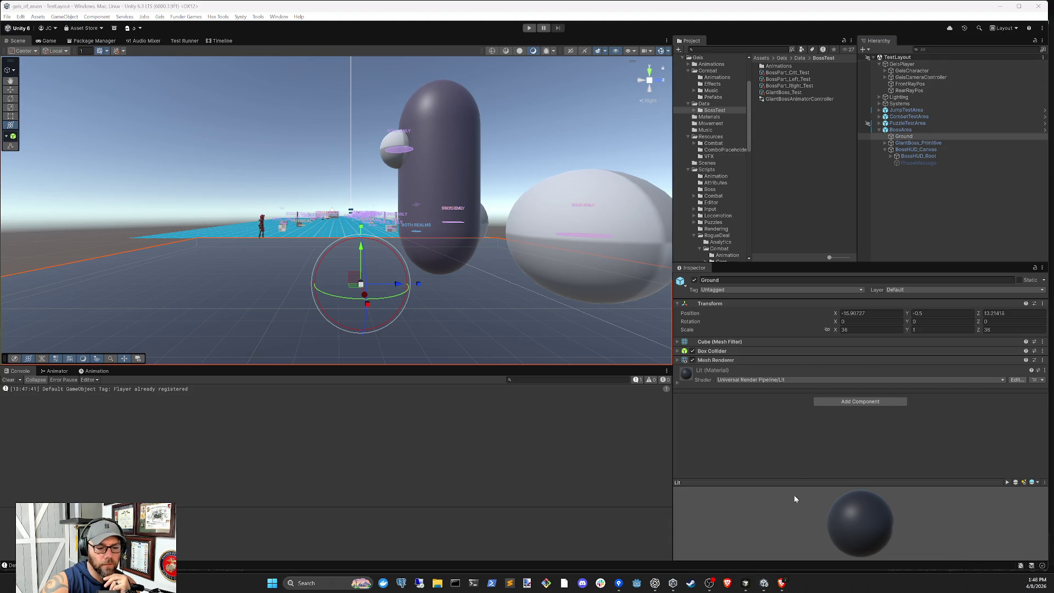
{"action": "left_click", "coordinate": [747, 584]}
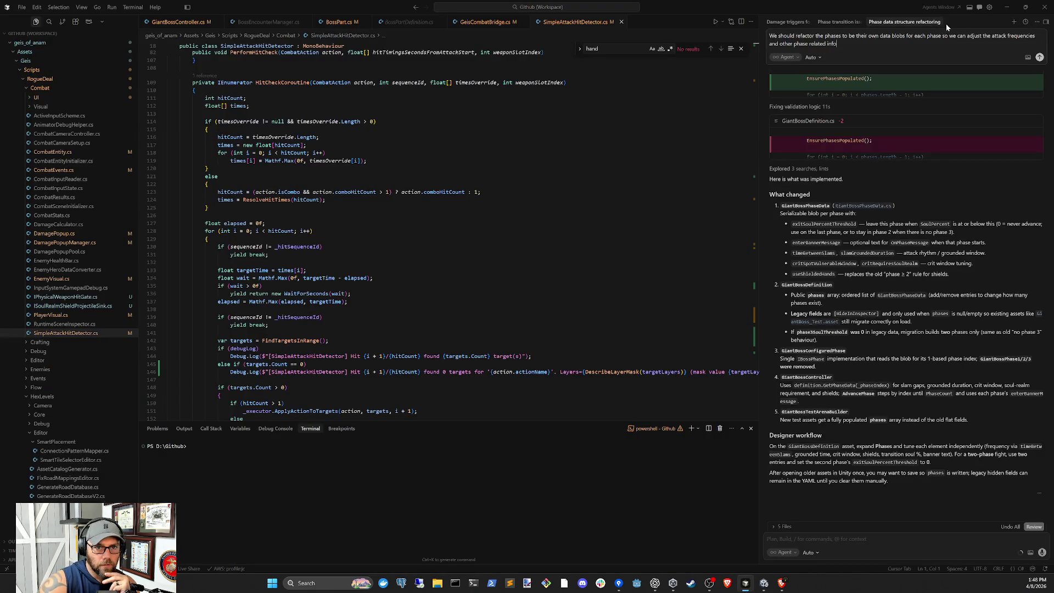
- Ask a new agent chat for a VFX wave growing outward from the fist to the damage area's size
{"action": "left_click", "coordinate": [1015, 22]}
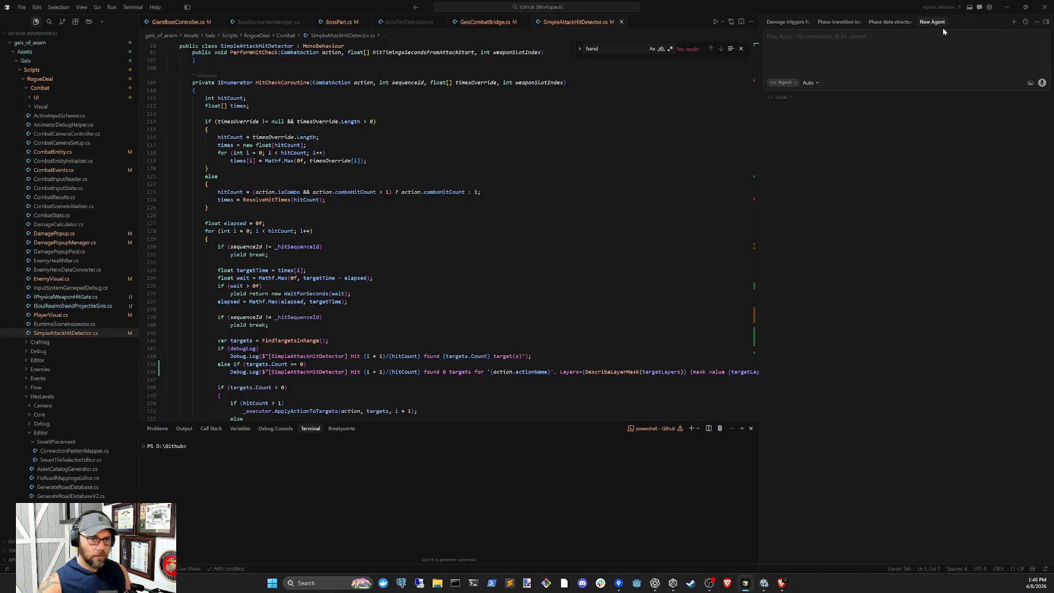
{"action": "type", "text": "can we add a vfx"}
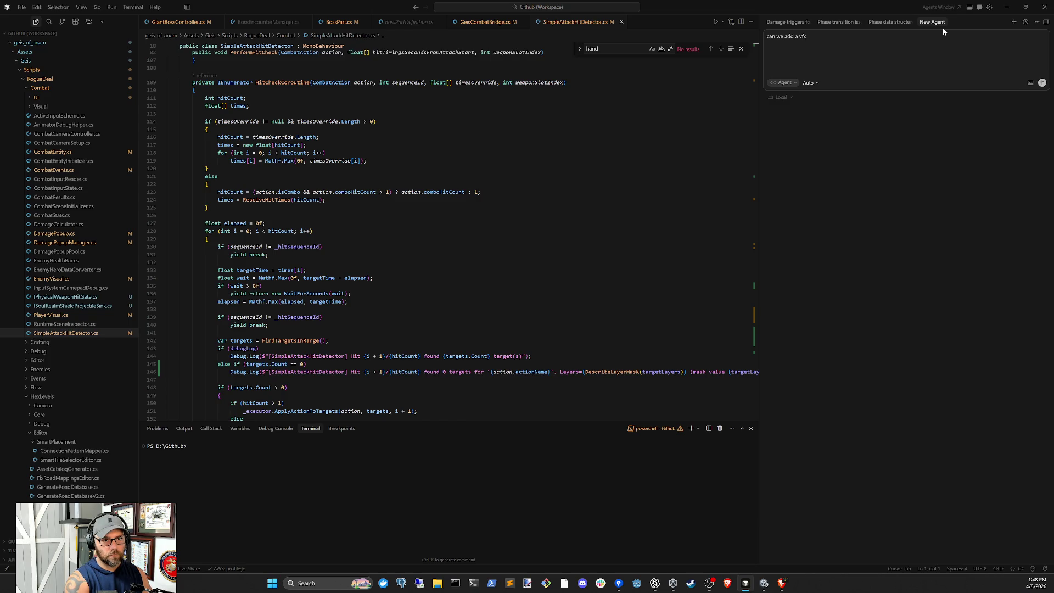
{"action": "type", "text": " wave outward af"}
{"action": "key", "text": "BackSpace"}
{"action": "key", "text": "BackSpace"}
{"action": "type", "text": "from the fist "}
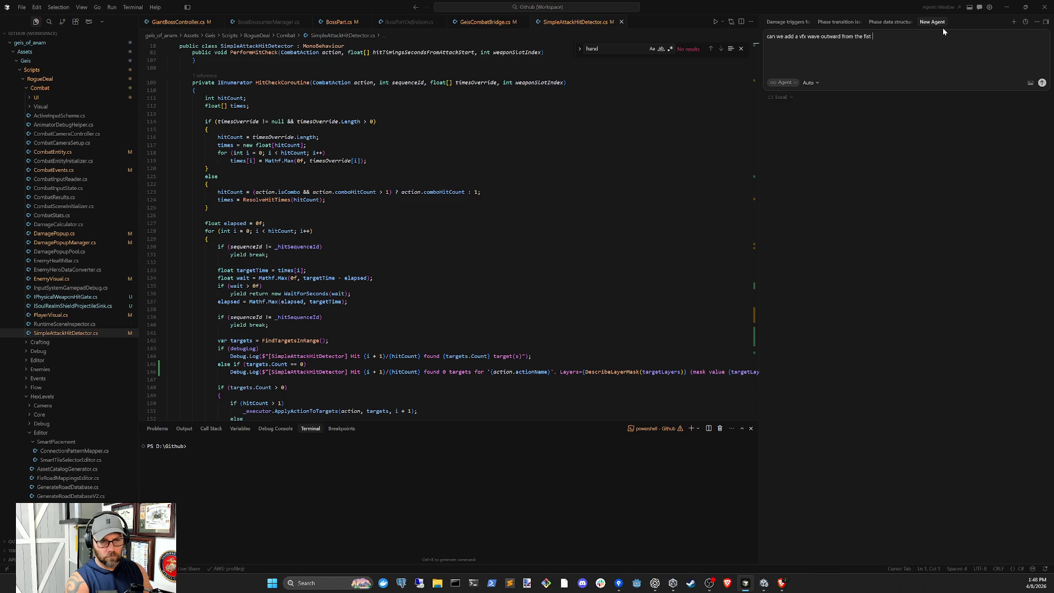
{"action": "type", "text": "gr"}
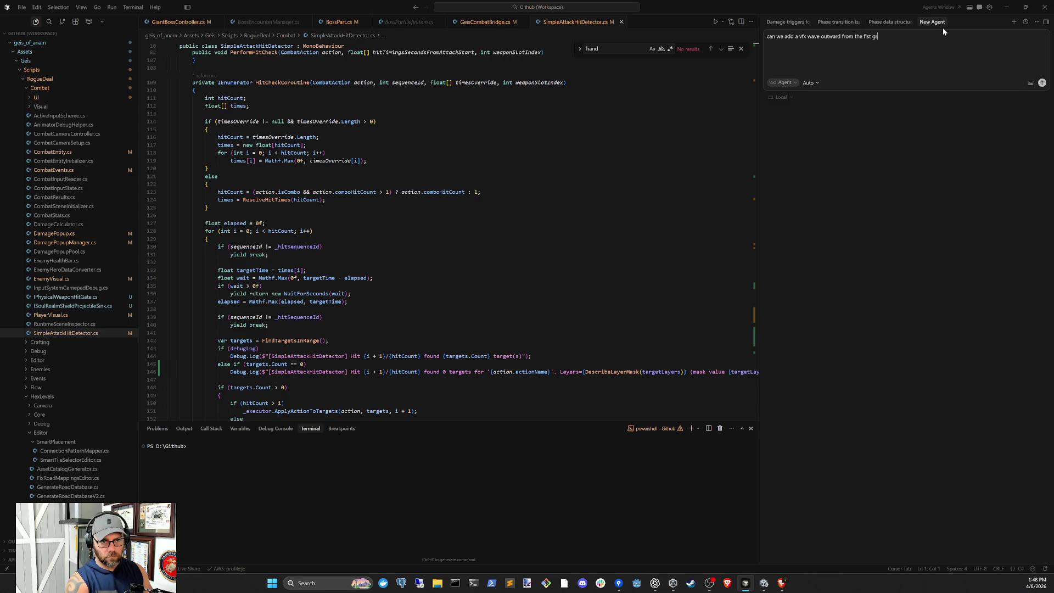
{"action": "type", "text": "owing to the size of the area you take"}
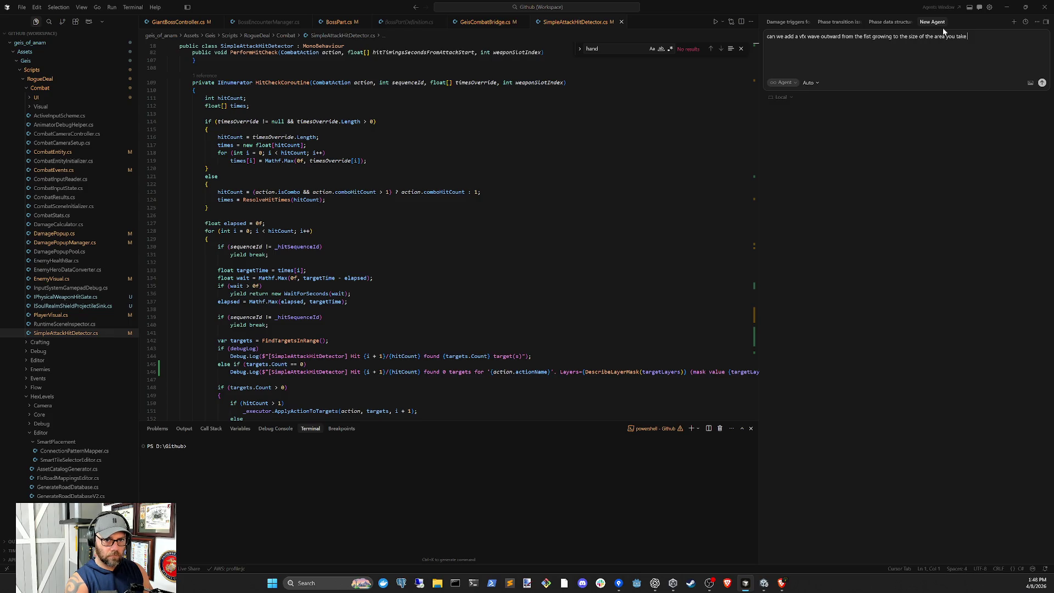
{"action": "type", "text": "ge in"}
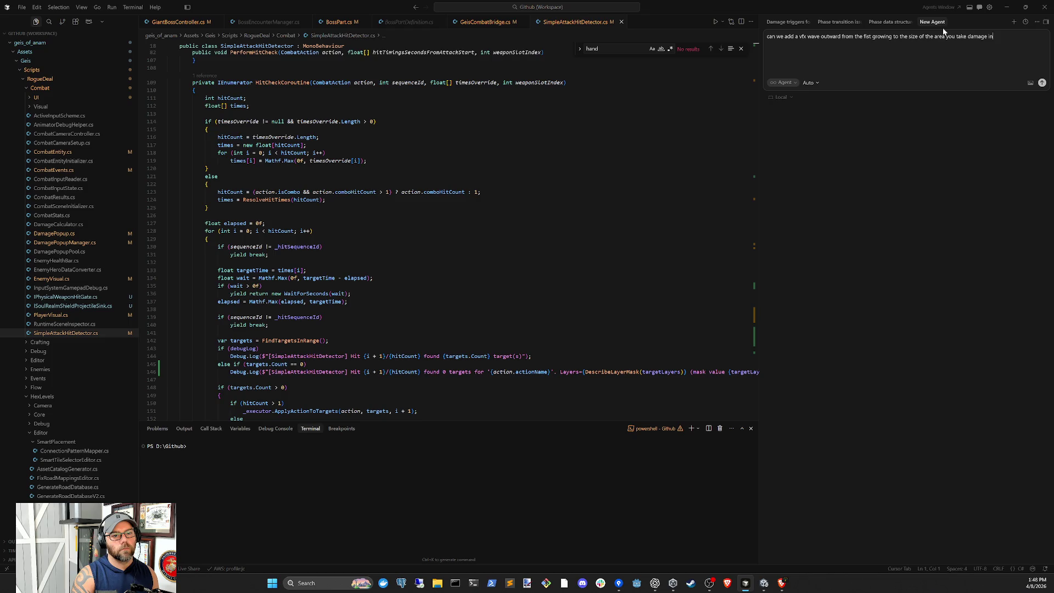
{"action": "key", "text": "Return"}
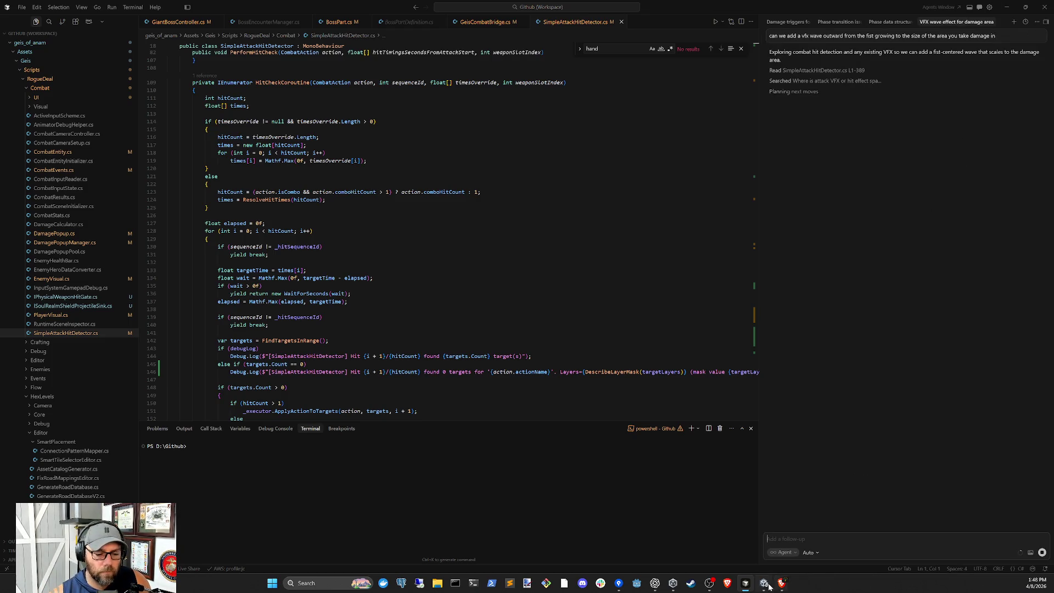
- In Unity, swap the Ground selection for BossArea, then return to the code editor
{"action": "key", "text": "alt+Tab"}
{"action": "left_click", "coordinate": [918, 171]}
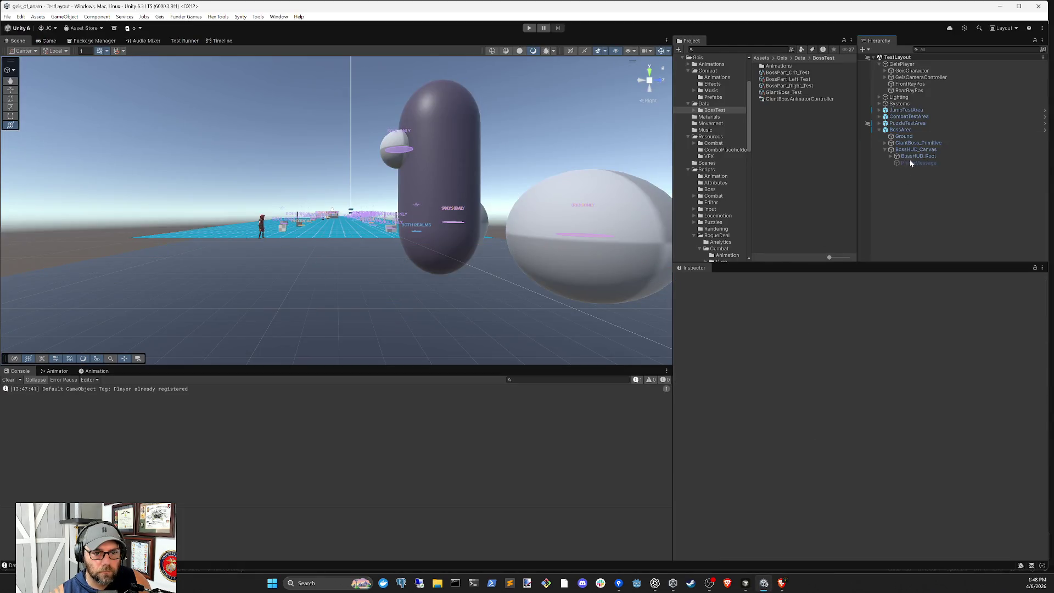
{"action": "left_click", "coordinate": [903, 132]}
{"action": "left_click", "coordinate": [746, 583]}
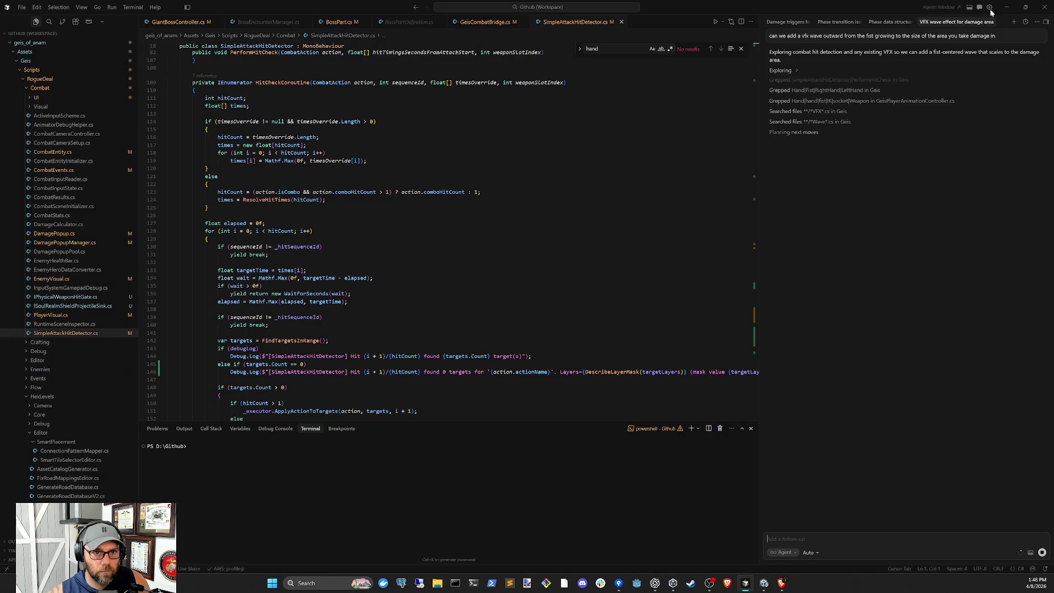
- Ask a new Cursor agent for a bottom-left player health bar, then return to the VFX wave chat
{"action": "type", "text": "Can we implement a p"}
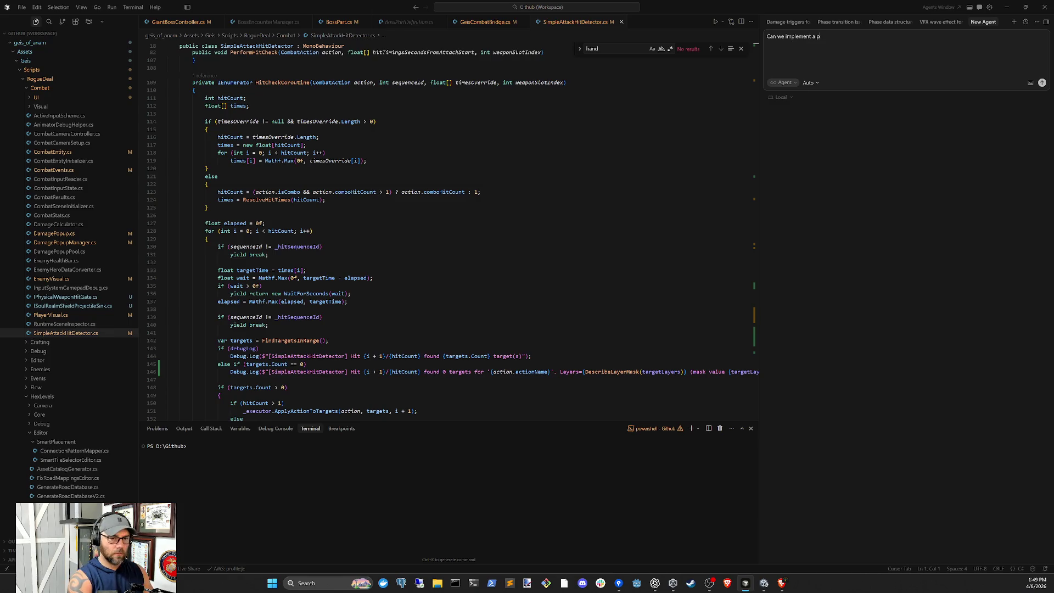
{"action": "type", "text": " health bar in the bottom left cor"}
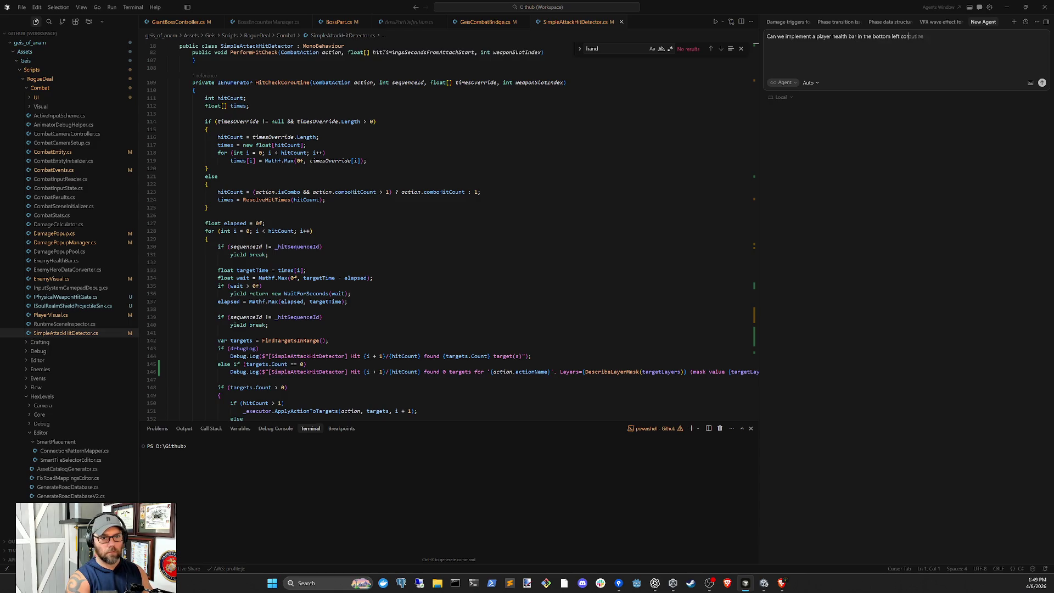
{"action": "type", "text": "screen"}
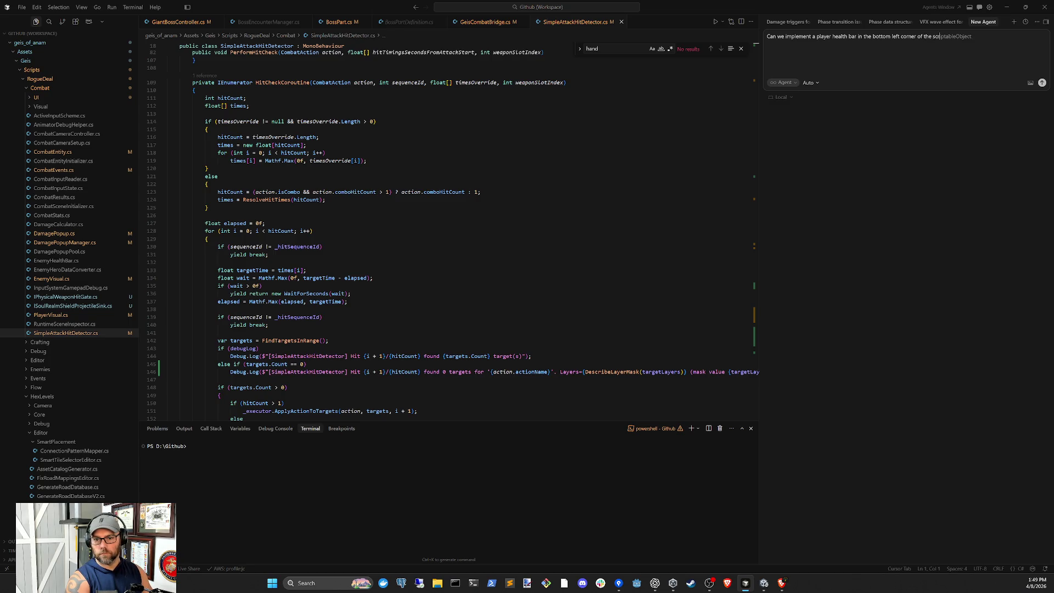
{"action": "key", "text": "Return"}
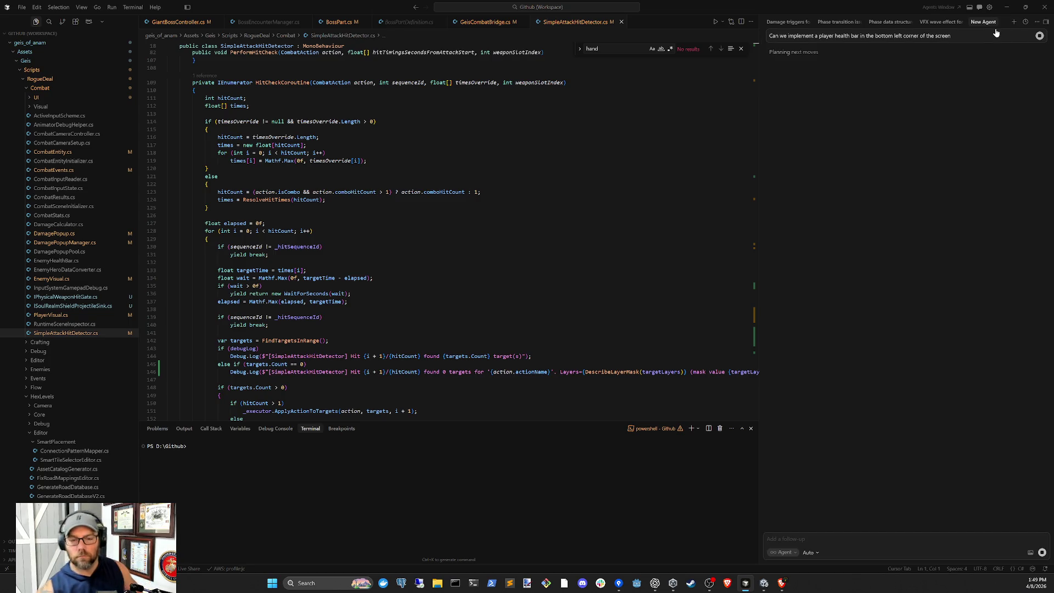
{"action": "left_click", "coordinate": [943, 24]}
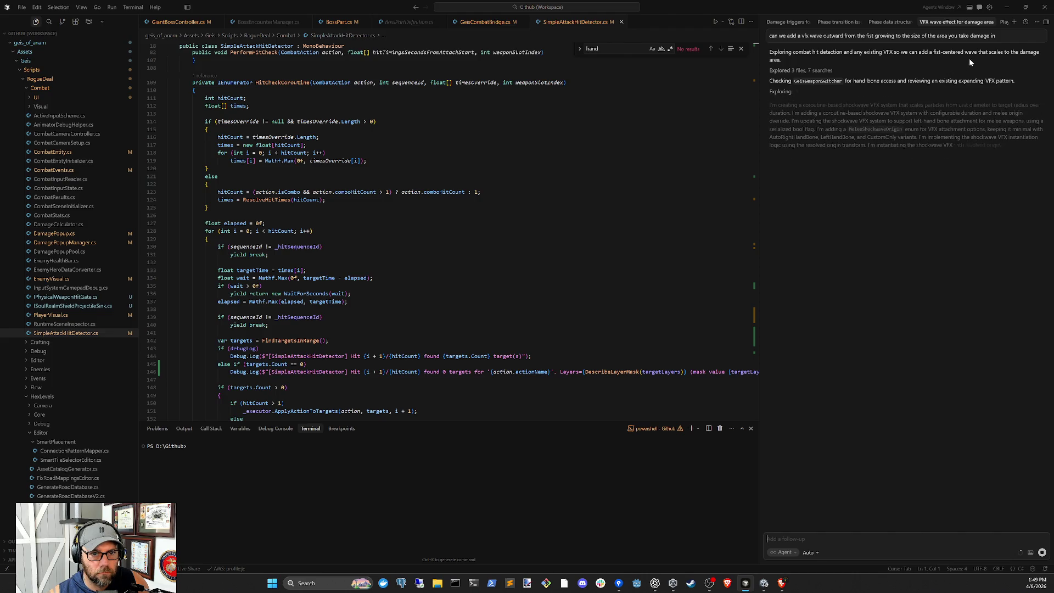
- Stop the VFX agent and clarify that the wave effect is for the boss, not the player
{"action": "left_click", "coordinate": [1044, 553]}
{"action": "type", "text": "this is for the bo"}
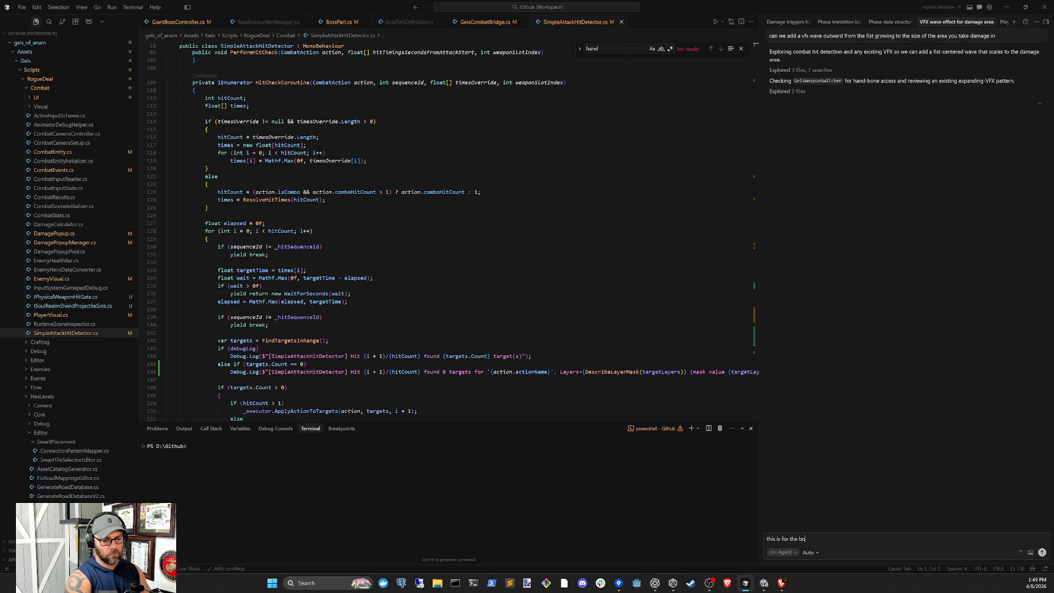
{"action": "type", "text": " player"}
{"action": "key", "text": "Return"}
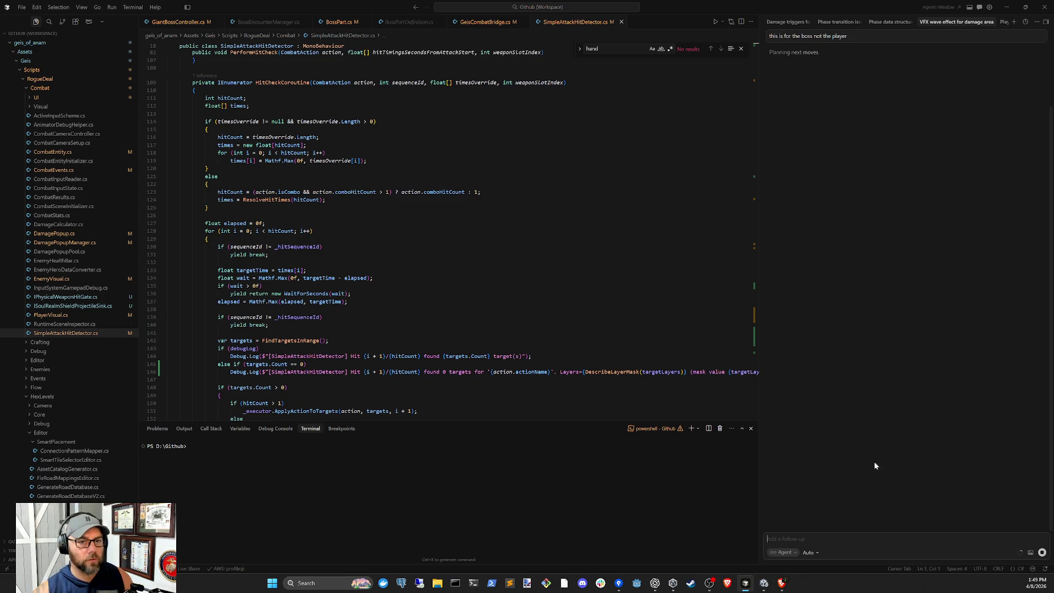
{"action": "scroll", "coordinate": [842, 212], "scroll_direction": "up", "scroll_amount": 3}
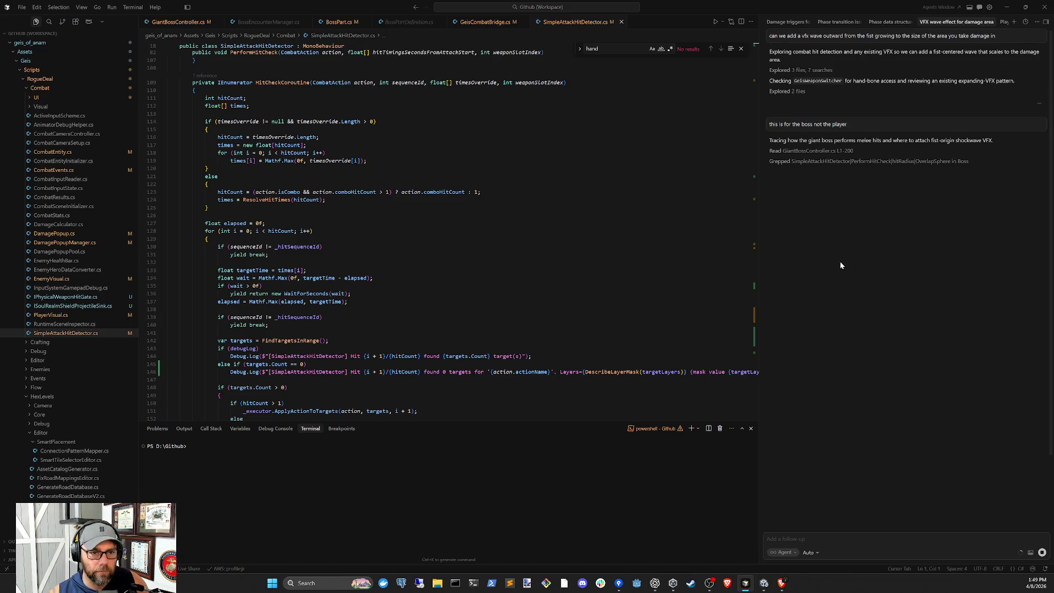
- Check the health bar and VFX wave chats, then switch back to the Unity editor
{"action": "left_click", "coordinate": [764, 583]}
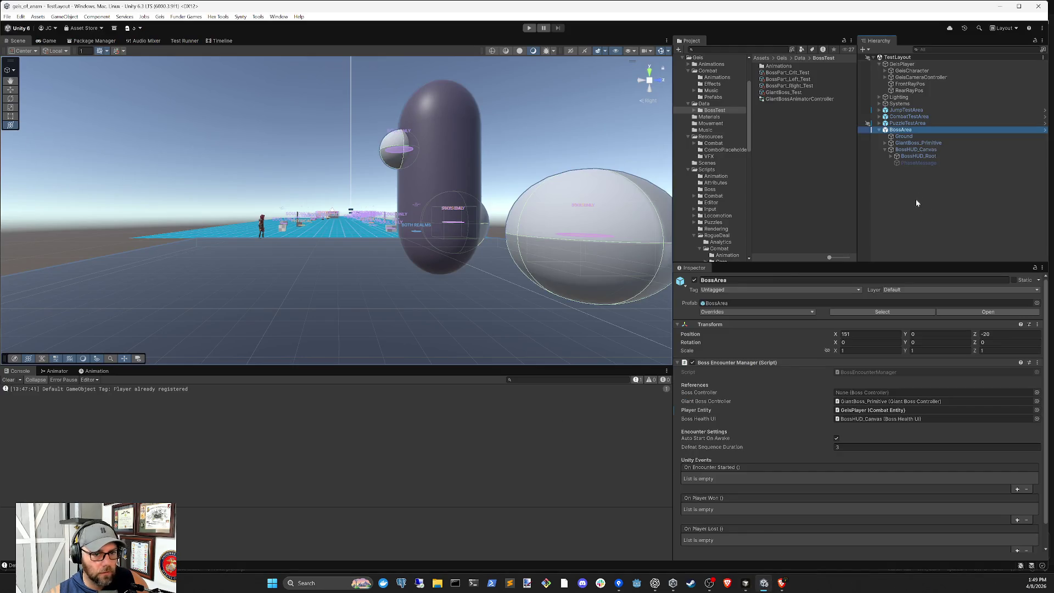
{"action": "left_click", "coordinate": [745, 583]}
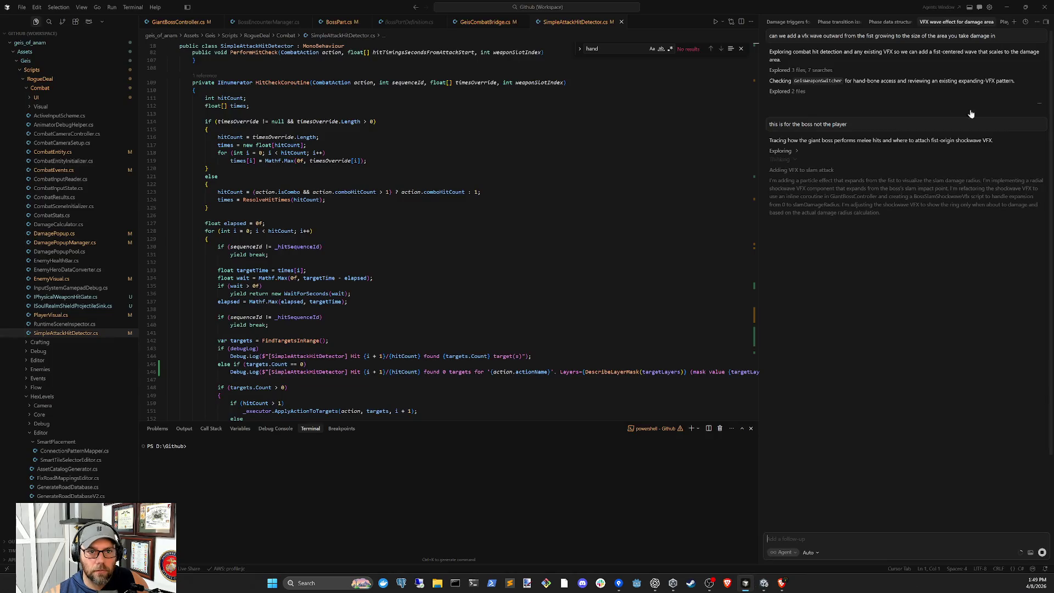
{"action": "left_click", "coordinate": [1004, 22]}
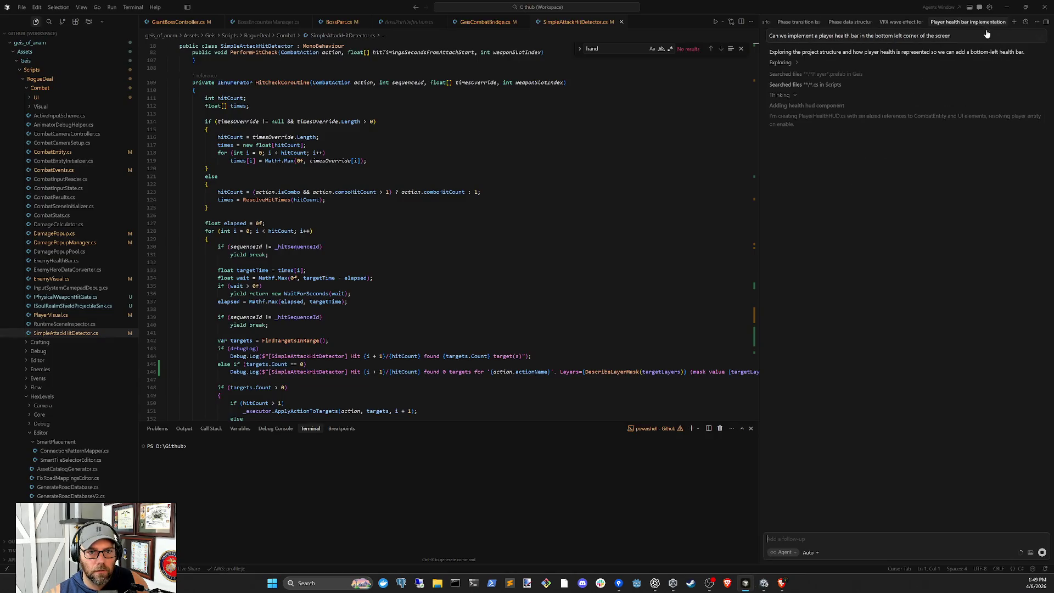
{"action": "left_click", "coordinate": [906, 22]}
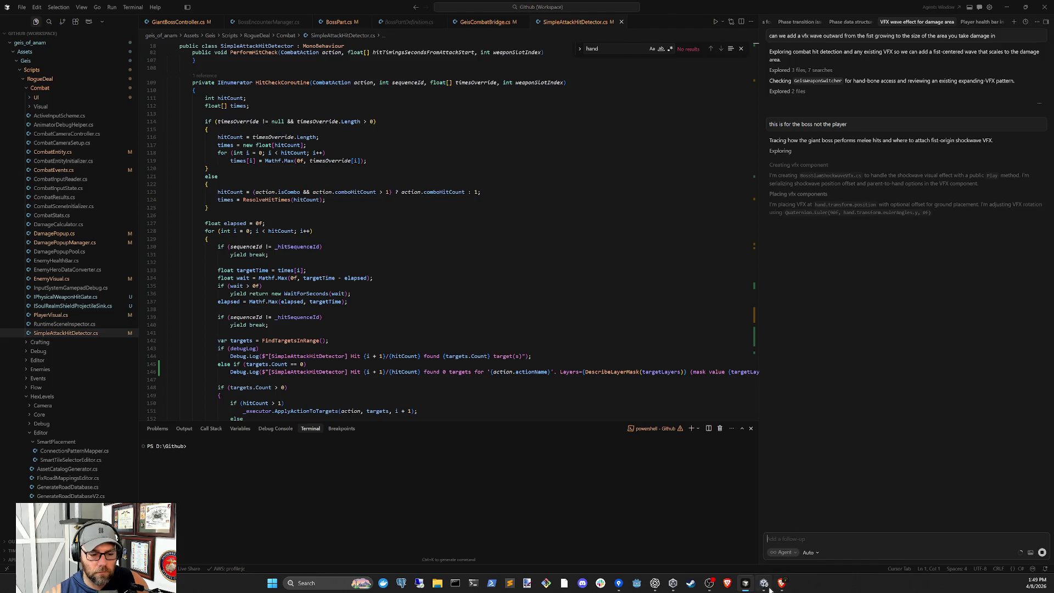
{"action": "left_click", "coordinate": [764, 584]}
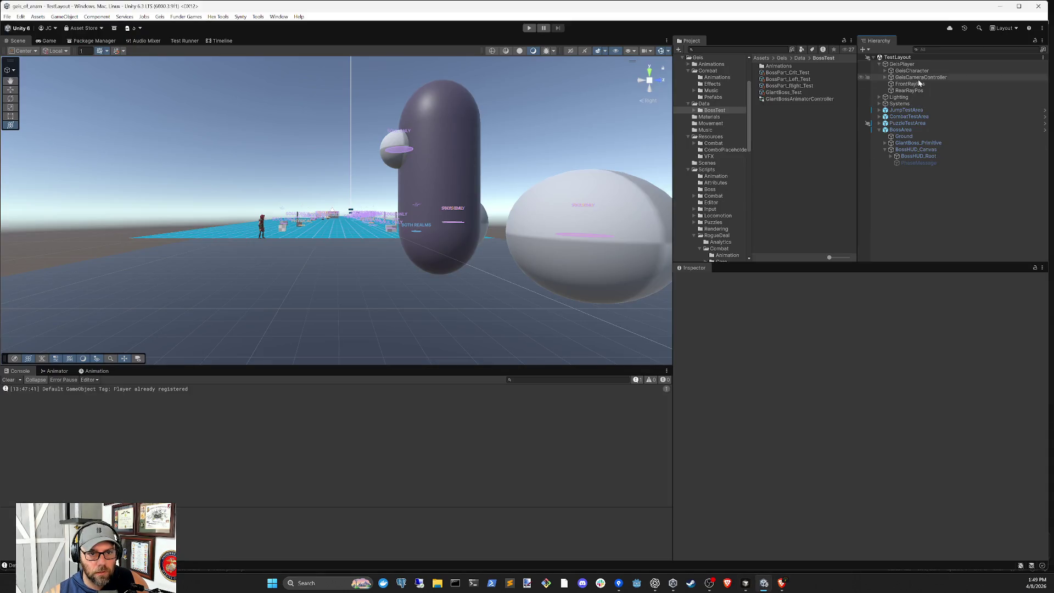
- Inspect GiantBoss_Primitive's parts, expanding RightHand down to SoulShield
{"action": "left_click", "coordinate": [911, 131]}
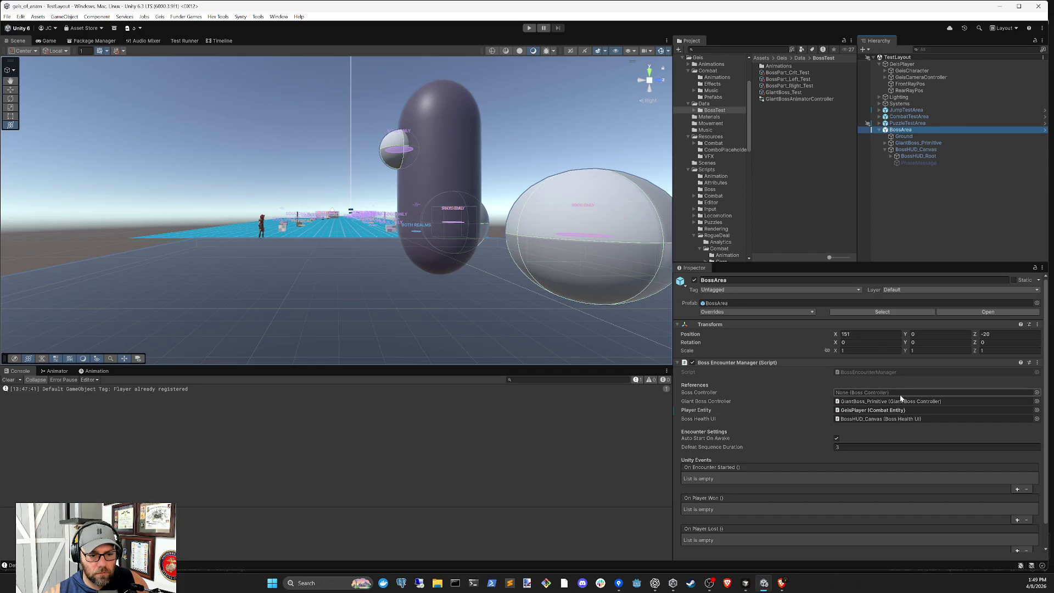
{"action": "left_click", "coordinate": [918, 142]}
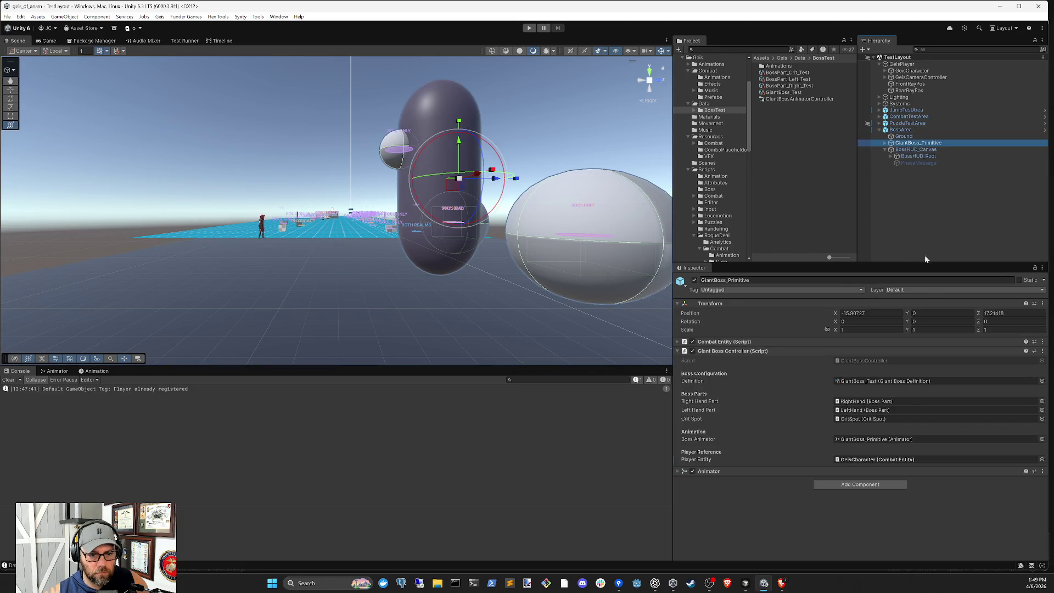
{"action": "key", "text": "Right"}
{"action": "key", "text": "Down"}
{"action": "key", "text": "Down"}
{"action": "key", "text": "Right"}
{"action": "key", "text": "Down"}
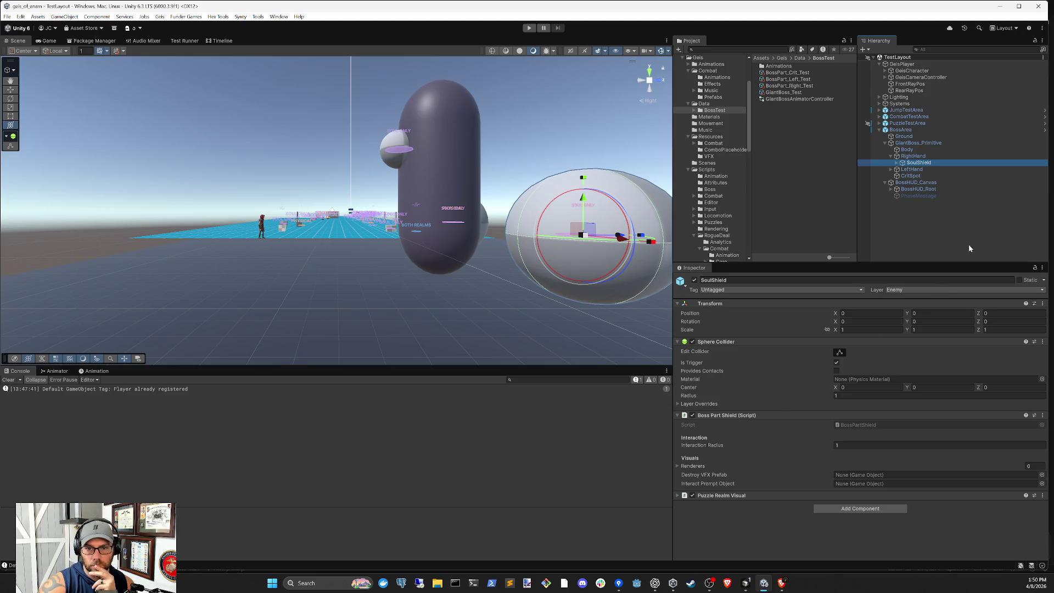
{"action": "left_click", "coordinate": [932, 230]}
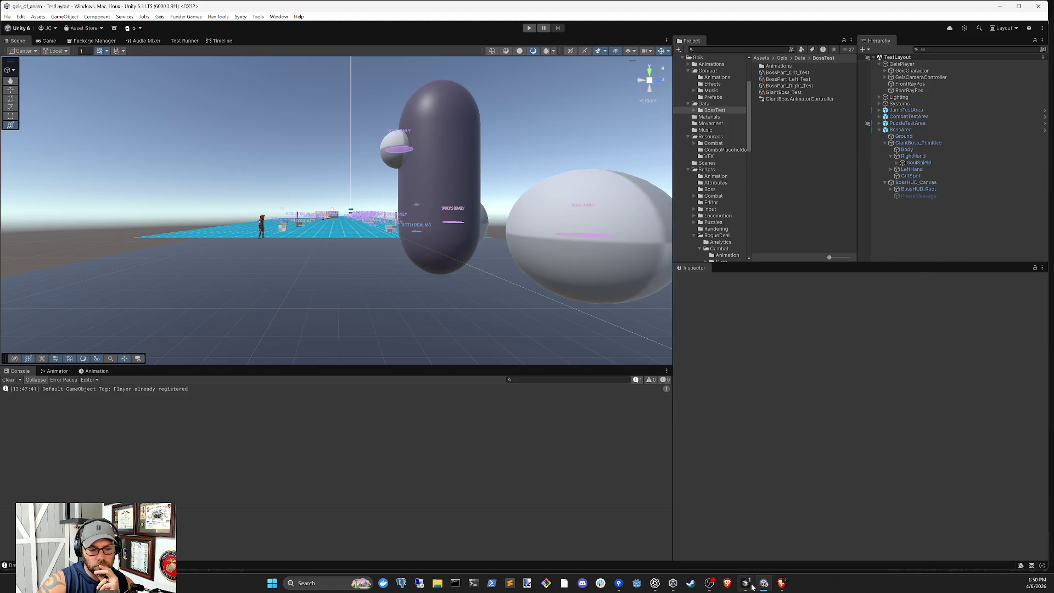
- Read Cursor's summary of the boss slam shockwave VFX setup, then return to Unity
{"action": "left_click", "coordinate": [746, 583]}
{"action": "scroll", "coordinate": [973, 496], "scroll_direction": "down", "scroll_amount": 4}
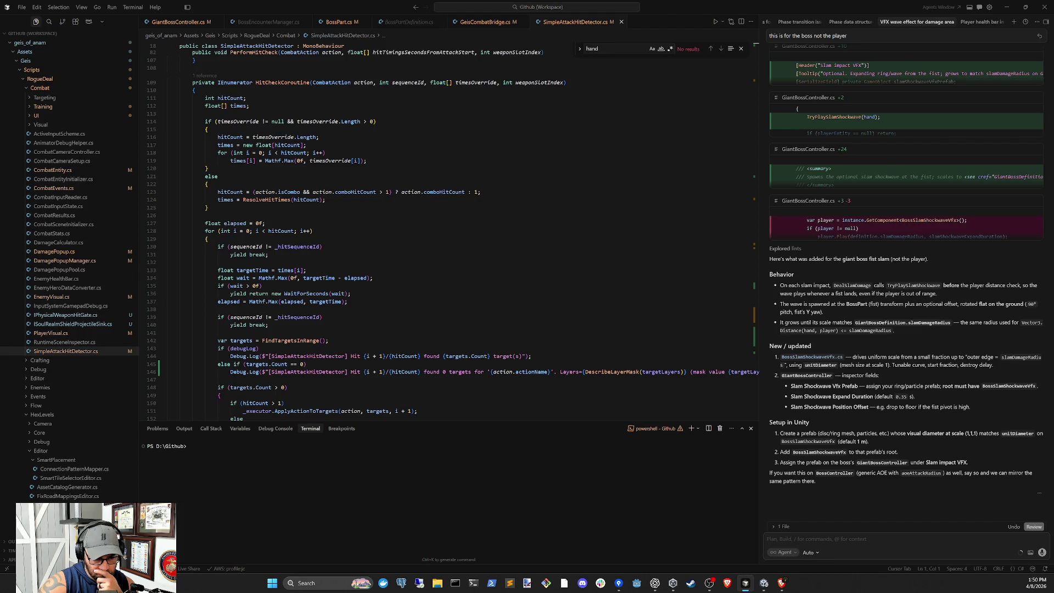
{"action": "left_click", "coordinate": [764, 583]}
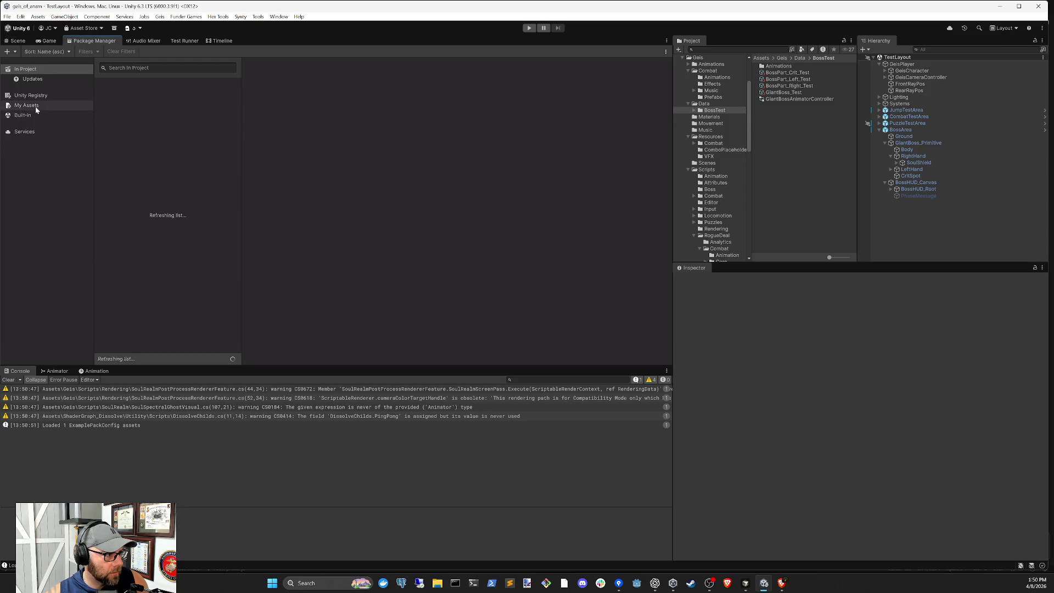
- Browse the purchased packages in My Assets, including Gridbox Prototype Materials and URP Dissolve 2020
{"action": "left_click", "coordinate": [35, 107]}
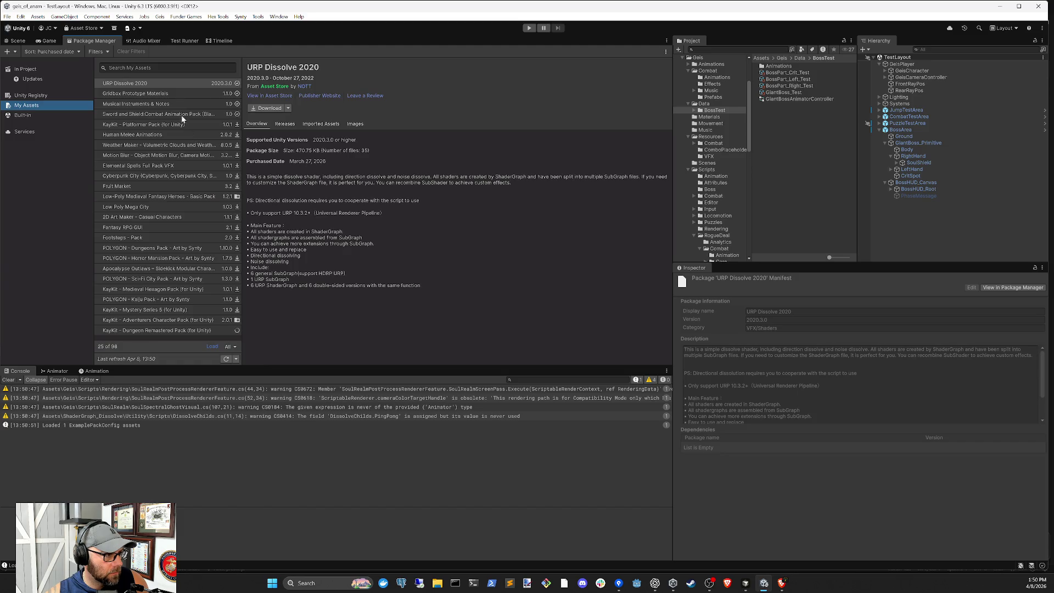
{"action": "left_click", "coordinate": [160, 95]}
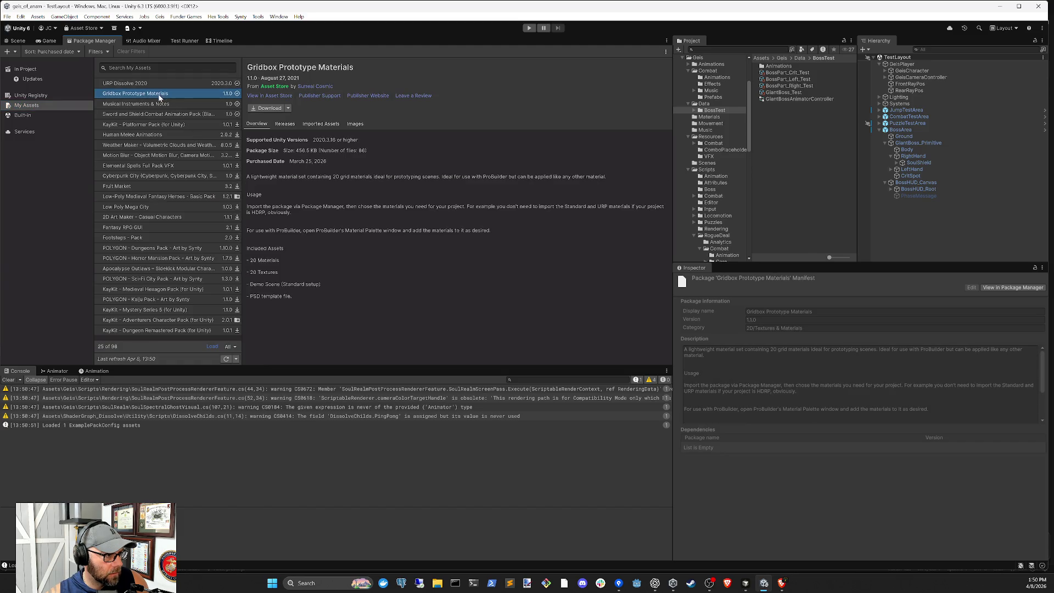
{"action": "left_click", "coordinate": [161, 87]}
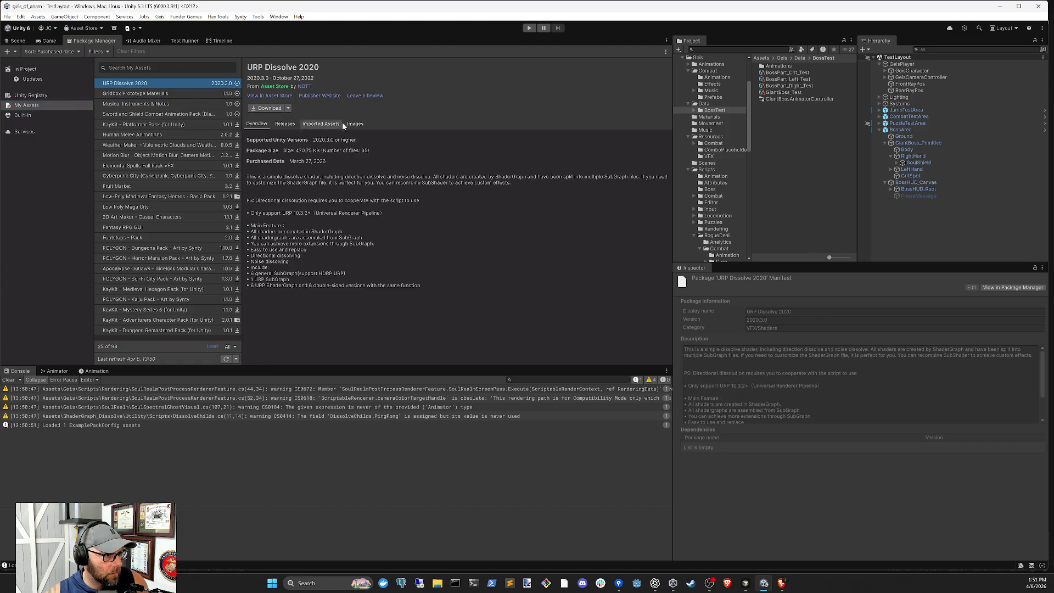
{"action": "left_click", "coordinate": [354, 124]}
{"action": "left_click", "coordinate": [152, 94]}
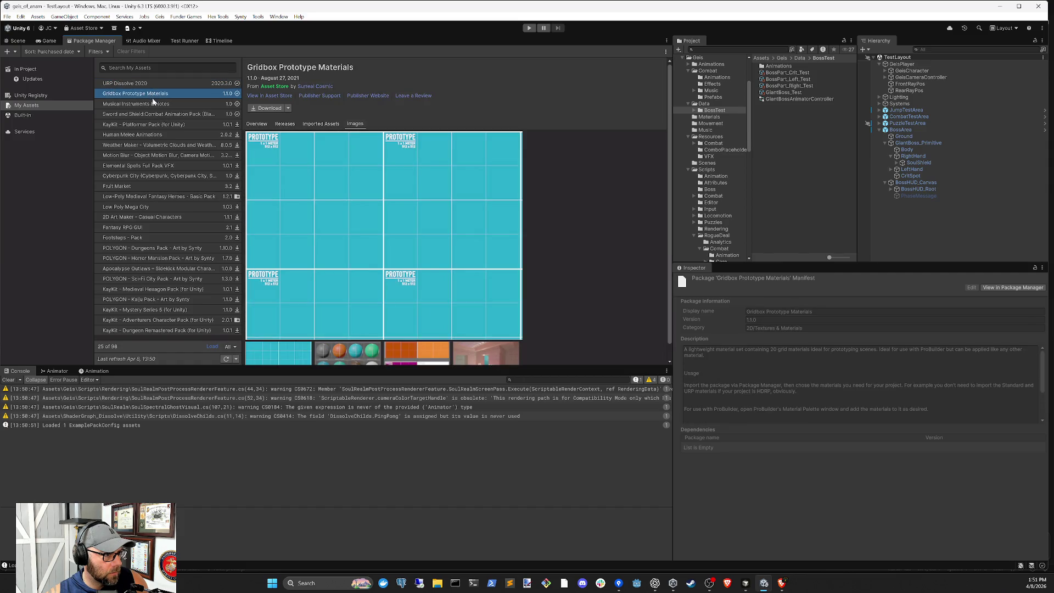
{"action": "left_click", "coordinate": [154, 104]}
{"action": "left_click", "coordinate": [153, 114]}
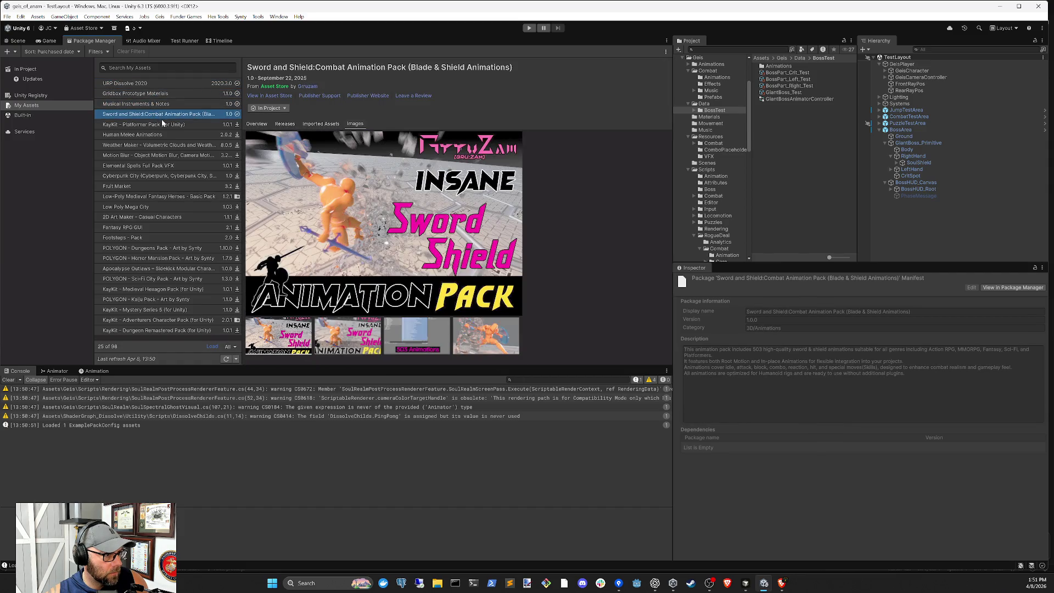
{"action": "left_click", "coordinate": [164, 125]}
- Download Elemental Spells Full Pack VFX and start importing it into the project
{"action": "key", "text": "Down"}
{"action": "key", "text": "Down"}
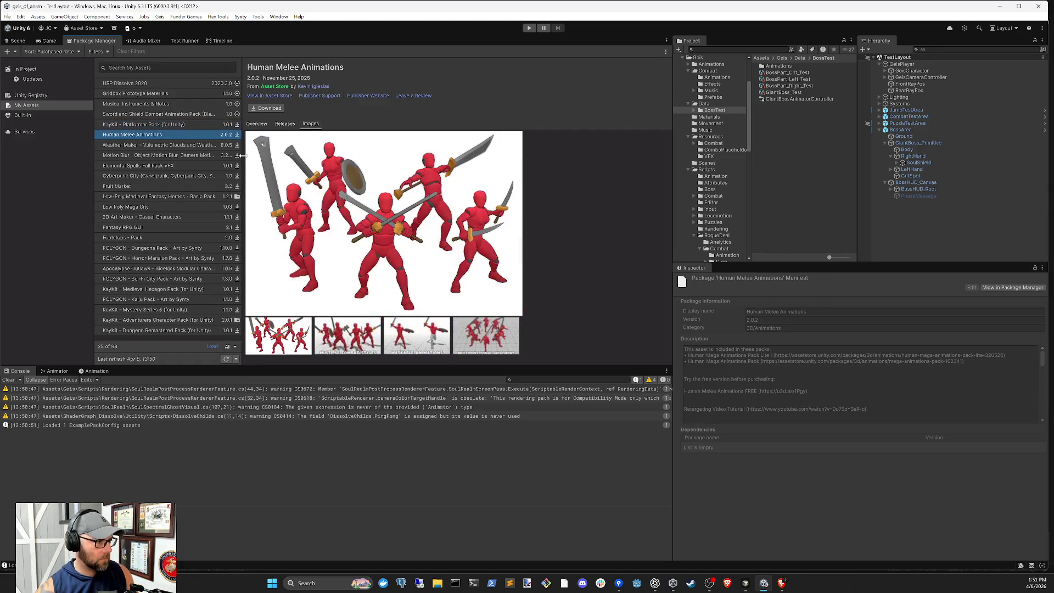
{"action": "key", "text": "Down"}
{"action": "key", "text": "Down"}
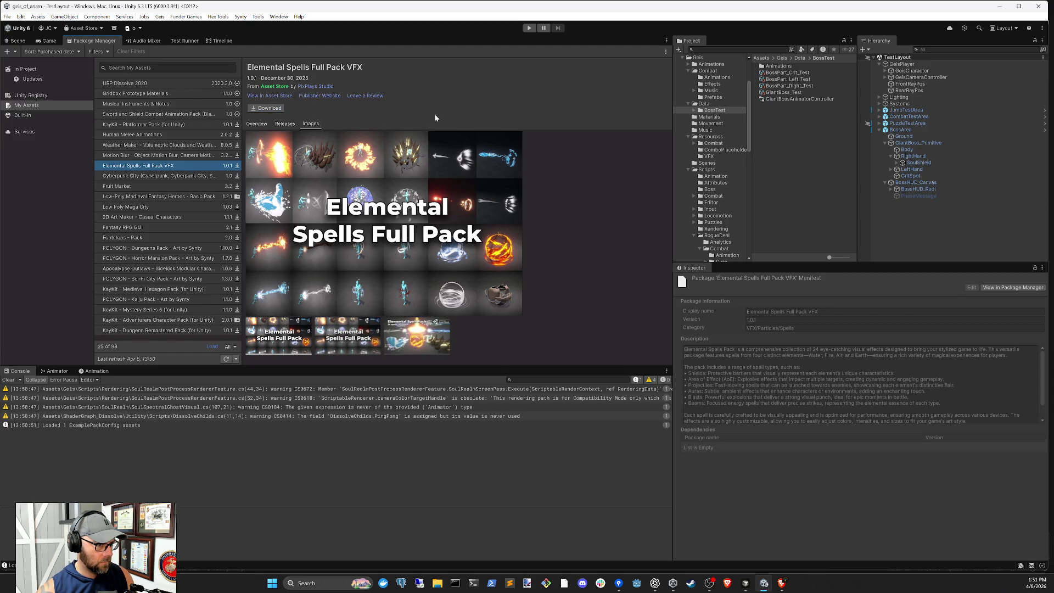
{"action": "left_click", "coordinate": [273, 108]}
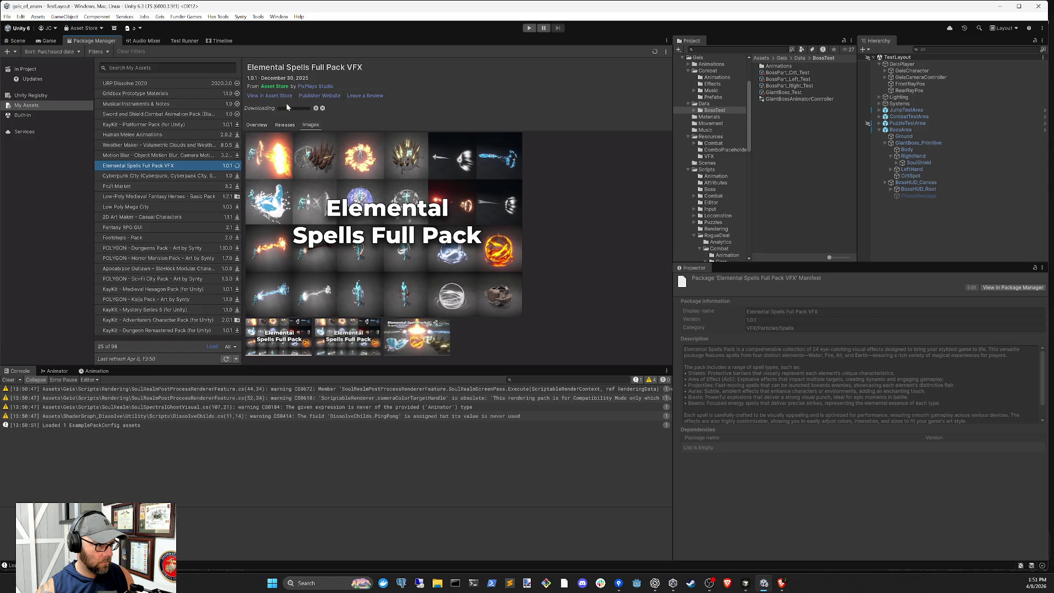
{"action": "left_click", "coordinate": [283, 108]}
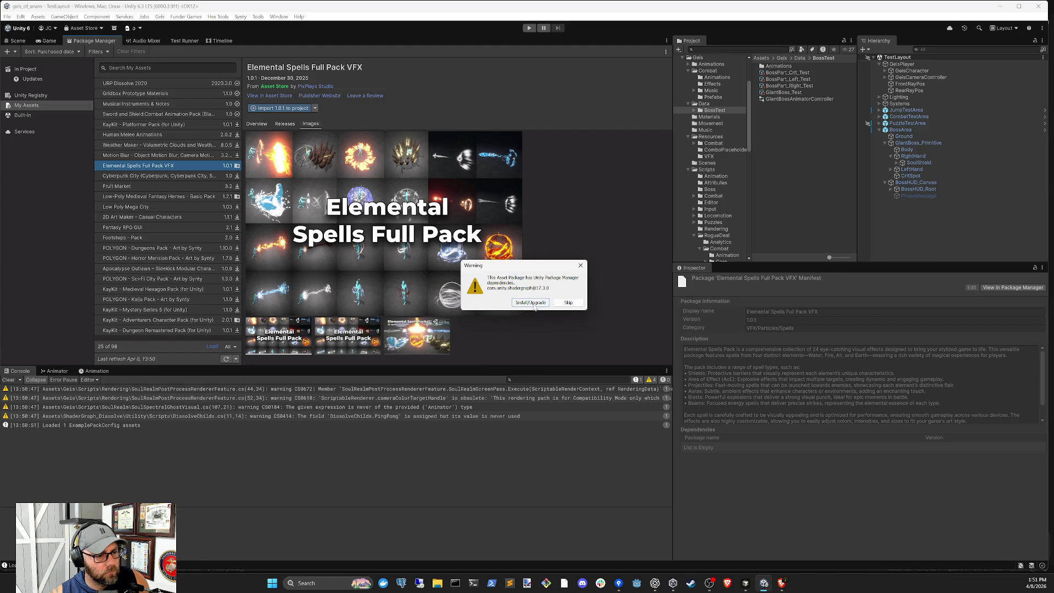
- Accept the dependency warning and import all Elemental Spells Full Pack VFX files
{"action": "left_click", "coordinate": [535, 303]}
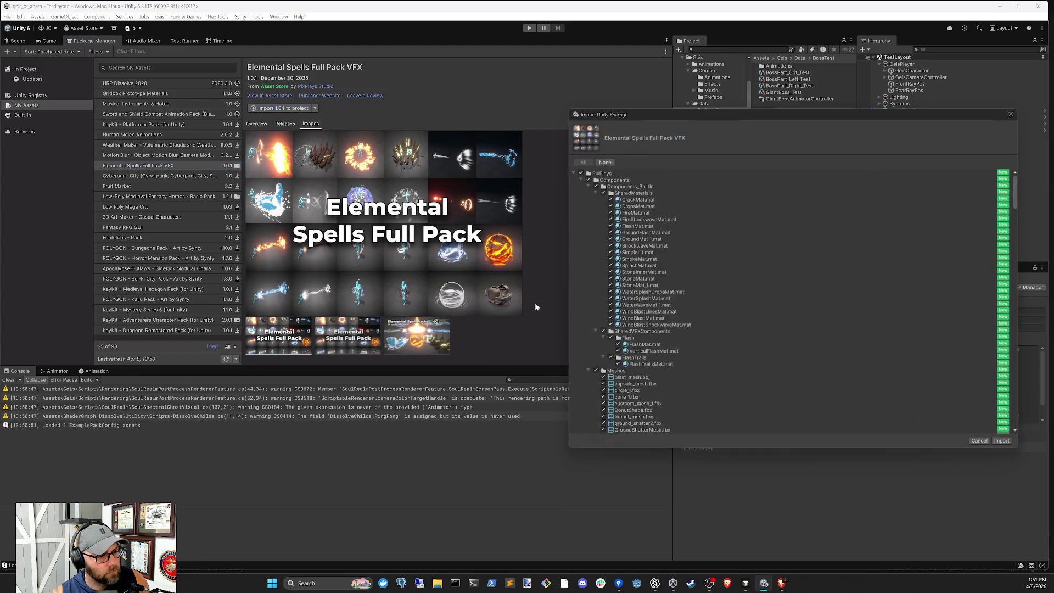
{"action": "left_click", "coordinate": [1002, 441]}
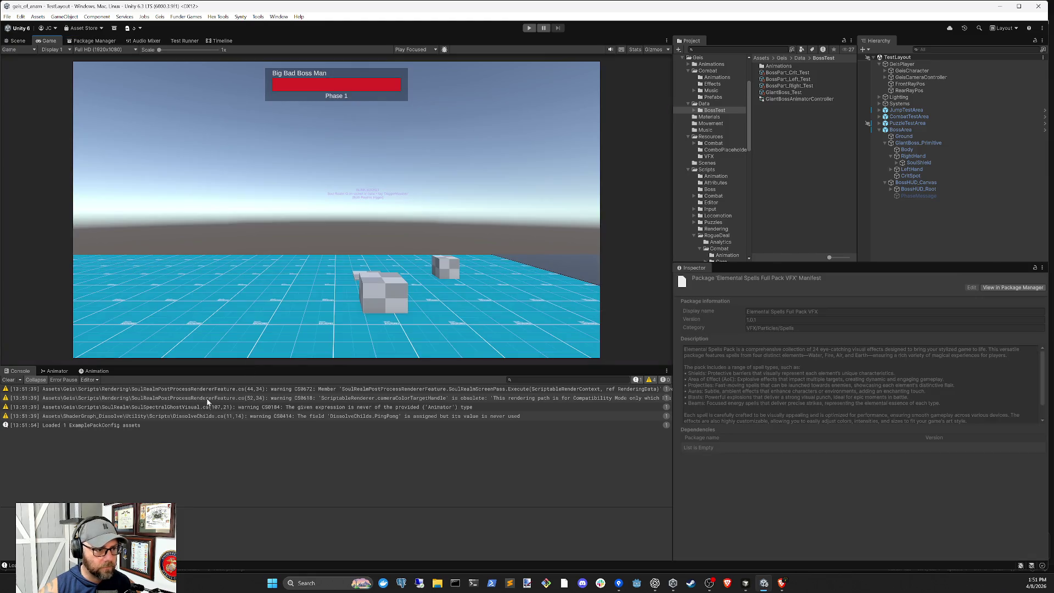
- Collapse Scripts and Geis in the Project tree and expand PixPlays down to ElementalAOE
{"action": "left_click", "coordinate": [689, 170]}
{"action": "scroll", "coordinate": [708, 213], "scroll_direction": "up", "scroll_amount": 3}
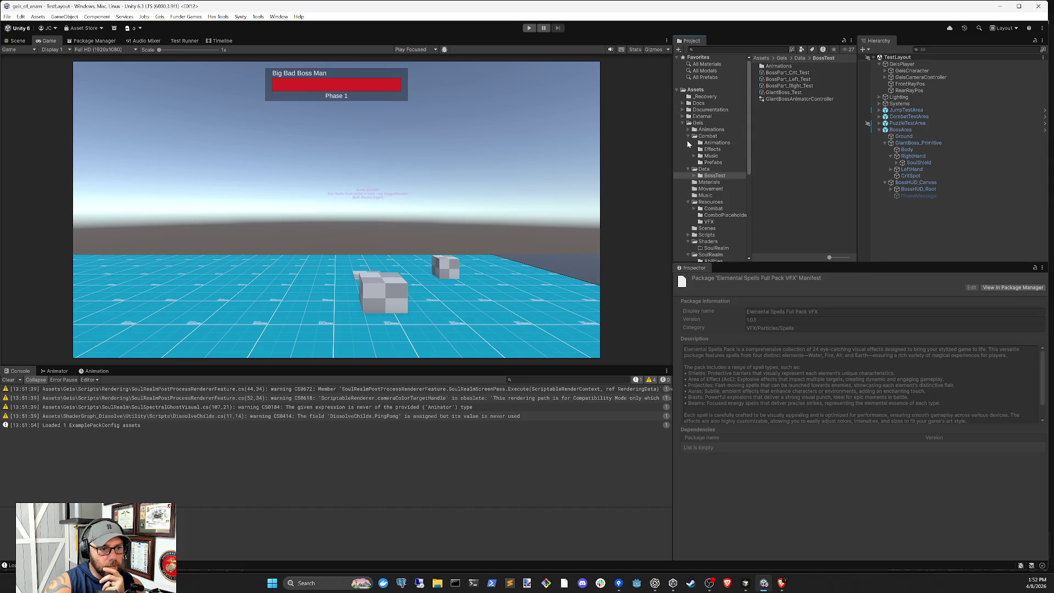
{"action": "left_click", "coordinate": [684, 123]}
{"action": "left_click", "coordinate": [703, 149]}
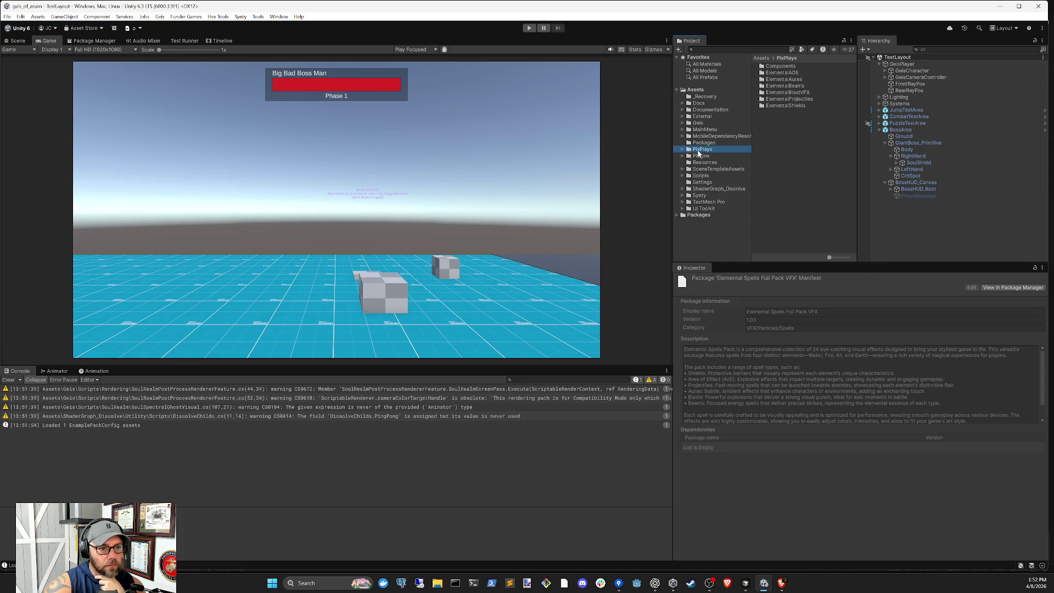
{"action": "key", "text": "Right"}
{"action": "key", "text": "Down"}
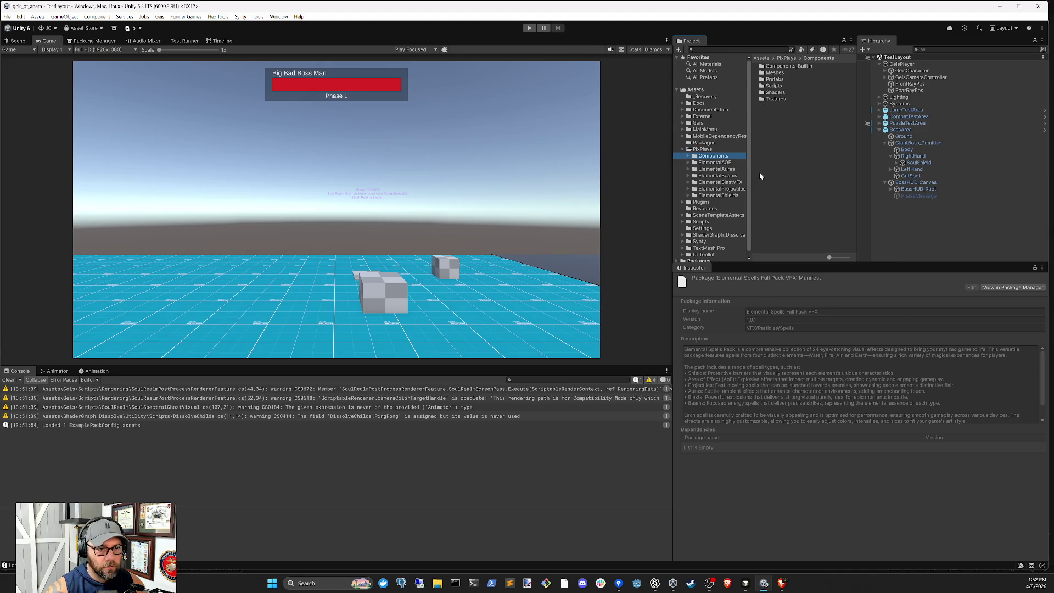
{"action": "key", "text": "Down"}
{"action": "key", "text": "Right"}
{"action": "key", "text": "Down"}
{"action": "key", "text": "Down"}
{"action": "key", "text": "Down"}
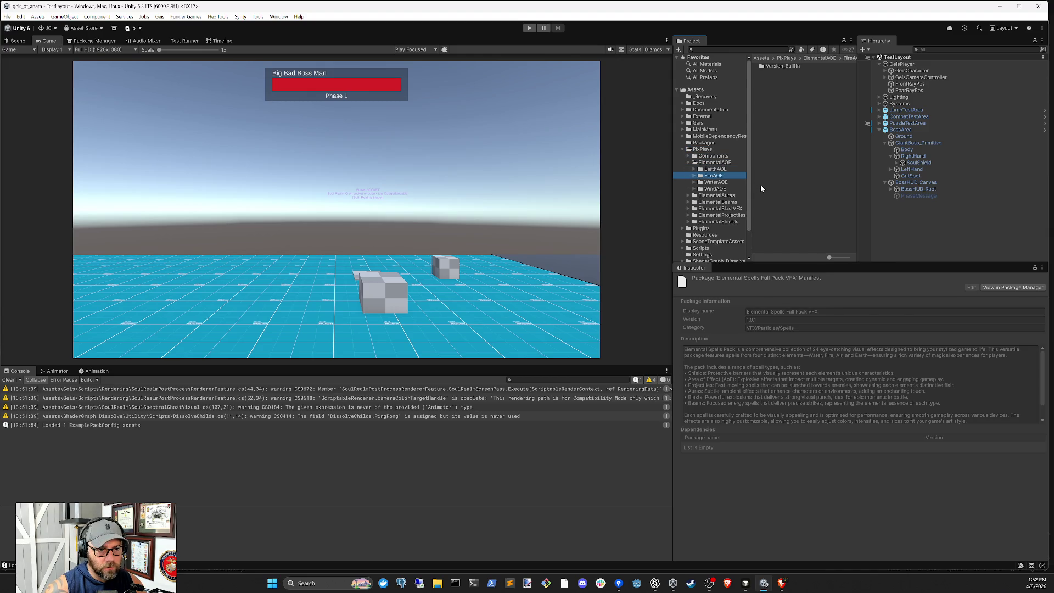
- Expand EarthAOE > Version_BuiltIn and drop EarthSlamSpikesAoeVFX into the Scene view
{"action": "key", "text": "Down"}
{"action": "key", "text": "Up"}
{"action": "key", "text": "Up"}
{"action": "key", "text": "Up"}
{"action": "key", "text": "Right"}
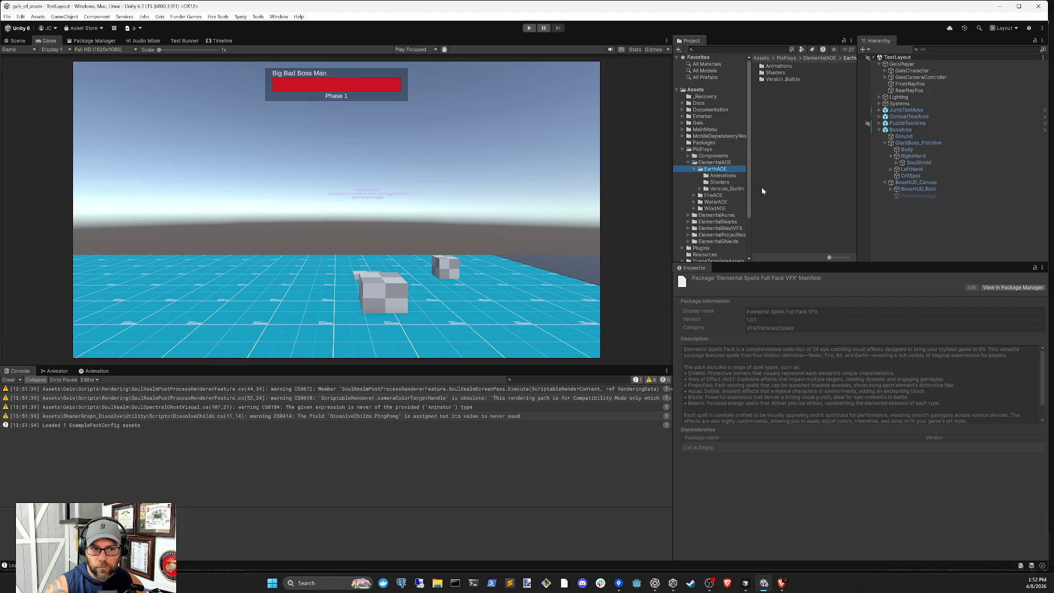
{"action": "key", "text": "Down"}
{"action": "key", "text": "Down"}
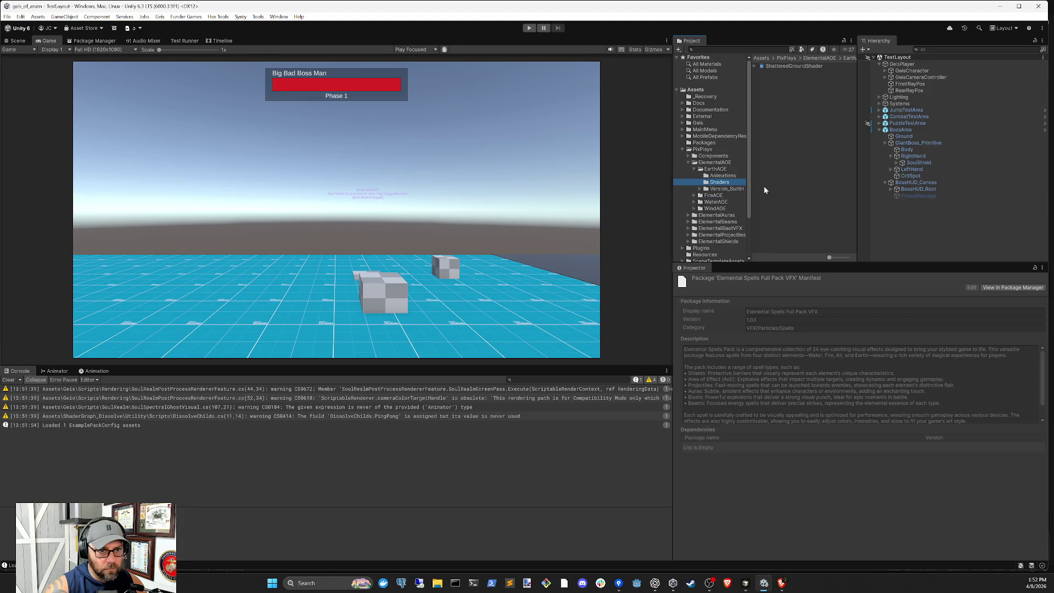
{"action": "key", "text": "Down"}
{"action": "left_click_drag", "start_coordinate": [796, 74], "coordinate": [324, 319]}
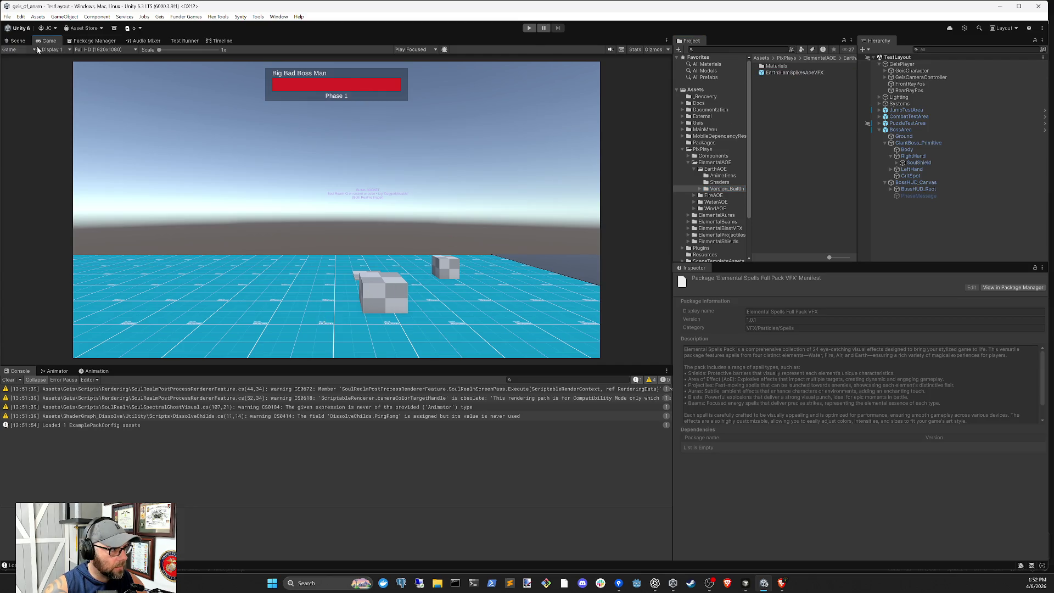
{"action": "left_click", "coordinate": [16, 40]}
{"action": "mouse_move", "coordinate": [780, 73]}
{"action": "left_mouse_down"}
{"action": "mouse_move", "coordinate": [235, 271]}
{"action": "mouse_move", "coordinate": [320, 286]}
{"action": "left_mouse_up"}
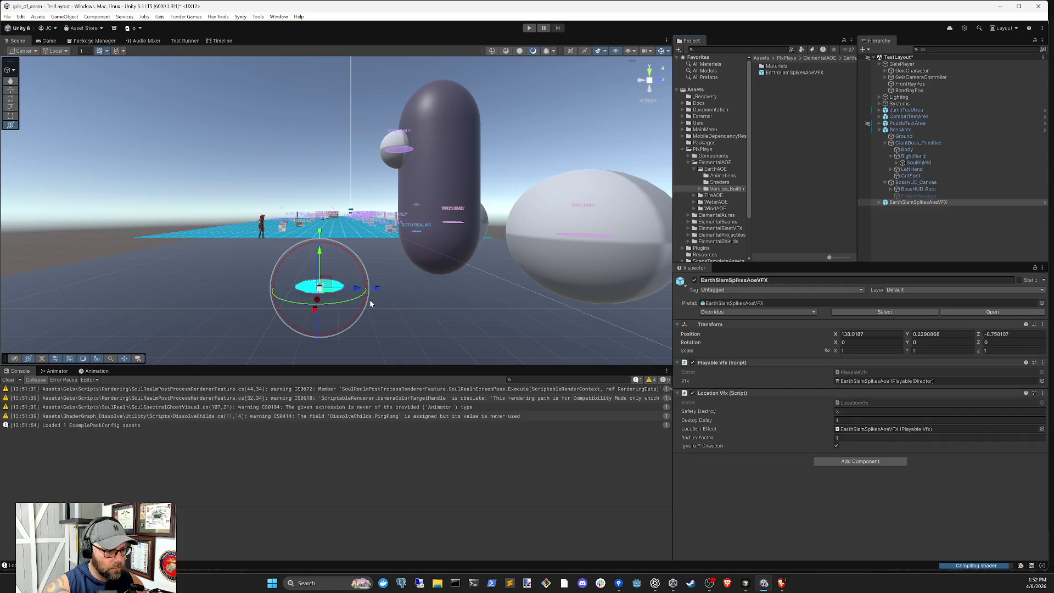
- Inspect the placed EarthSlamSpikesAoeVFX instance and its prefab asset
{"action": "left_click", "coordinate": [812, 74]}
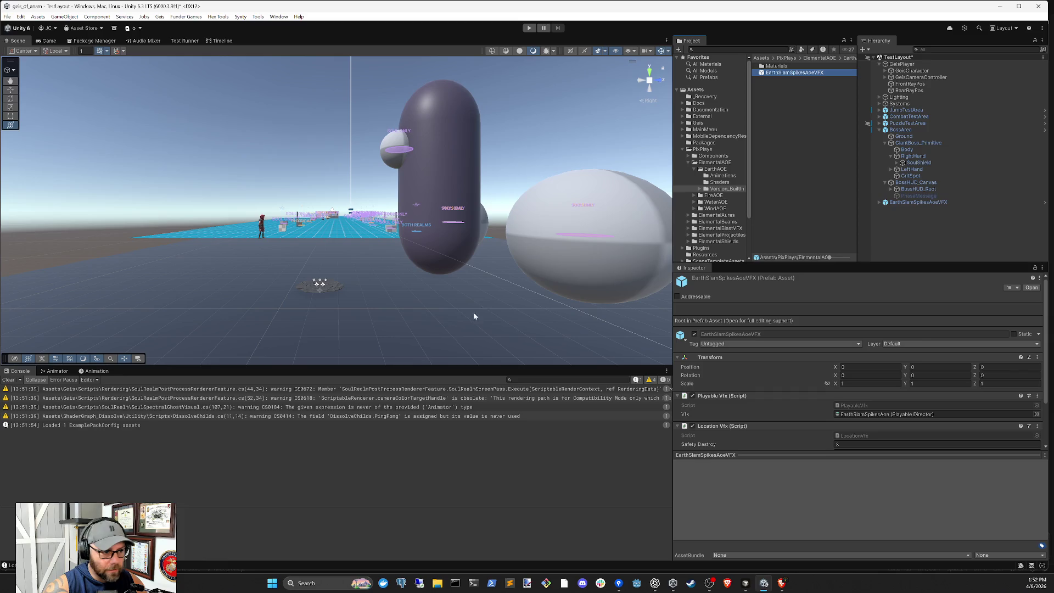
{"action": "left_click", "coordinate": [320, 290]}
{"action": "mouse_move", "coordinate": [319, 293]}
{"action": "left_mouse_down"}
{"action": "mouse_move", "coordinate": [454, 302]}
{"action": "mouse_move", "coordinate": [428, 261]}
{"action": "mouse_move", "coordinate": [466, 318]}
{"action": "left_mouse_up"}
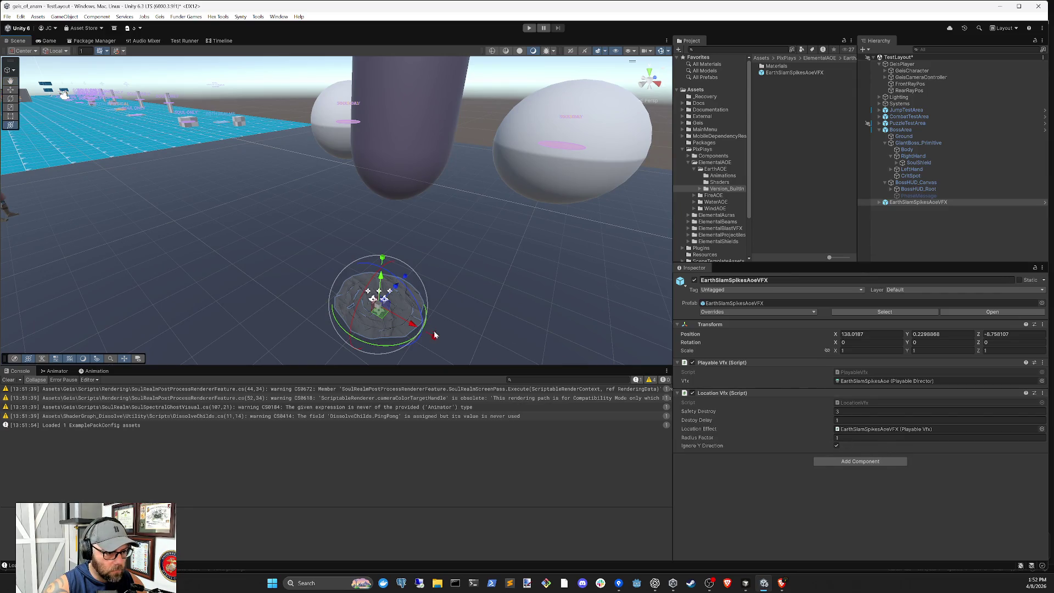
{"action": "left_click", "coordinate": [923, 233]}
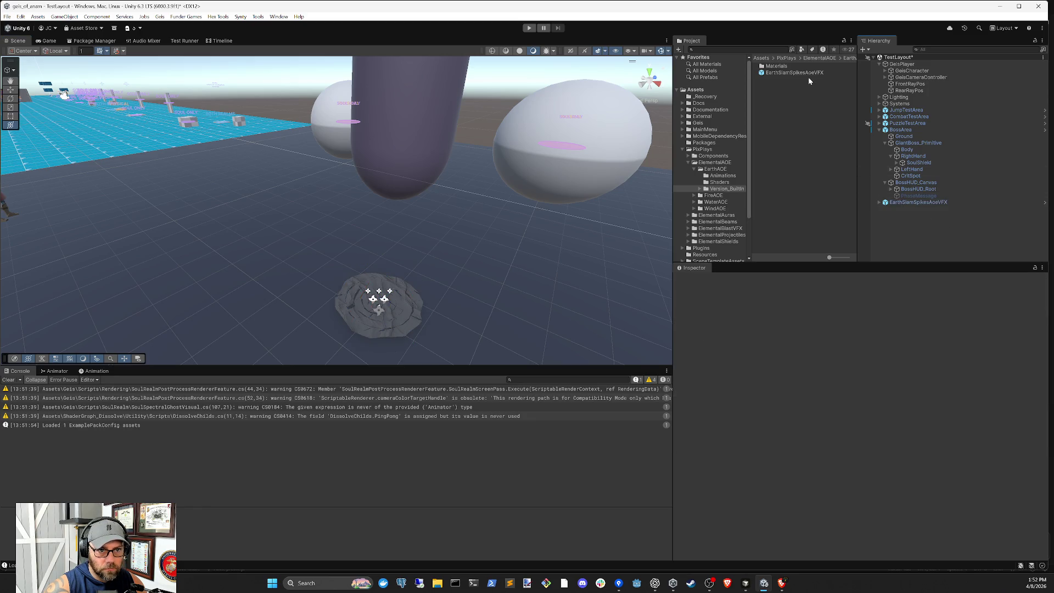
{"action": "left_click", "coordinate": [809, 80]}
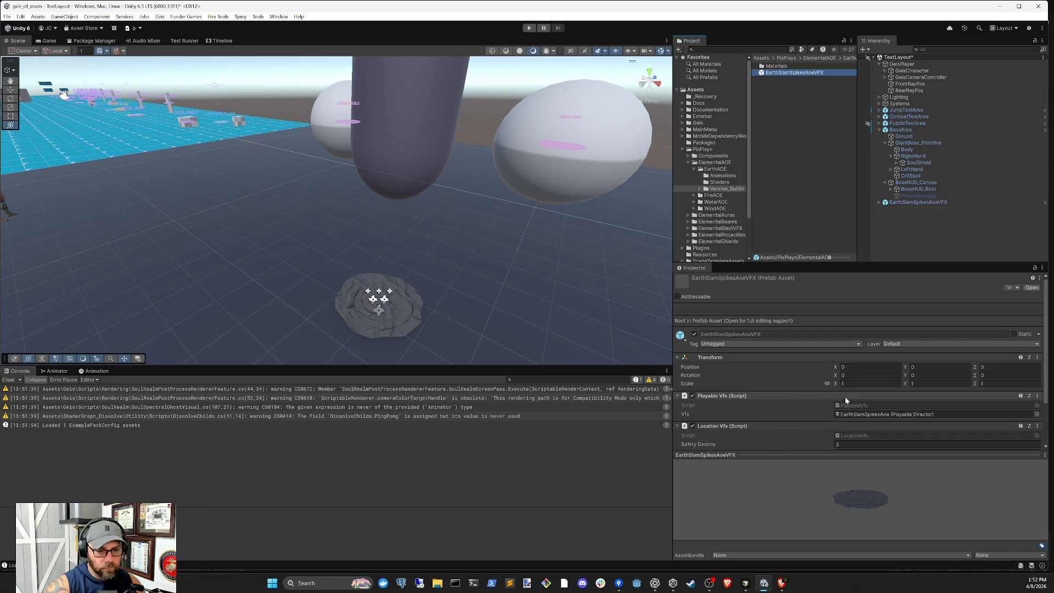
- Start a play test of the boss arena
{"action": "left_click", "coordinate": [921, 196]}
{"action": "left_click", "coordinate": [927, 210]}
{"action": "left_click", "coordinate": [529, 28]}
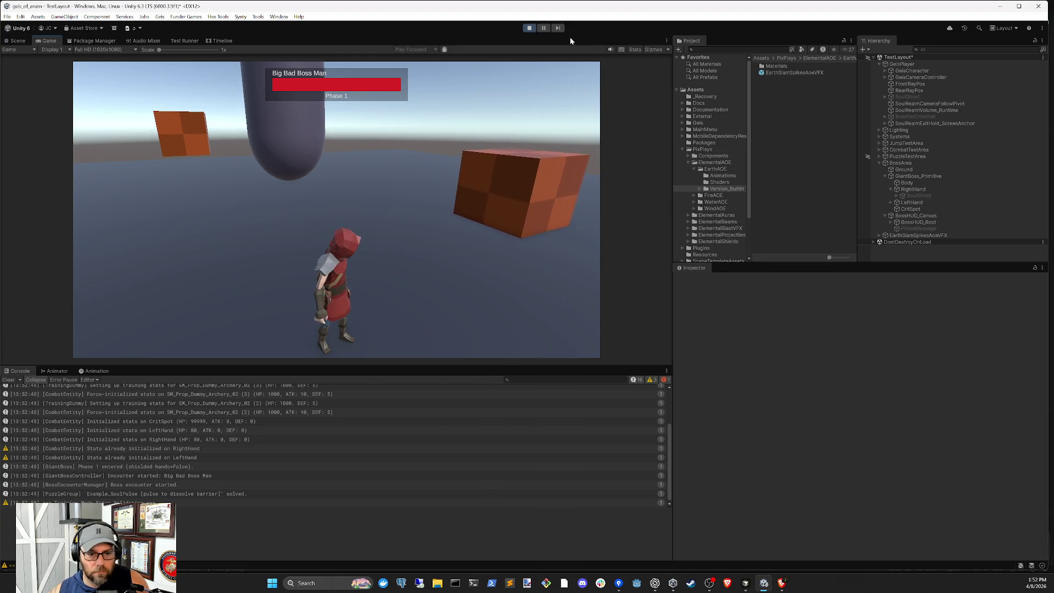
- Toggle the EarthSlamSpikesAoeVFX instance off and on during play to replay the spikes effect
{"action": "left_click", "coordinate": [913, 236]}
{"action": "left_click", "coordinate": [695, 281]}
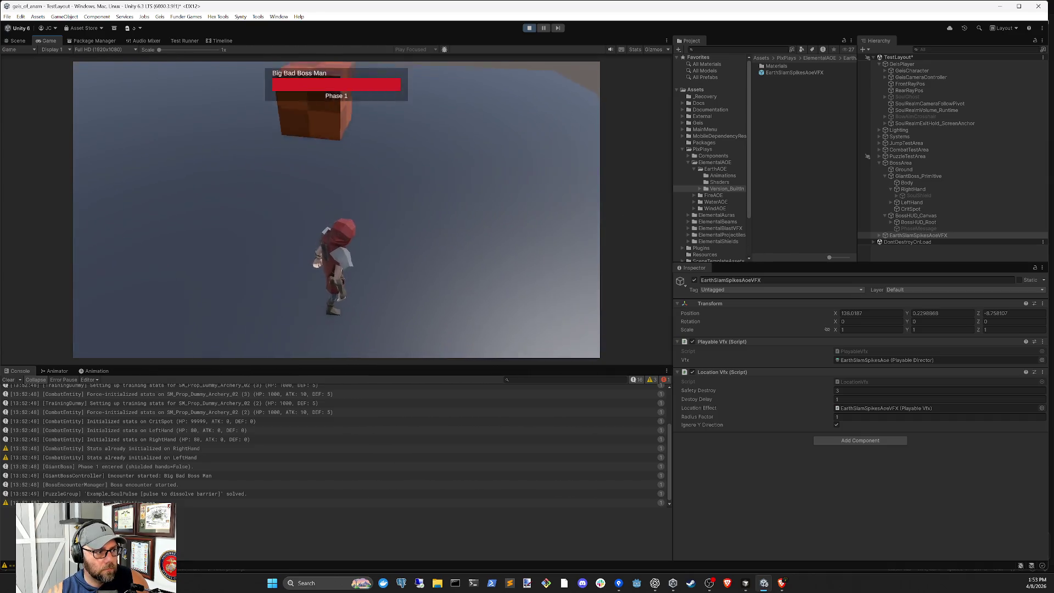
{"action": "left_click", "coordinate": [15, 40]}
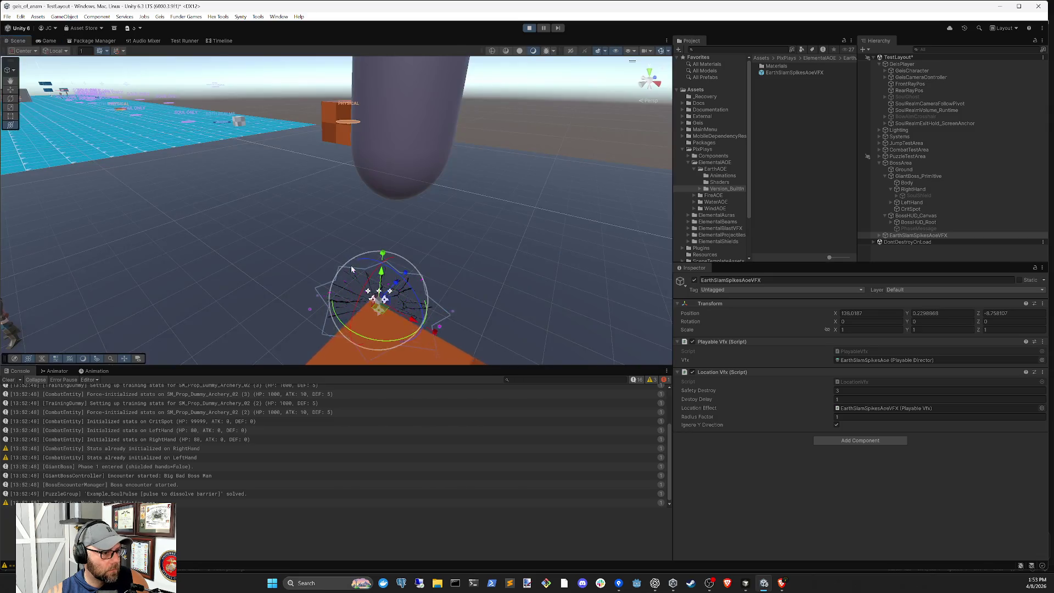
{"action": "left_click", "coordinate": [695, 280]}
{"action": "left_click", "coordinate": [695, 280]}
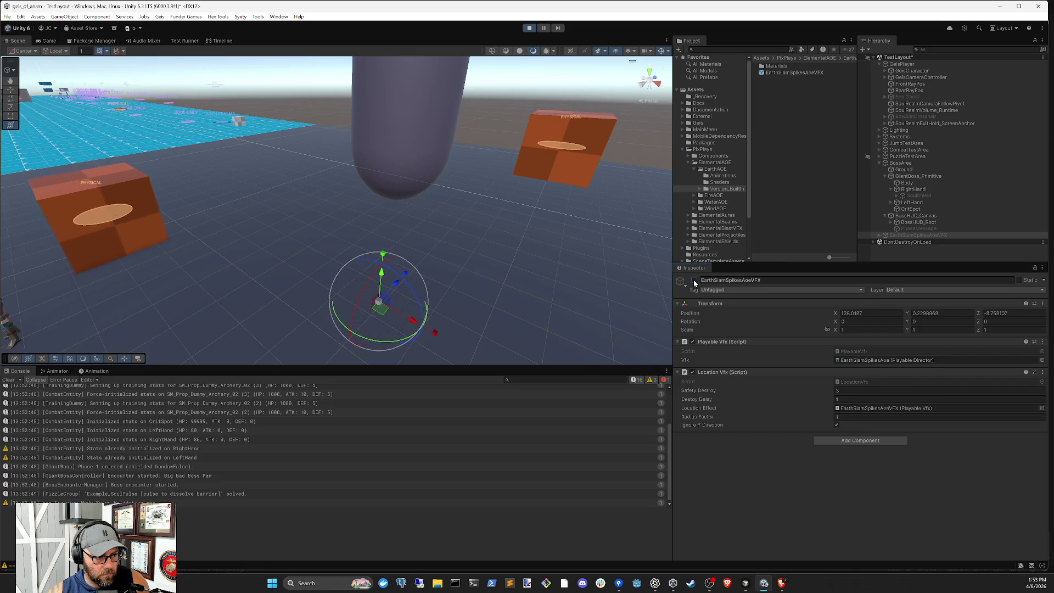
{"action": "left_click", "coordinate": [694, 280]}
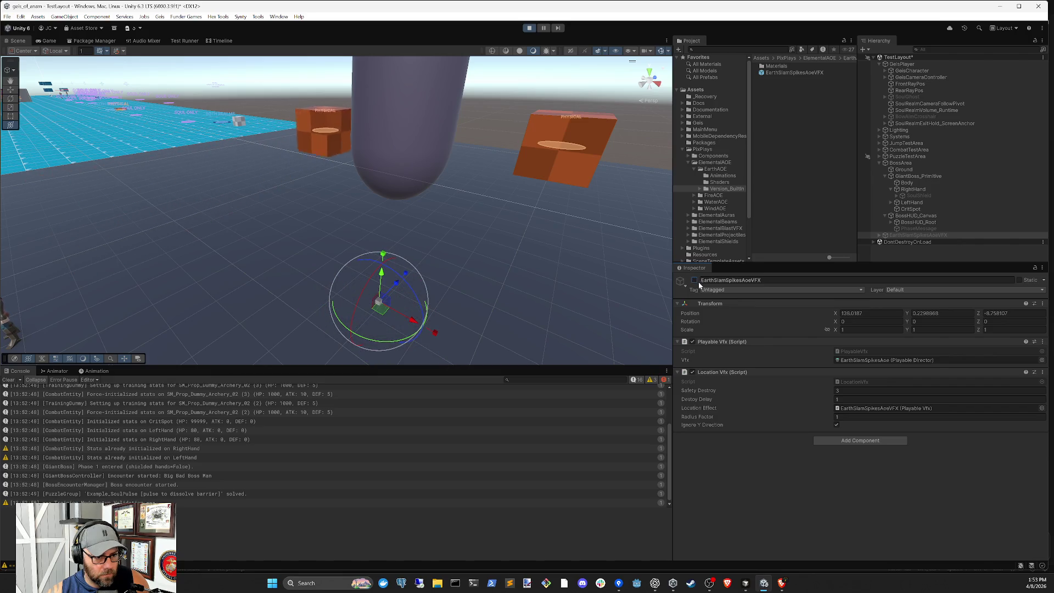
- Stop the play test and delete EarthSlamSpikesAoeVFX from the scene
{"action": "left_click", "coordinate": [530, 29]}
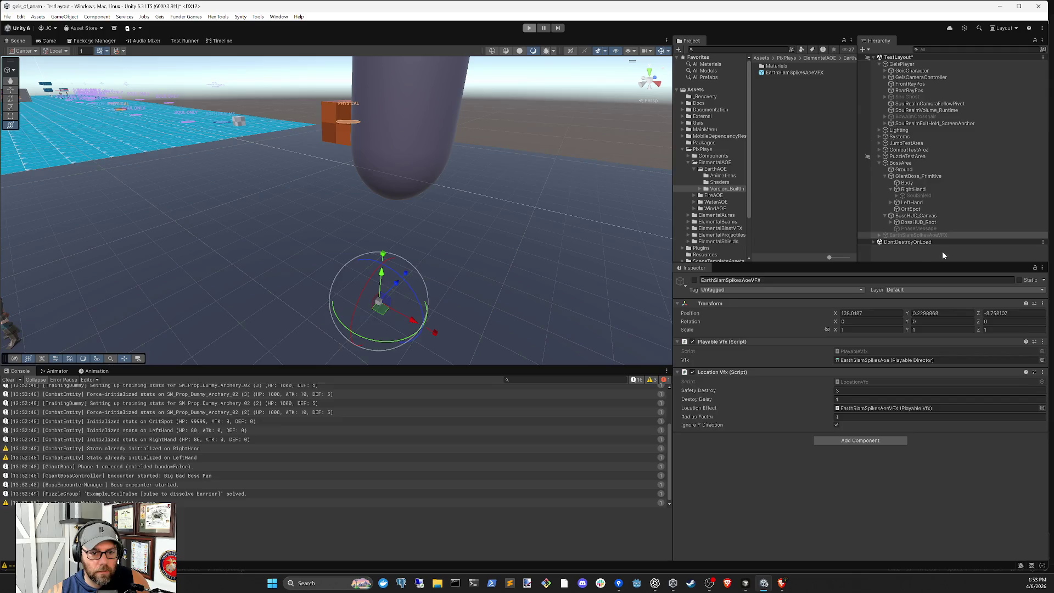
{"action": "left_click", "coordinate": [911, 203]}
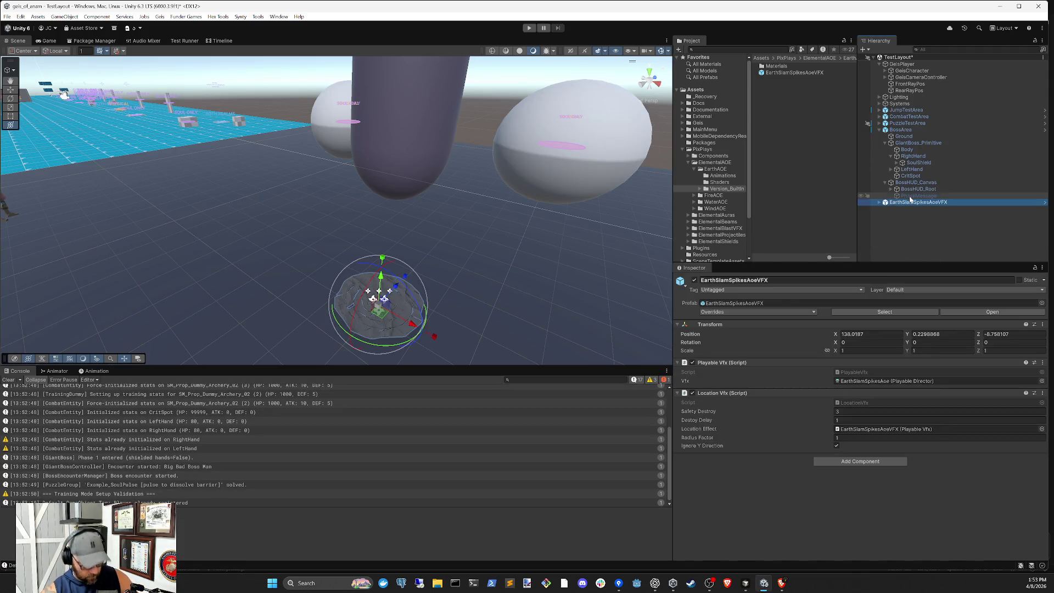
{"action": "key", "text": "Delete"}
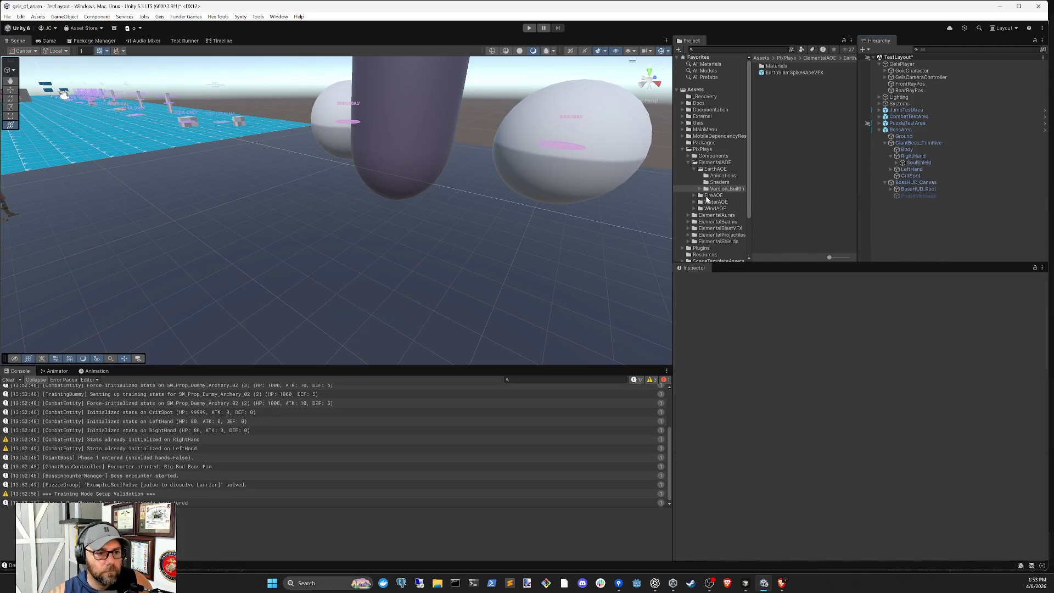
{"action": "double_click", "coordinate": [709, 196]}
- Place a FireAoeVFX instance from FireAOE/Version_BuiltIn into the arena
{"action": "left_click", "coordinate": [711, 202]}
{"action": "left_click", "coordinate": [701, 203]}
{"action": "mouse_move", "coordinate": [779, 72]}
{"action": "left_mouse_down"}
{"action": "mouse_move", "coordinate": [714, 182]}
{"action": "mouse_move", "coordinate": [566, 307]}
{"action": "left_mouse_up"}
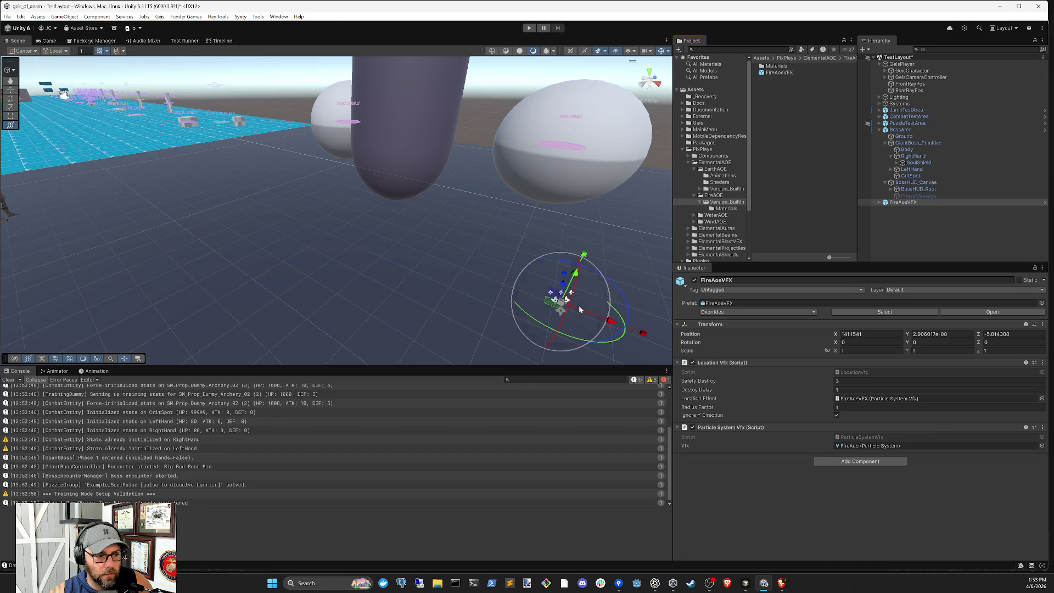
{"action": "left_click", "coordinate": [694, 281]}
{"action": "left_click", "coordinate": [886, 234]}
- Play test the arena, toggling FireAoeVFX off and on to replay the fire burst
{"action": "left_click", "coordinate": [529, 27]}
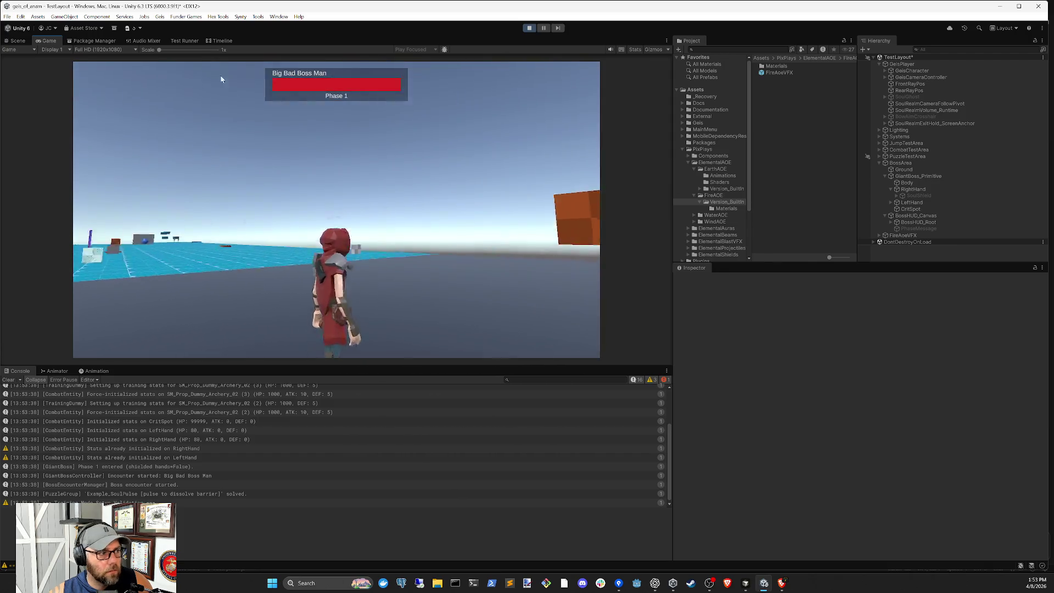
{"action": "left_click", "coordinate": [18, 40]}
{"action": "left_click_drag", "start_coordinate": [459, 252], "coordinate": [548, 223]}
{"action": "scroll", "coordinate": [547, 224], "scroll_direction": "down", "scroll_amount": 5}
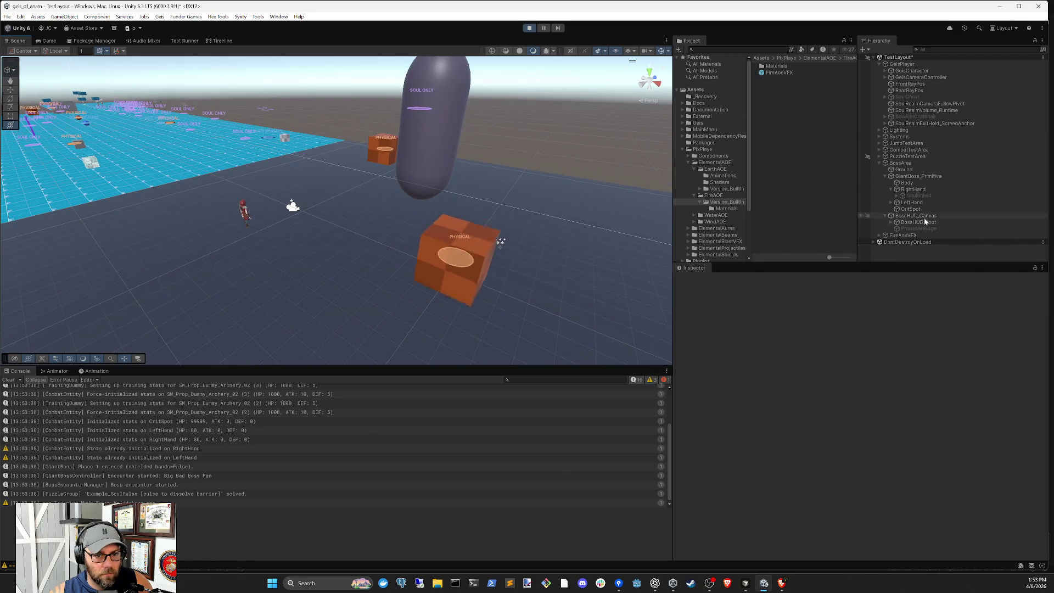
{"action": "left_click", "coordinate": [904, 235]}
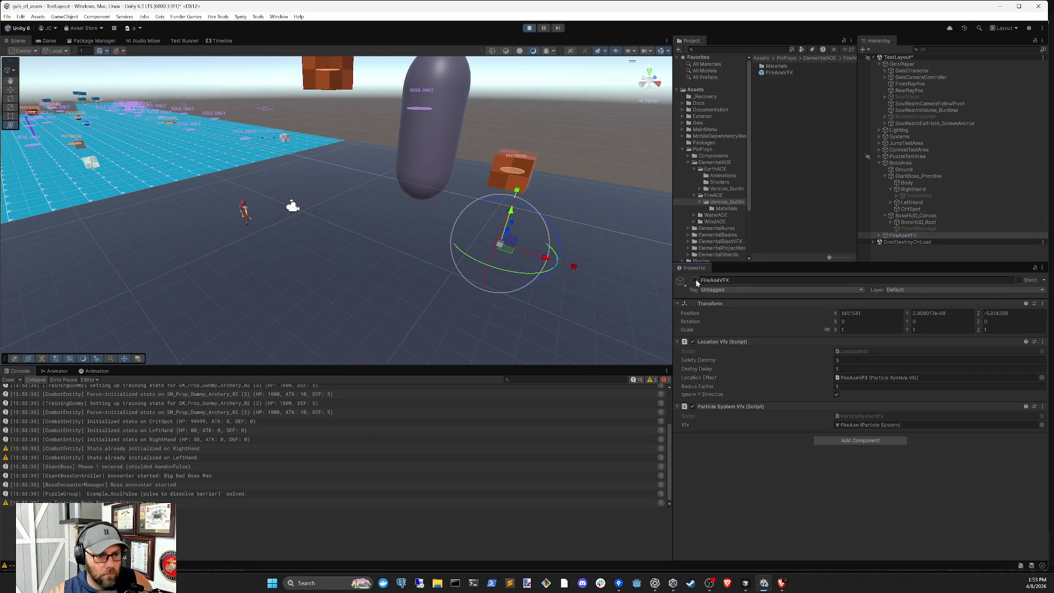
{"action": "left_click", "coordinate": [696, 280]}
{"action": "left_click", "coordinate": [695, 280]}
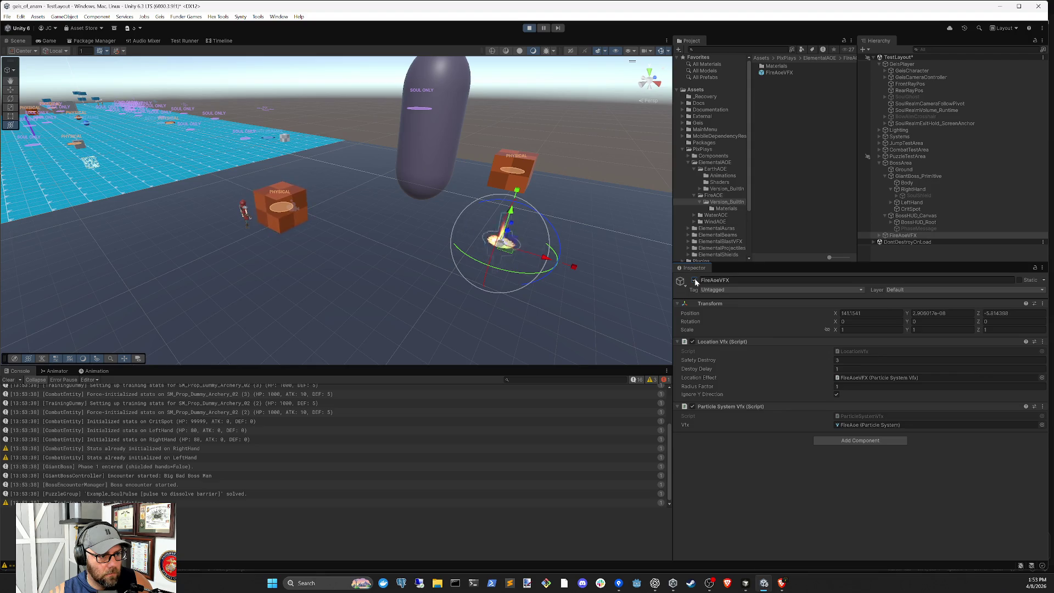
{"action": "left_click", "coordinate": [694, 279]}
{"action": "left_click", "coordinate": [694, 280]}
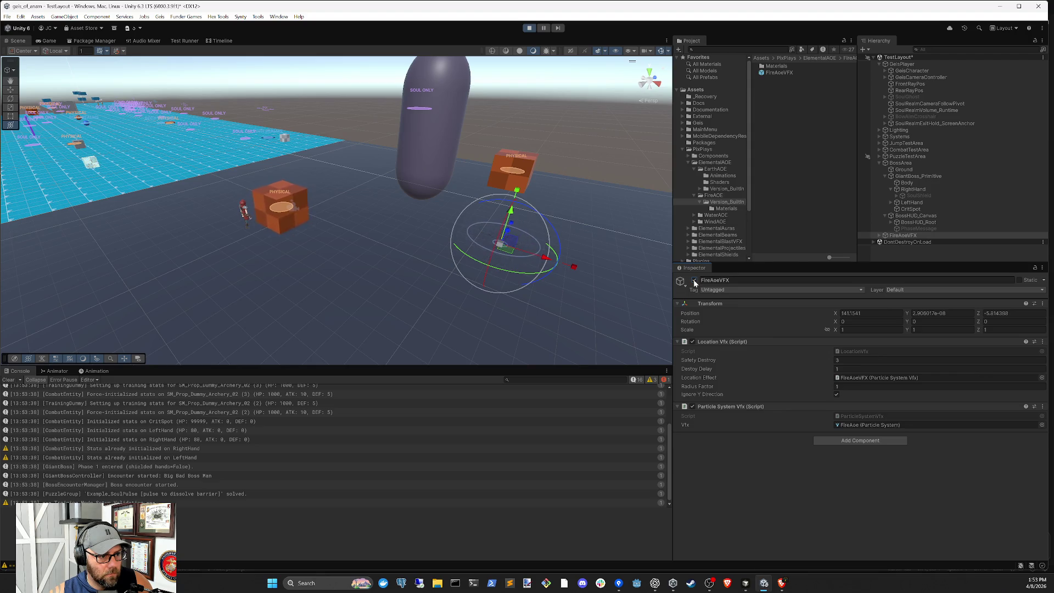
{"action": "left_click", "coordinate": [528, 27]}
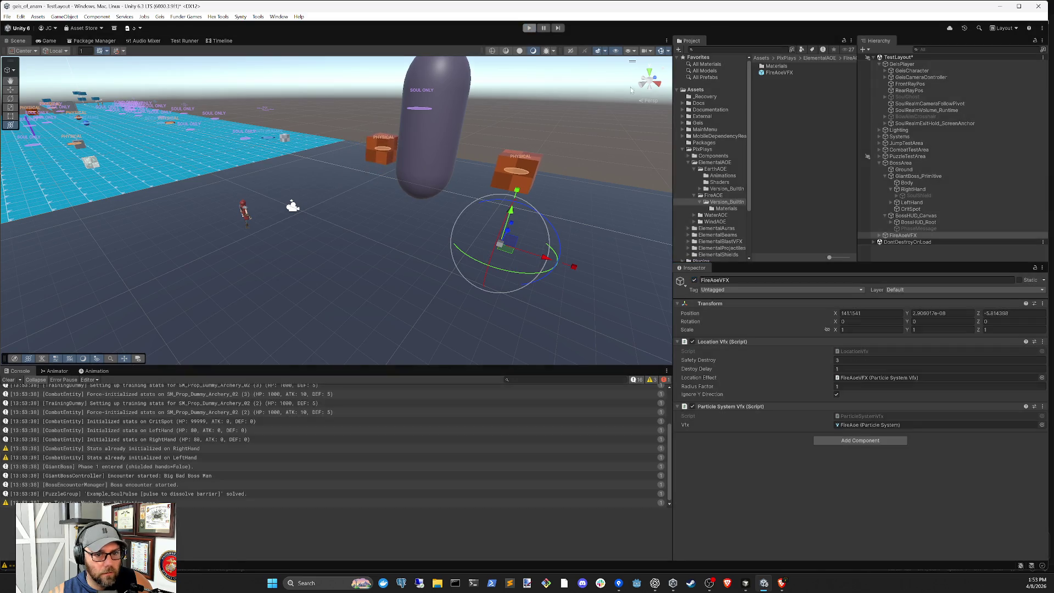
- Collapse FireAoeVFX's Particle System Vfx and Location Vfx components, then delete the instance
{"action": "left_click", "coordinate": [906, 202]}
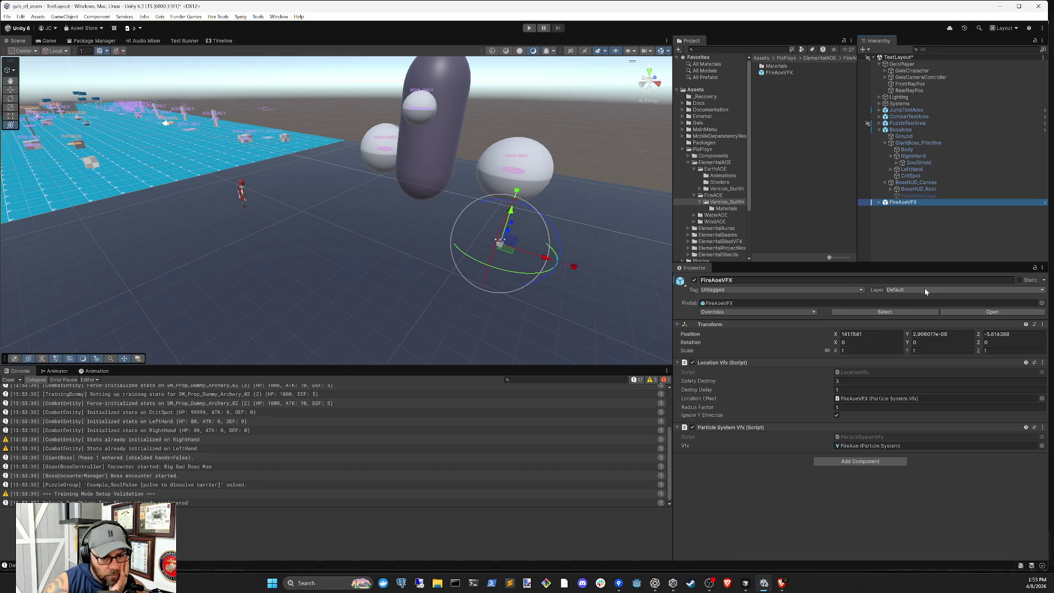
{"action": "left_click", "coordinate": [791, 420]}
{"action": "left_click", "coordinate": [790, 425]}
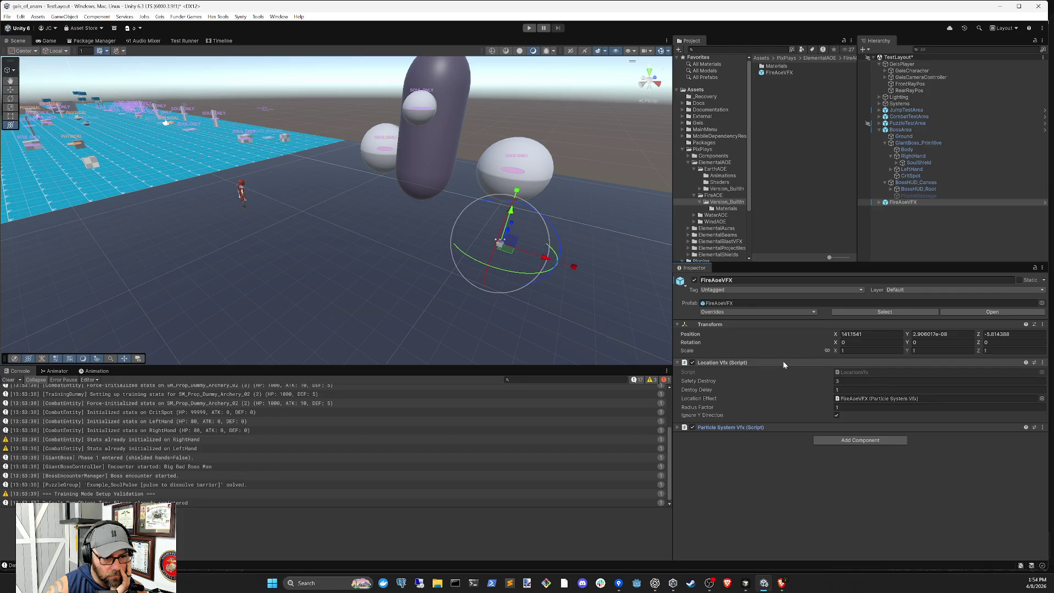
{"action": "left_click", "coordinate": [783, 361]}
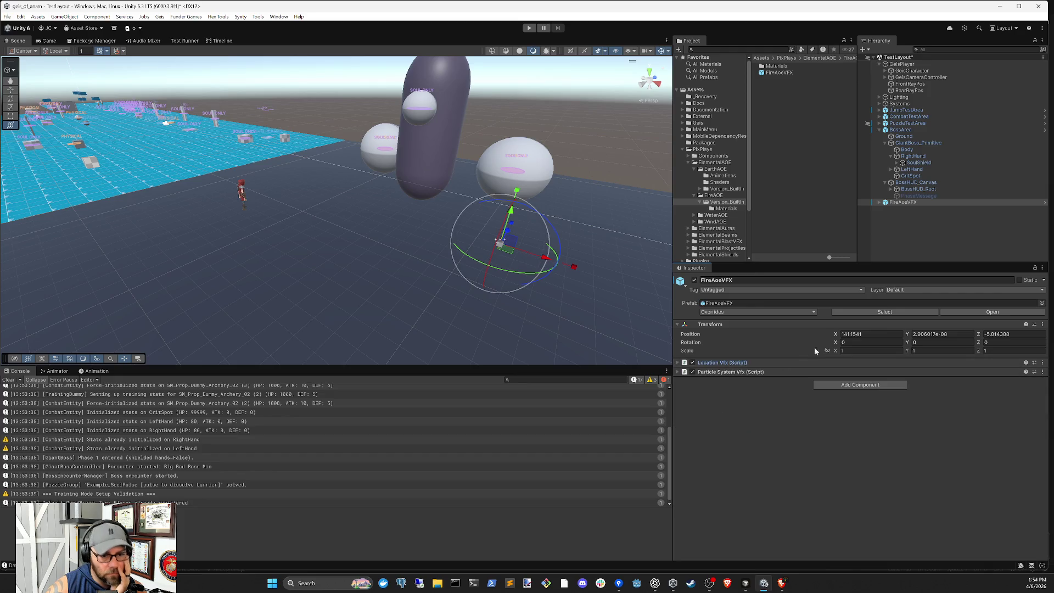
{"action": "left_click", "coordinate": [901, 202]}
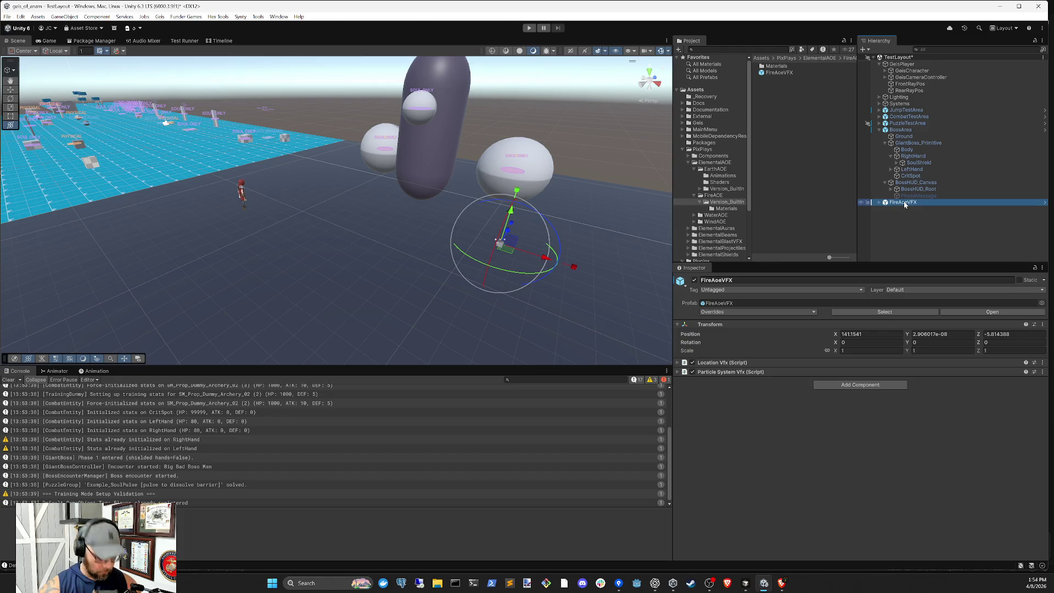
{"action": "key", "text": "Delete"}
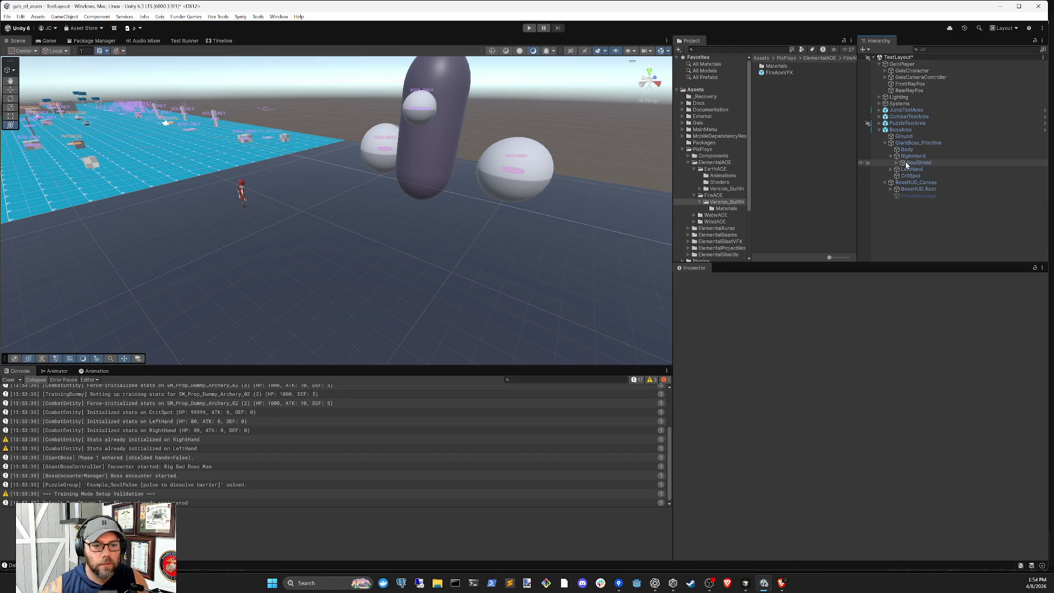
- Assign the FireAoeVFX prefab to GiantBoss_Primitive's Slam Shockwave Vfx Prefab field
{"action": "left_click", "coordinate": [891, 156]}
{"action": "left_click", "coordinate": [906, 144]}
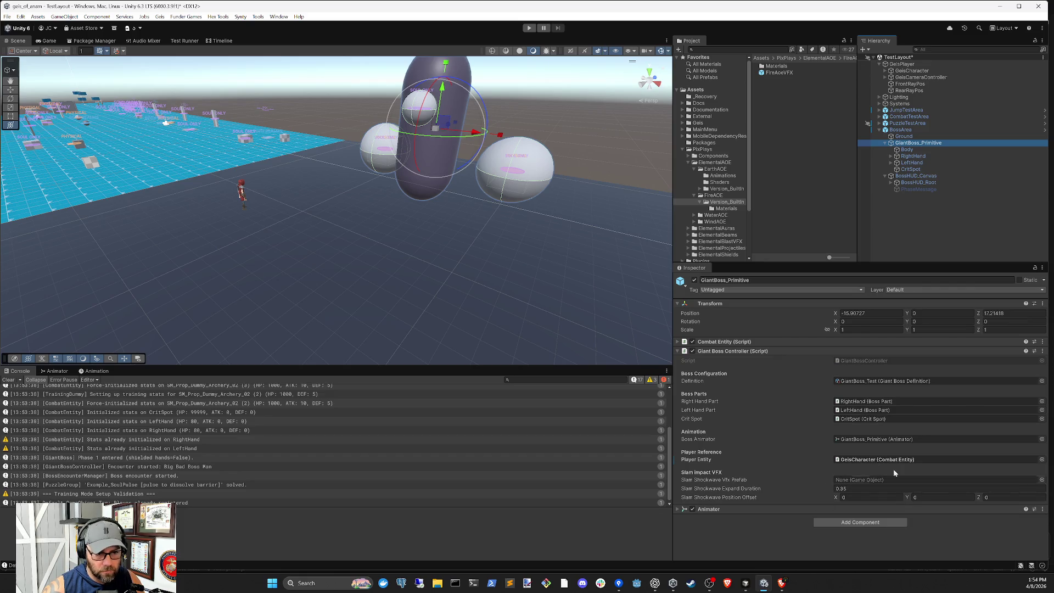
{"action": "left_click_drag", "start_coordinate": [780, 73], "coordinate": [833, 356]}
{"action": "left_click_drag", "start_coordinate": [854, 473], "coordinate": [865, 483]}
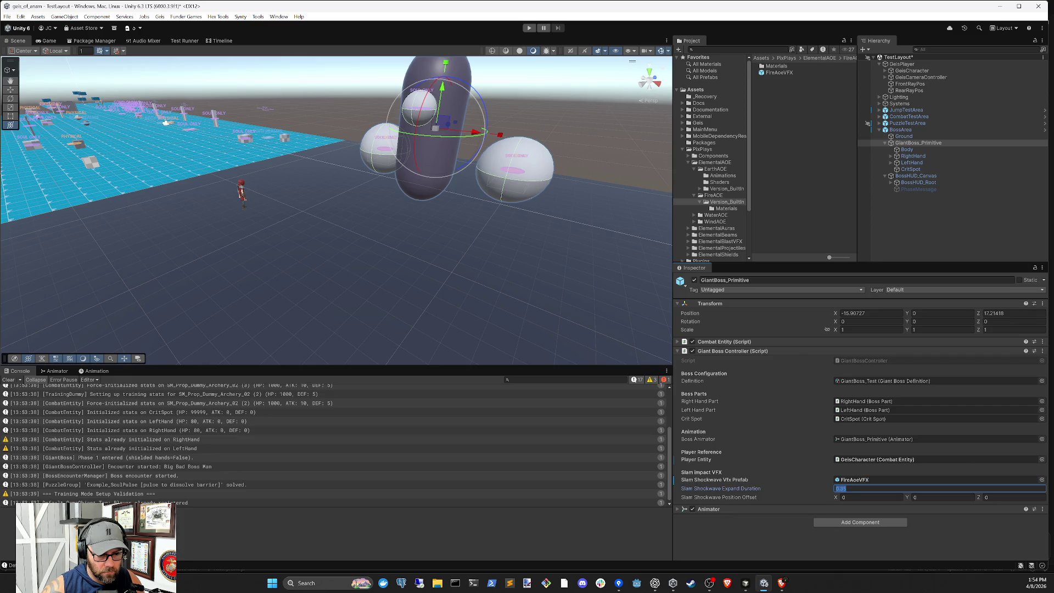
- Run and stop a quick play test of the boss with the new shockwave
{"action": "left_click", "coordinate": [915, 231]}
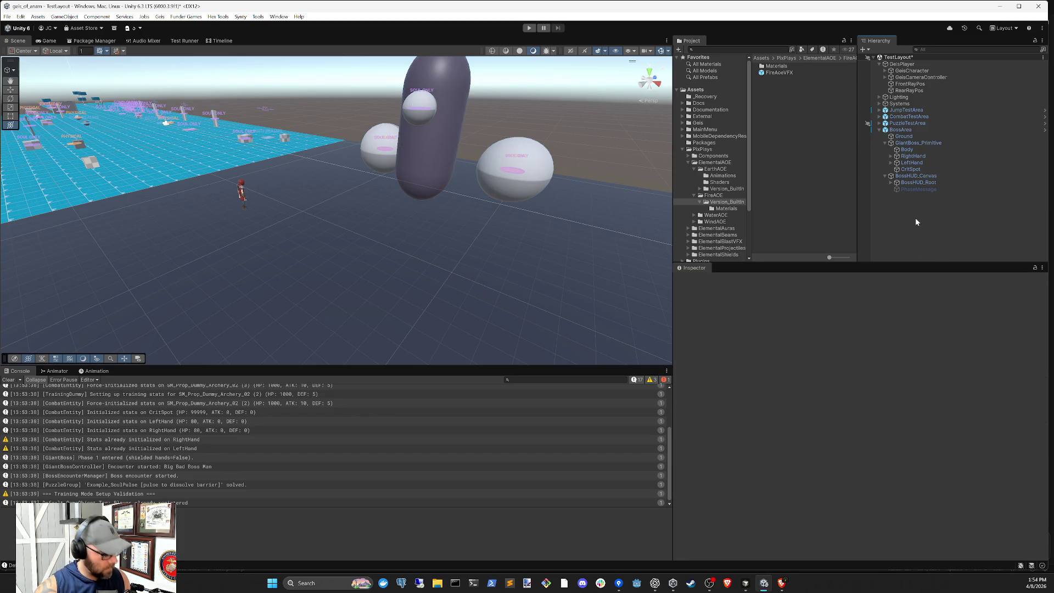
{"action": "left_click", "coordinate": [530, 28]}
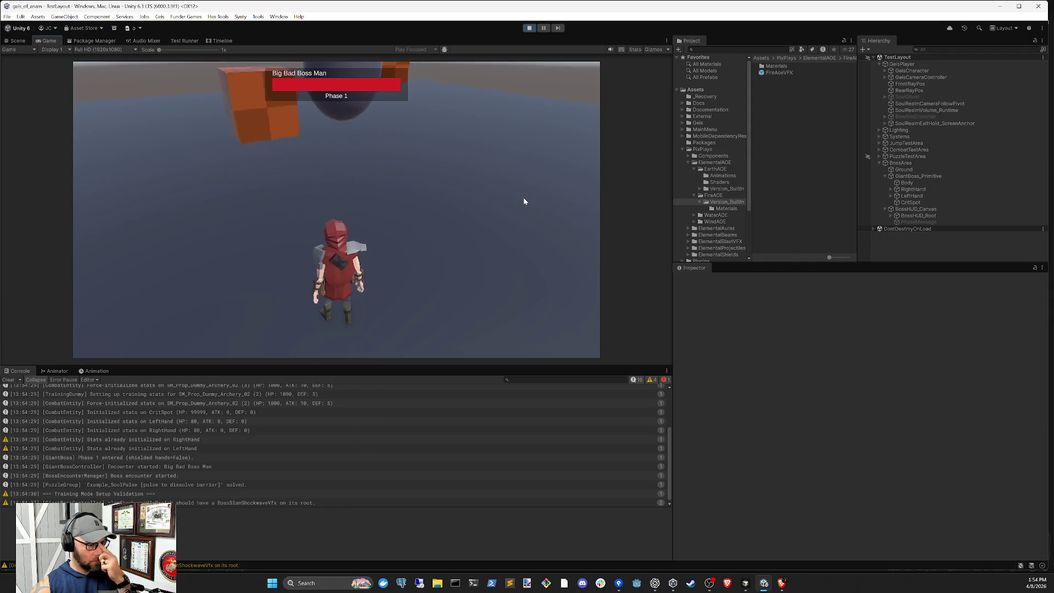
{"action": "left_click", "coordinate": [528, 28]}
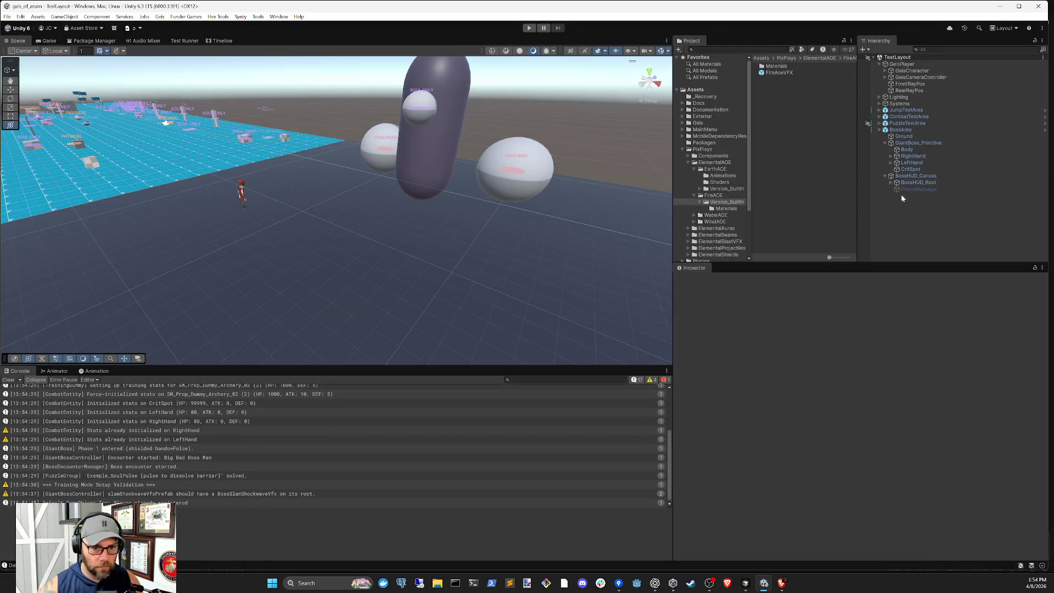
- Set the Realm Mode of both RightHand and LeftHand to Soul Only under Puzzle Realm Visual
{"action": "left_click", "coordinate": [915, 157]}
{"action": "left_click", "coordinate": [912, 163], "text": "shift"}
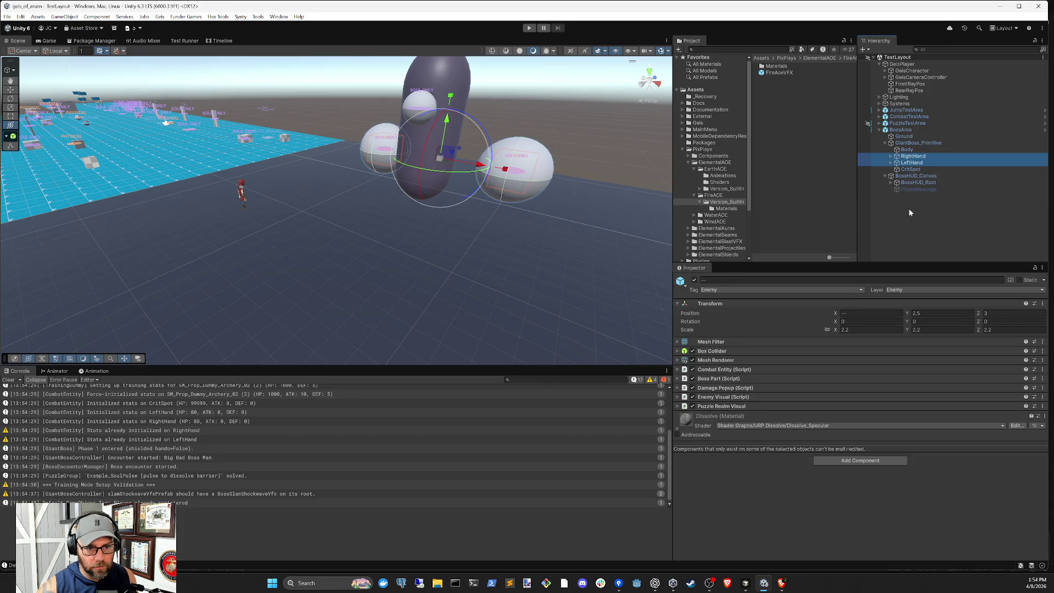
{"action": "left_click", "coordinate": [755, 405]}
{"action": "left_click", "coordinate": [851, 436]}
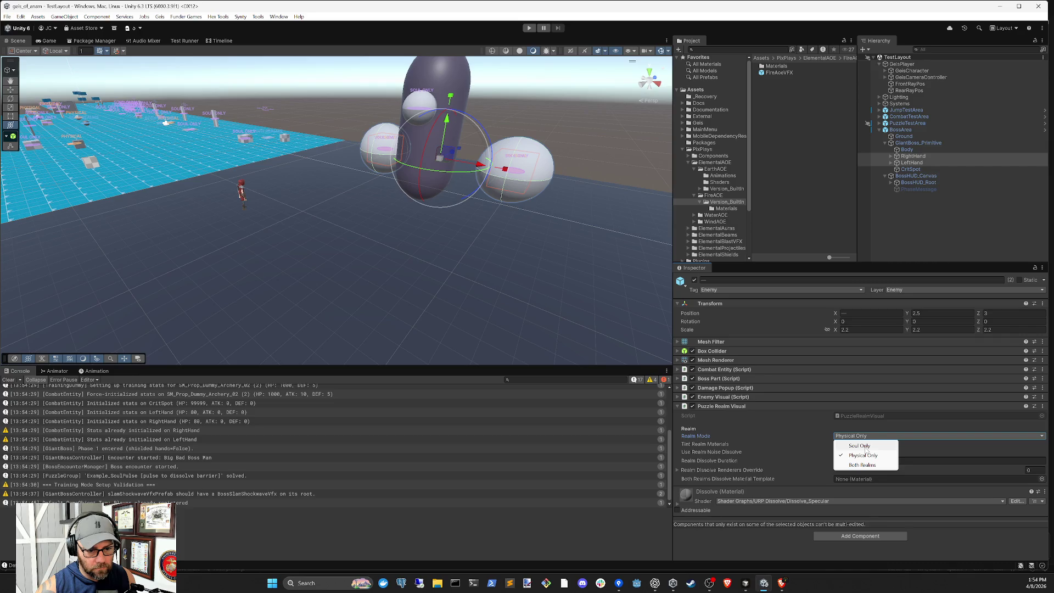
{"action": "left_click", "coordinate": [860, 446]}
{"action": "left_click", "coordinate": [920, 239]}
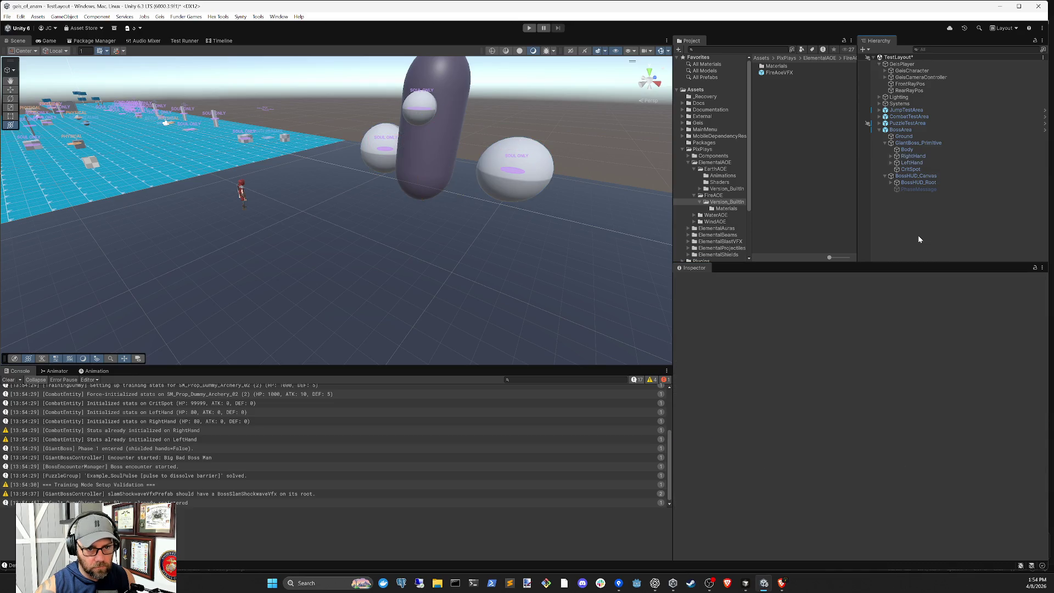
- Start a play test and check the GiantBoss_Primitive shockwave field pointing to the FireAoeVFX prefab
{"action": "left_click", "coordinate": [529, 28]}
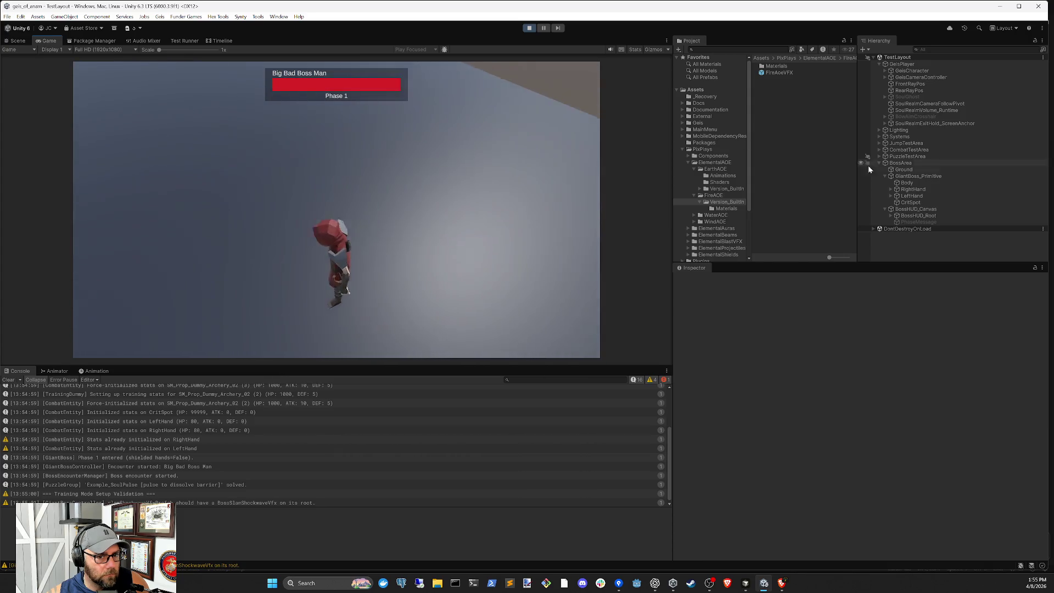
{"action": "left_click", "coordinate": [918, 177]}
{"action": "left_click", "coordinate": [864, 481]}
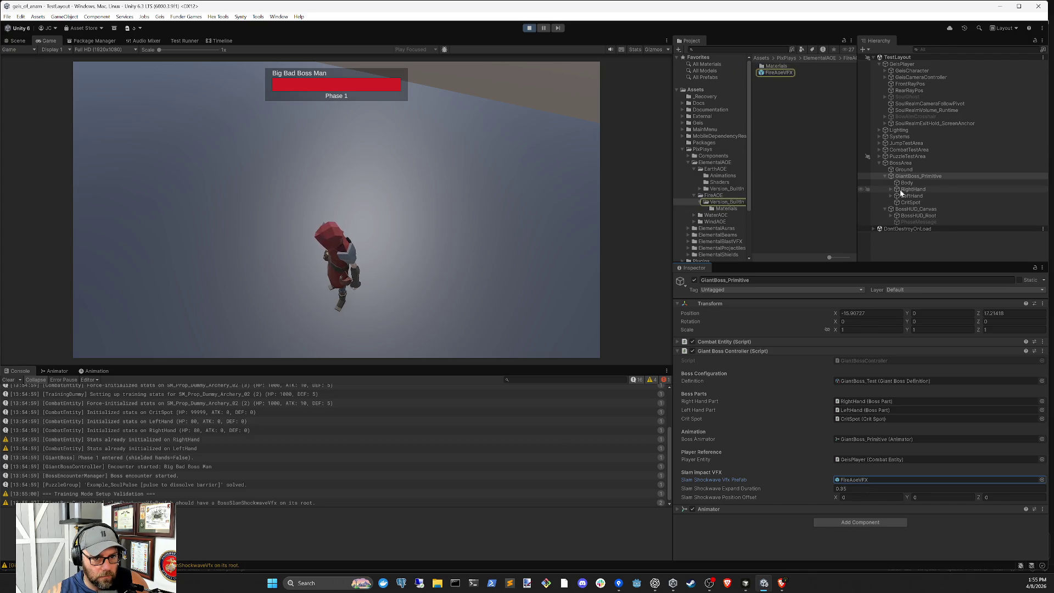
{"action": "left_click", "coordinate": [746, 583]}
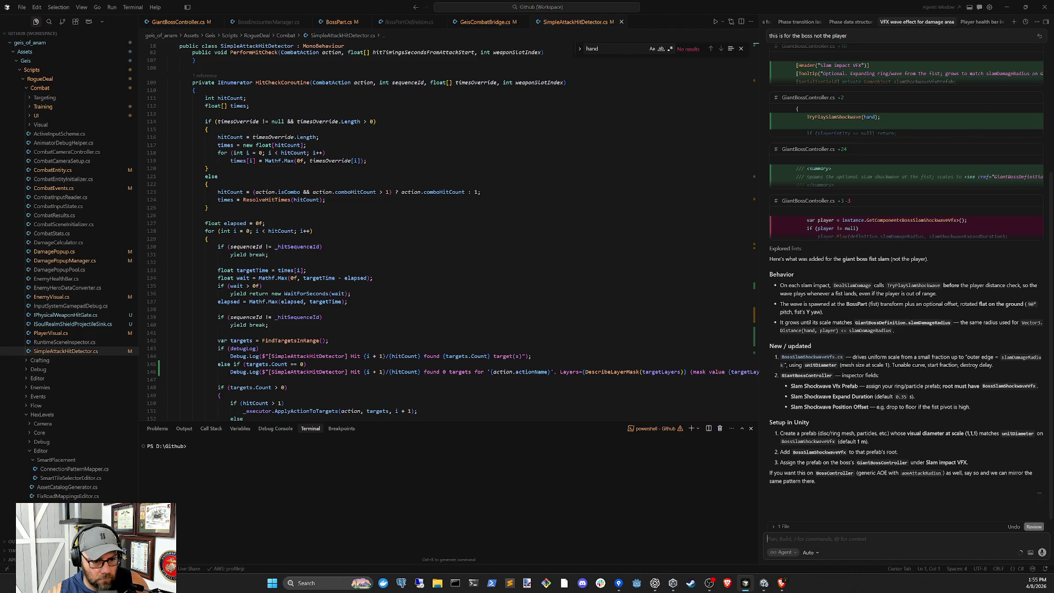
{"action": "left_click", "coordinate": [765, 583]}
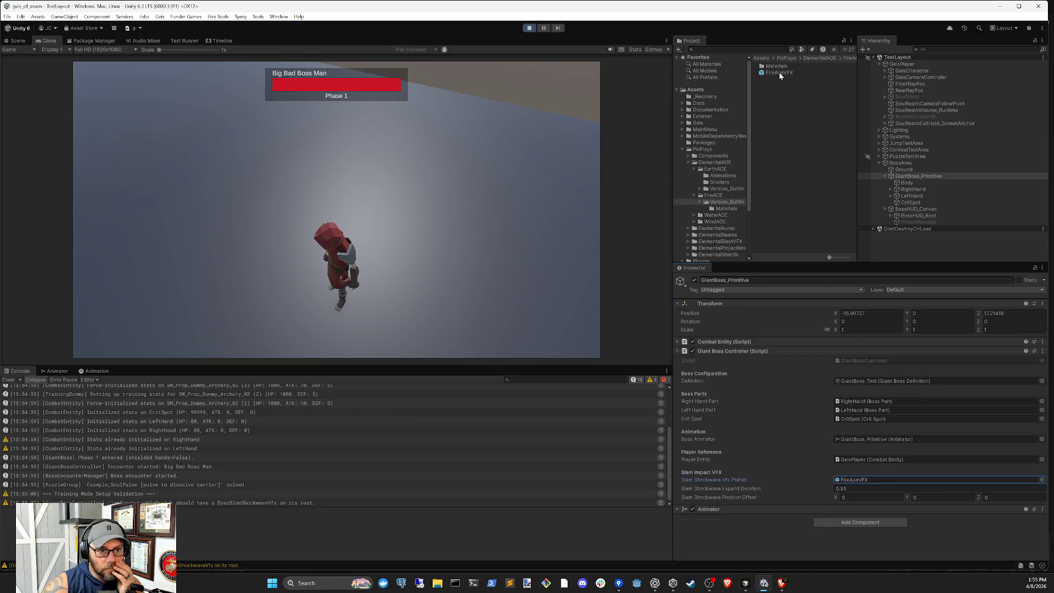
- Inspect the FireAoeVFX prefab asset, then expand RightHand, LeftHand and RightHand's SoulShield in the Hierarchy
{"action": "left_click", "coordinate": [863, 481]}
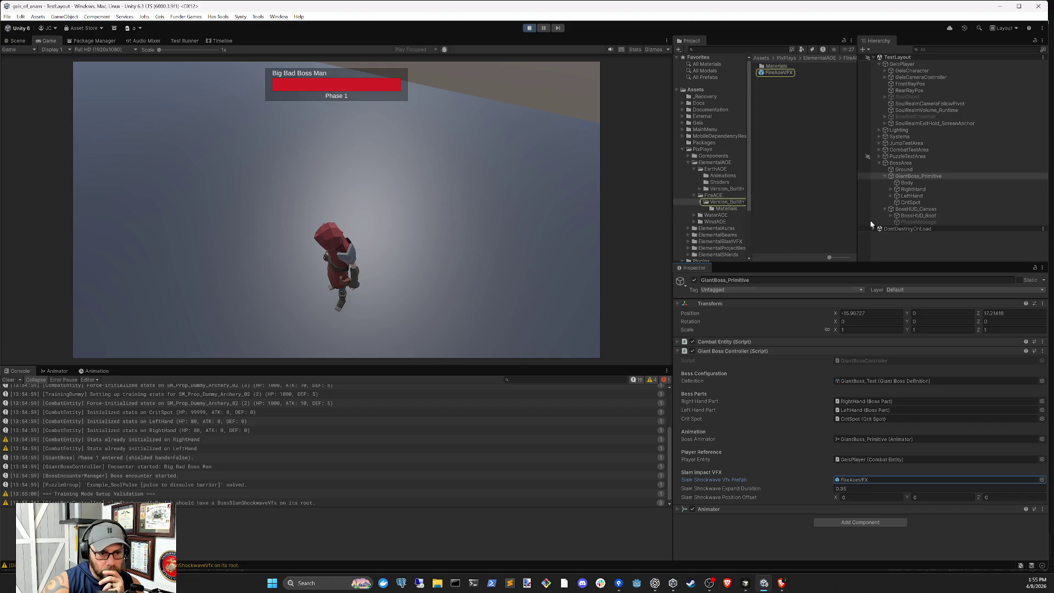
{"action": "left_click", "coordinate": [780, 73]}
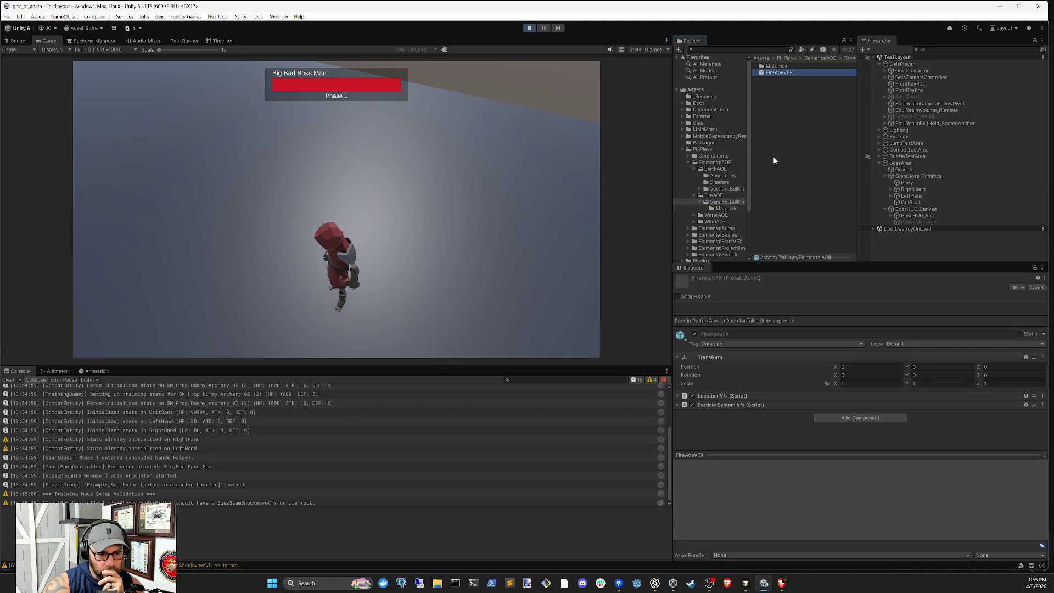
{"action": "left_click", "coordinate": [891, 189]}
{"action": "left_click", "coordinate": [890, 203]}
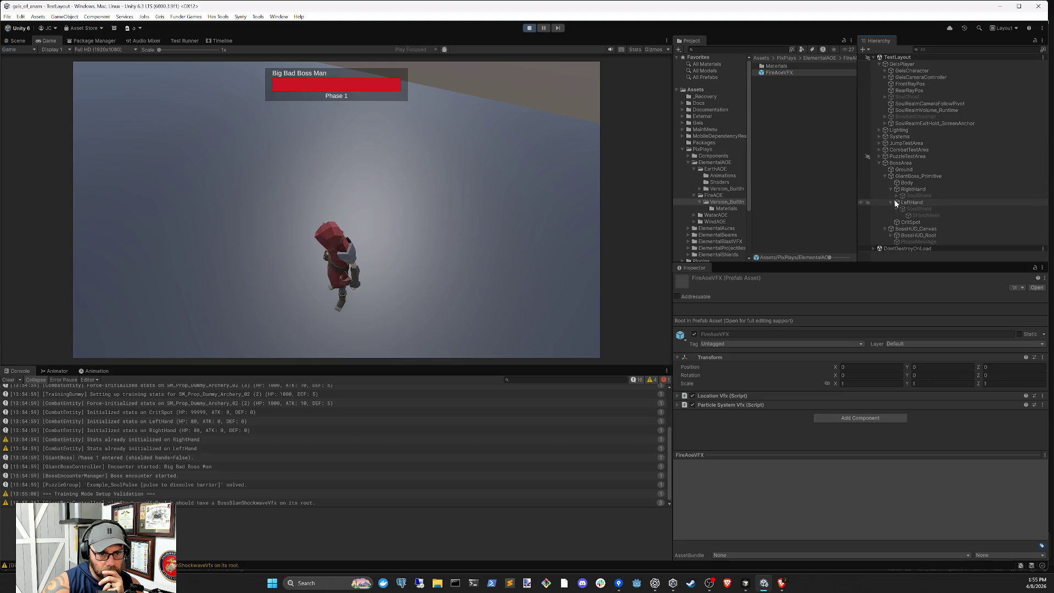
{"action": "left_click", "coordinate": [897, 196]}
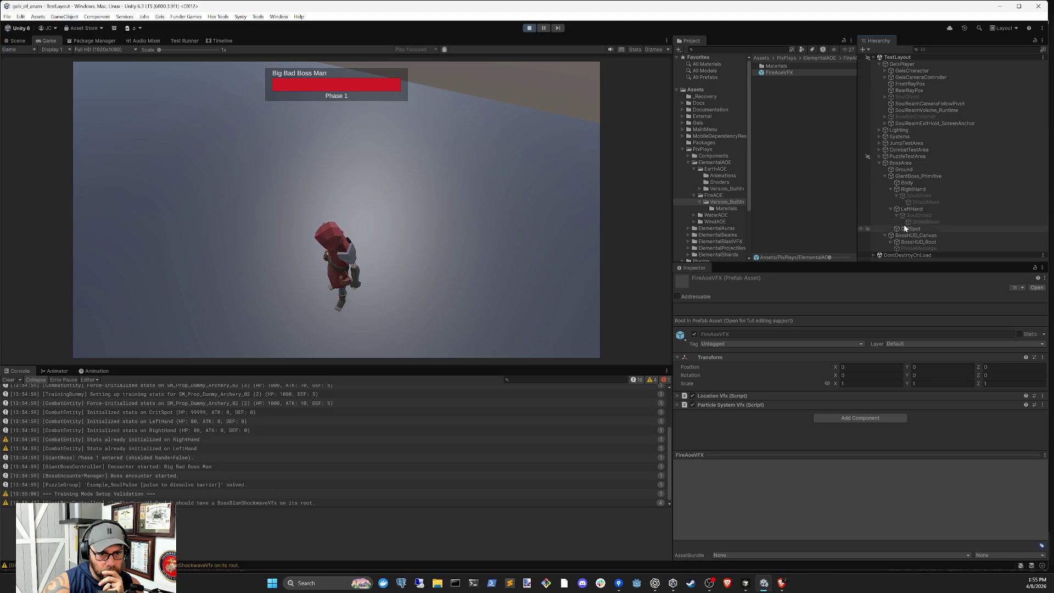
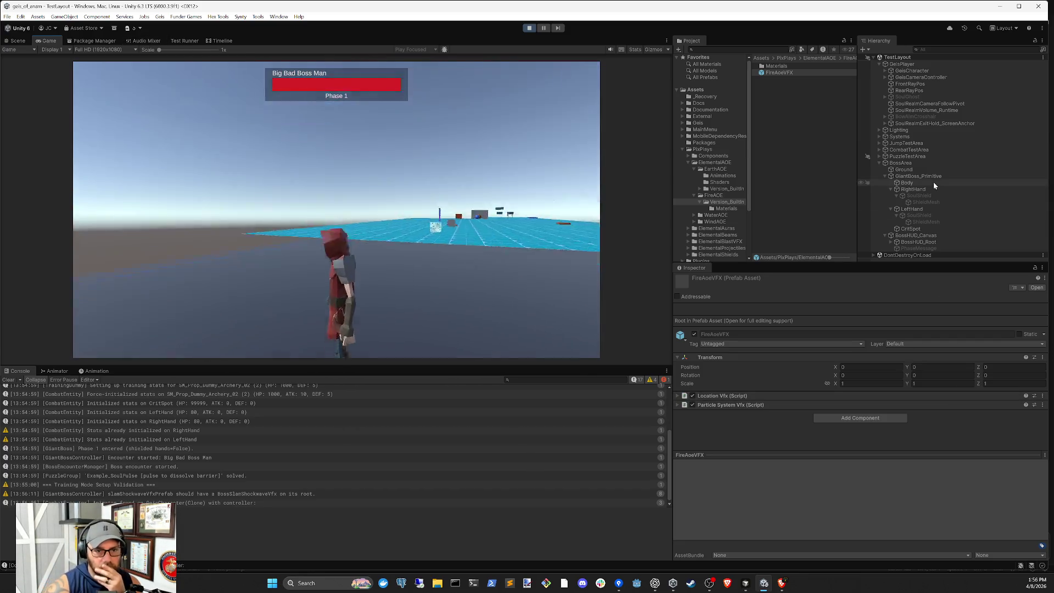
- Set GiantBoss_Primitive's Slam Shockwave Position Offset to (0, 1, 0)
{"action": "left_click", "coordinate": [914, 163]}
{"action": "left_click", "coordinate": [919, 176]}
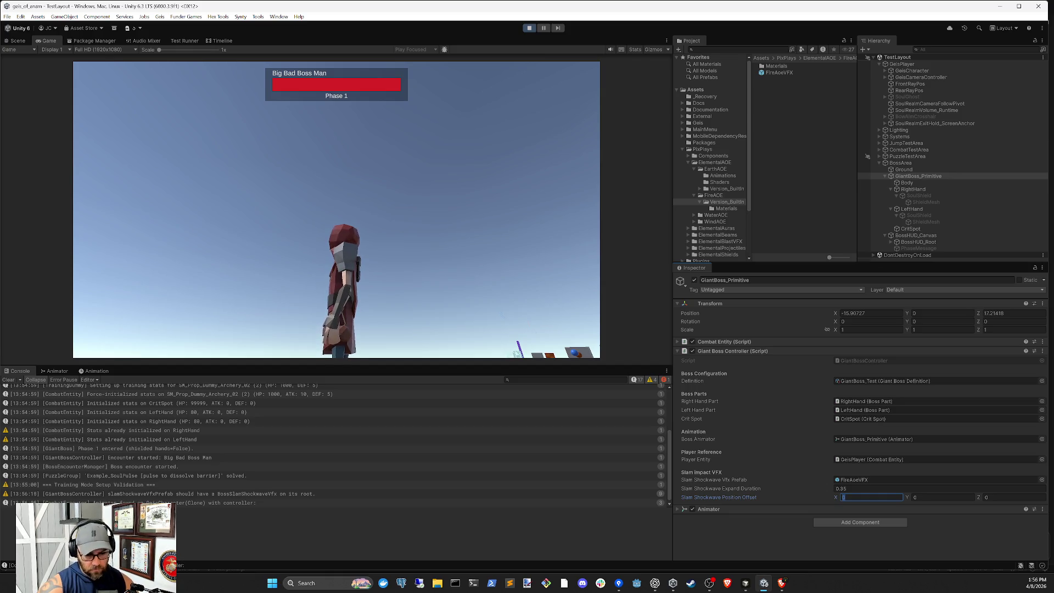
{"action": "key", "text": "Tab"}
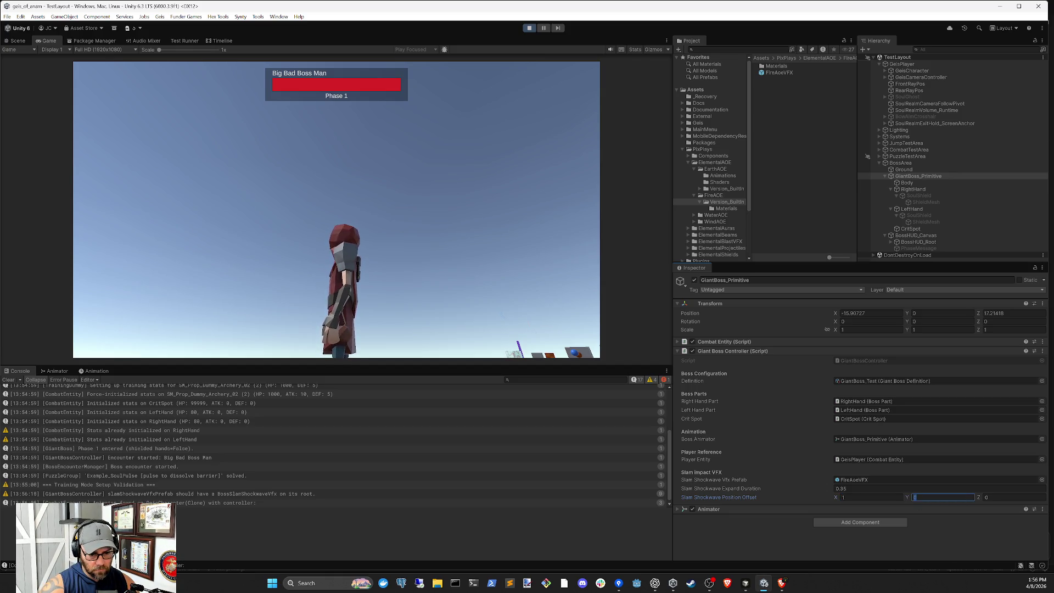
{"action": "type", "text": "1"}
{"action": "left_click", "coordinate": [515, 319]}
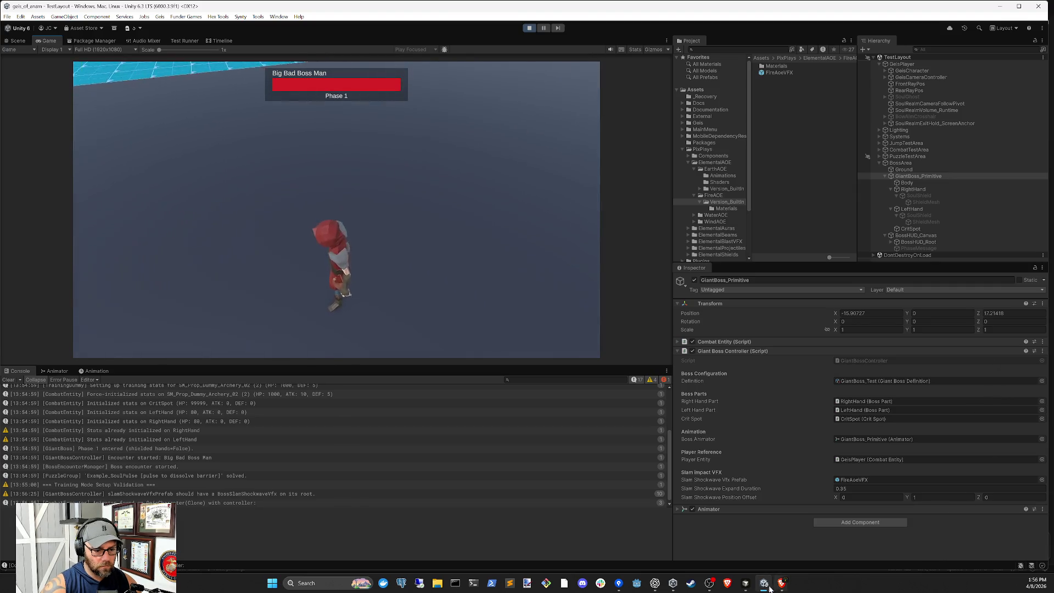
- Show the boss arena in the Scene view, zoomed out
{"action": "left_click", "coordinate": [744, 588]}
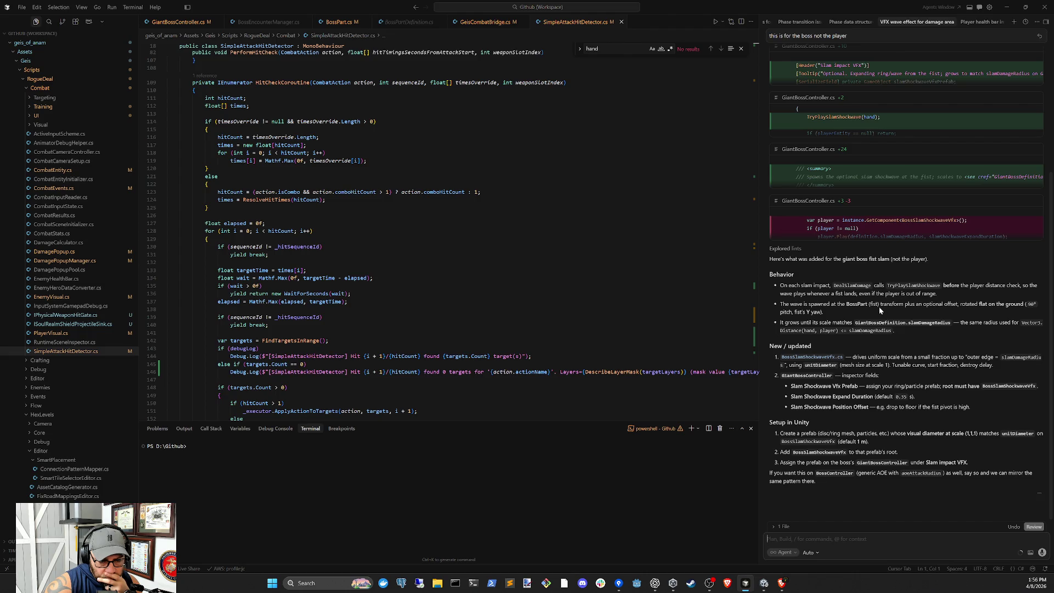
{"action": "left_click", "coordinate": [772, 587]}
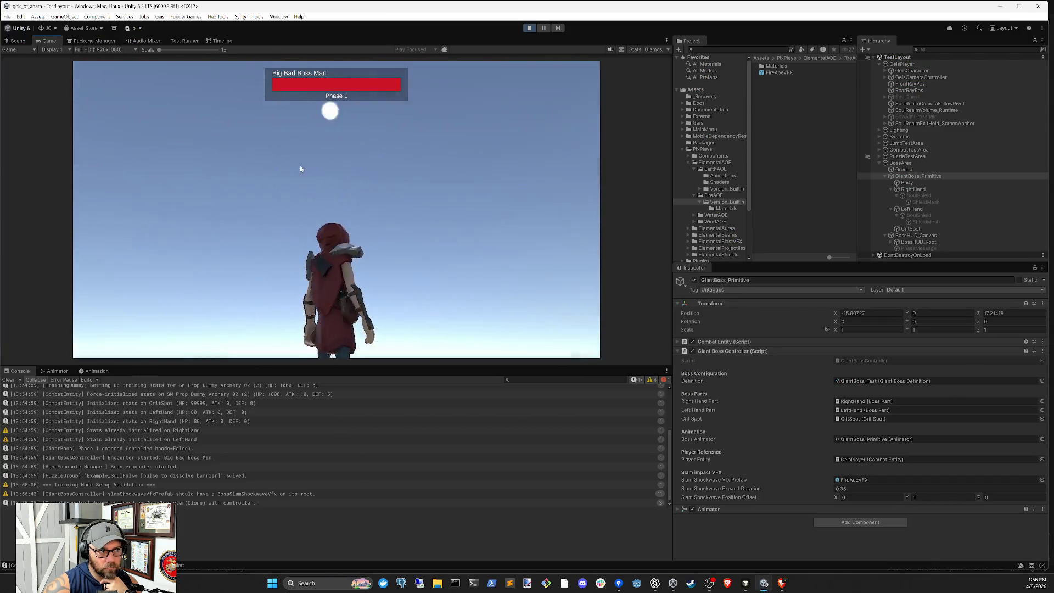
{"action": "left_click", "coordinate": [18, 41]}
{"action": "scroll", "coordinate": [392, 213], "scroll_direction": "down", "scroll_amount": 5}
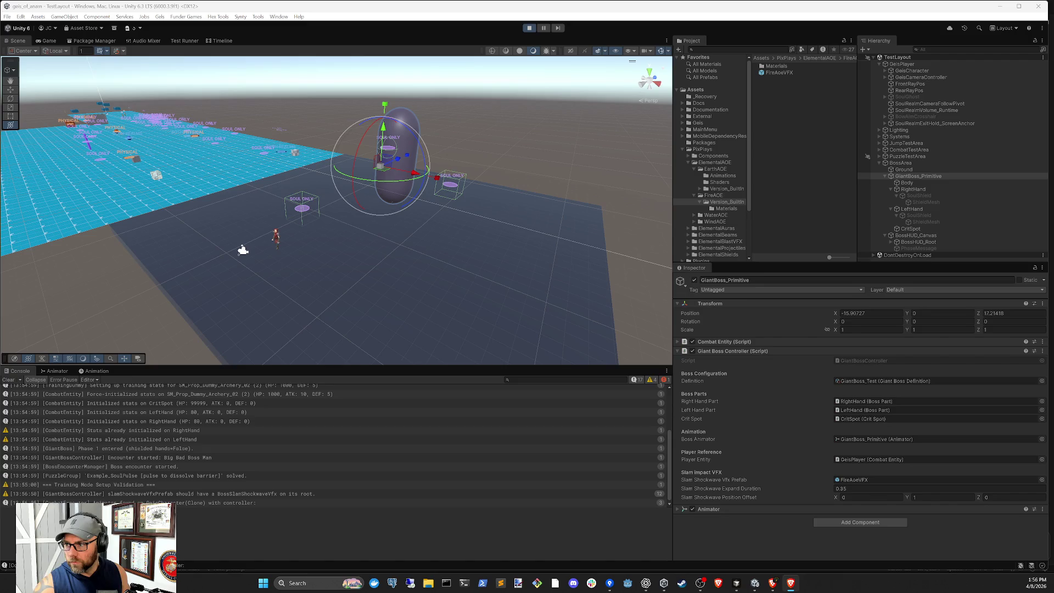
{"action": "left_click", "coordinate": [745, 584]}
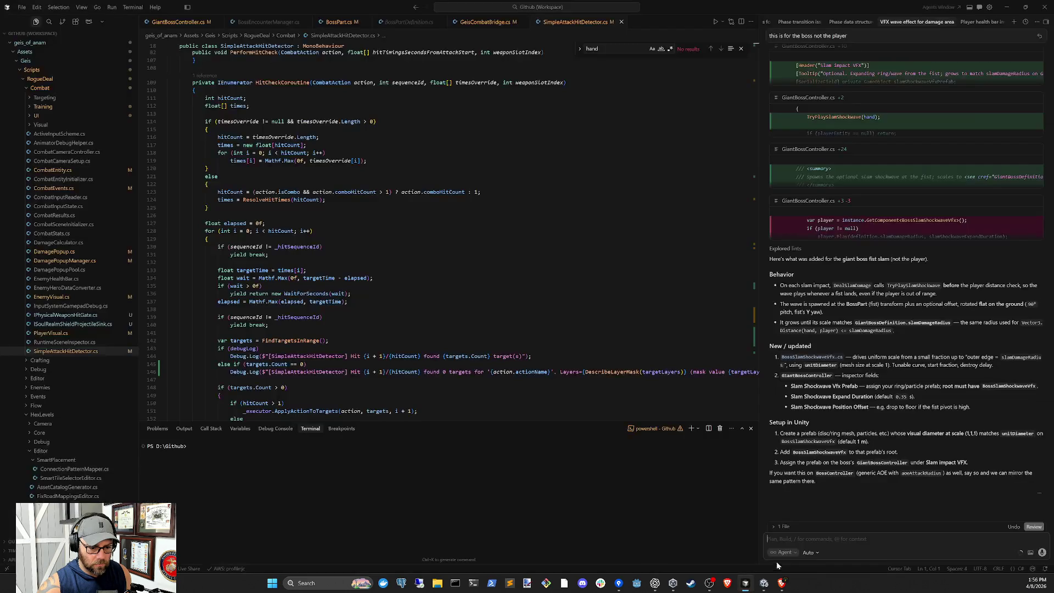
- Send the Cursor agent 'i dont see the vfx being created', then return to Unity
{"action": "type", "text": "i dont"}
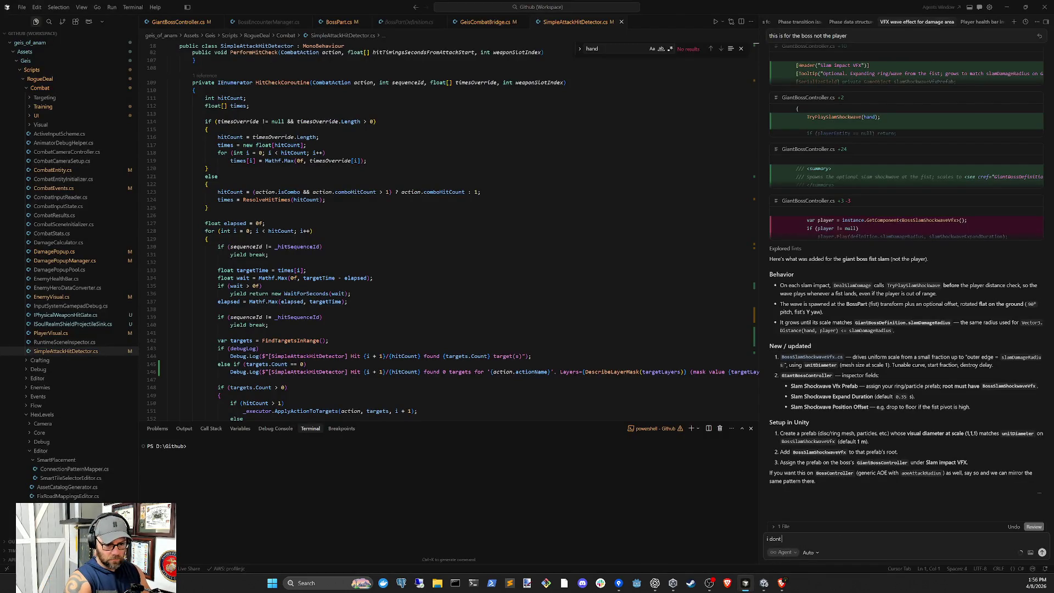
{"action": "type", "text": "ed"}
{"action": "key", "text": "Return"}
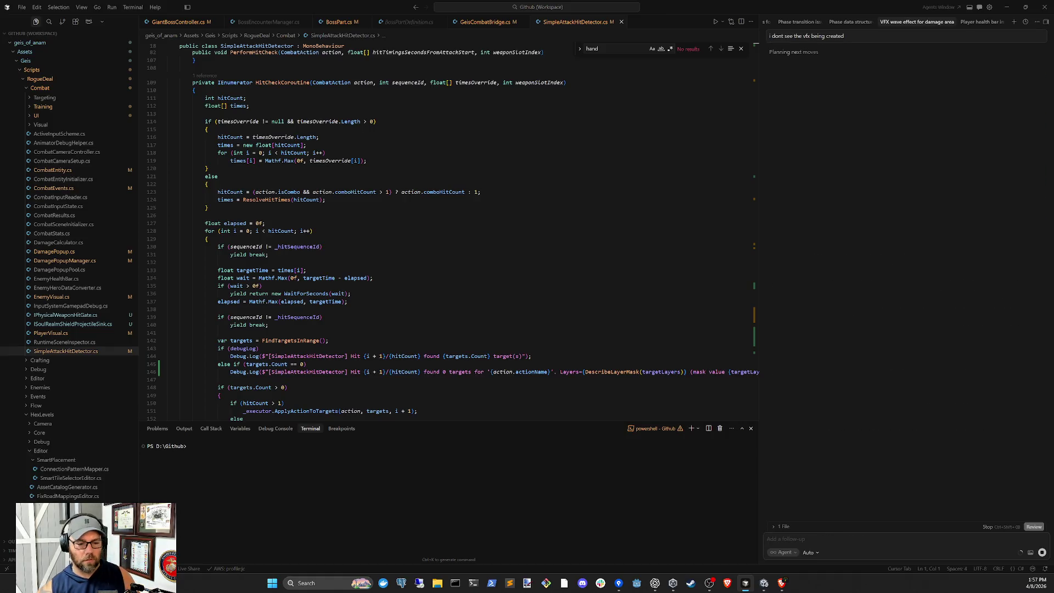
{"action": "left_click", "coordinate": [766, 582]}
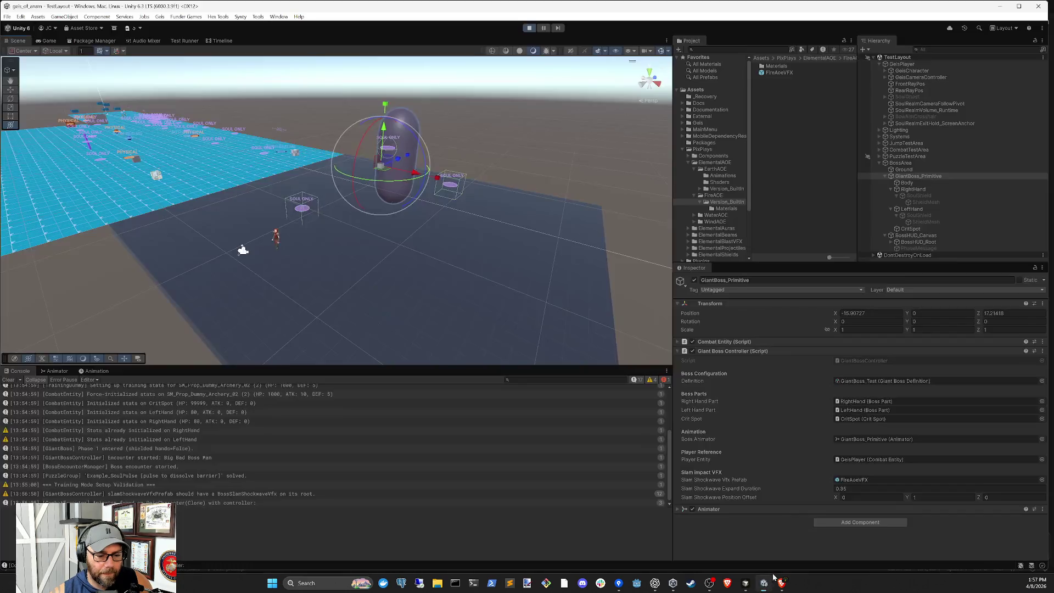
- Inspect RightHand's Boss Part and Combat Entity components
{"action": "left_click", "coordinate": [910, 190]}
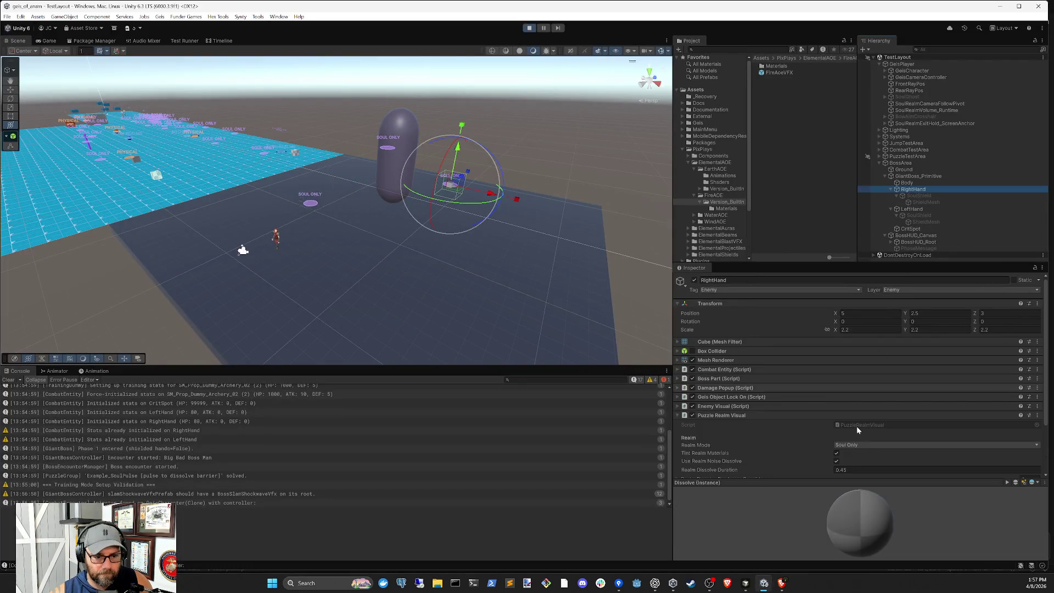
{"action": "left_click", "coordinate": [764, 377]}
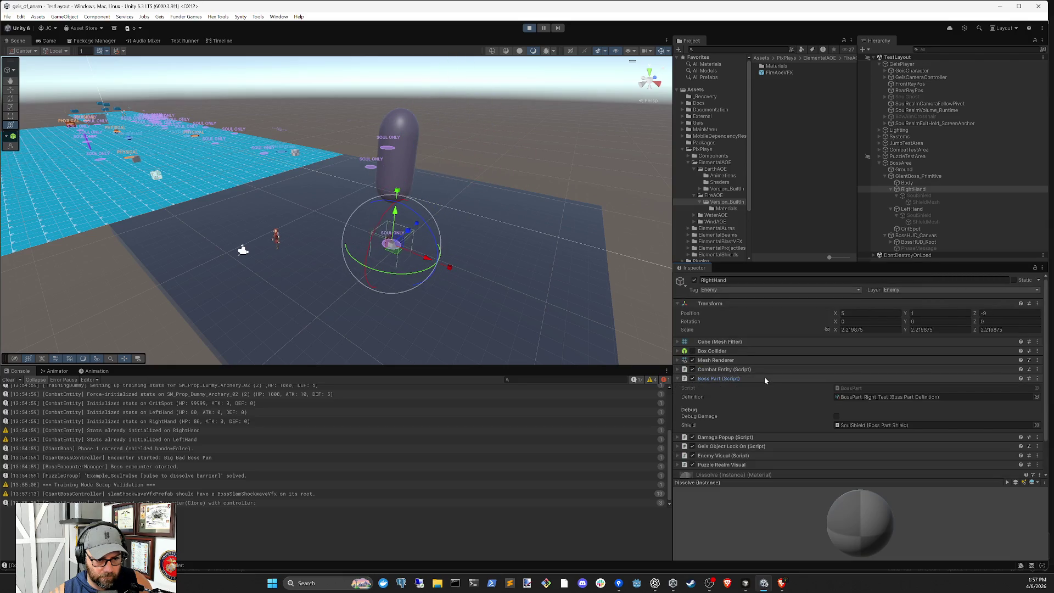
{"action": "left_click", "coordinate": [765, 378]}
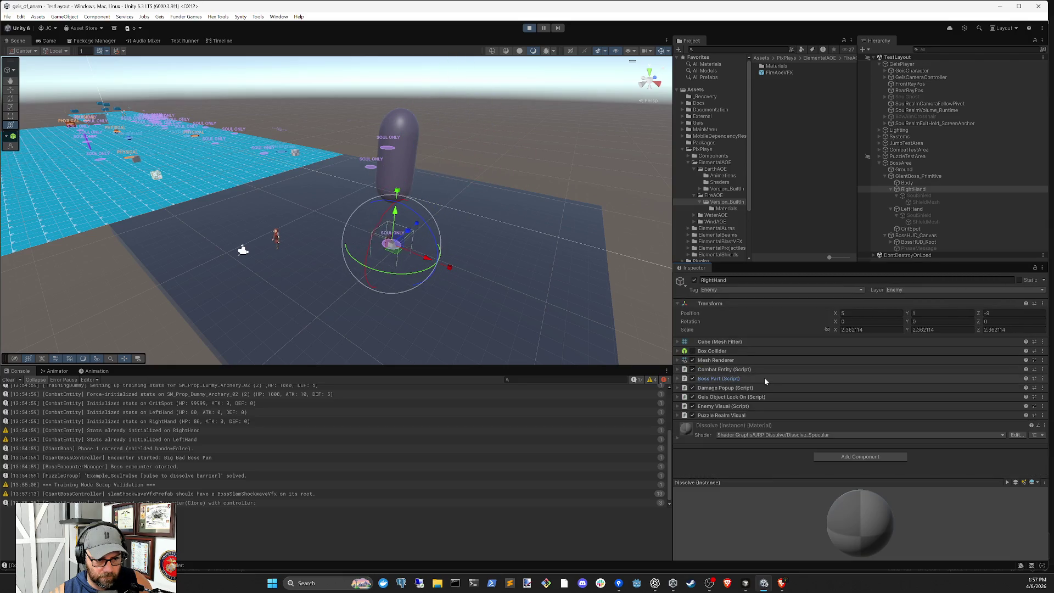
{"action": "left_click", "coordinate": [762, 369]}
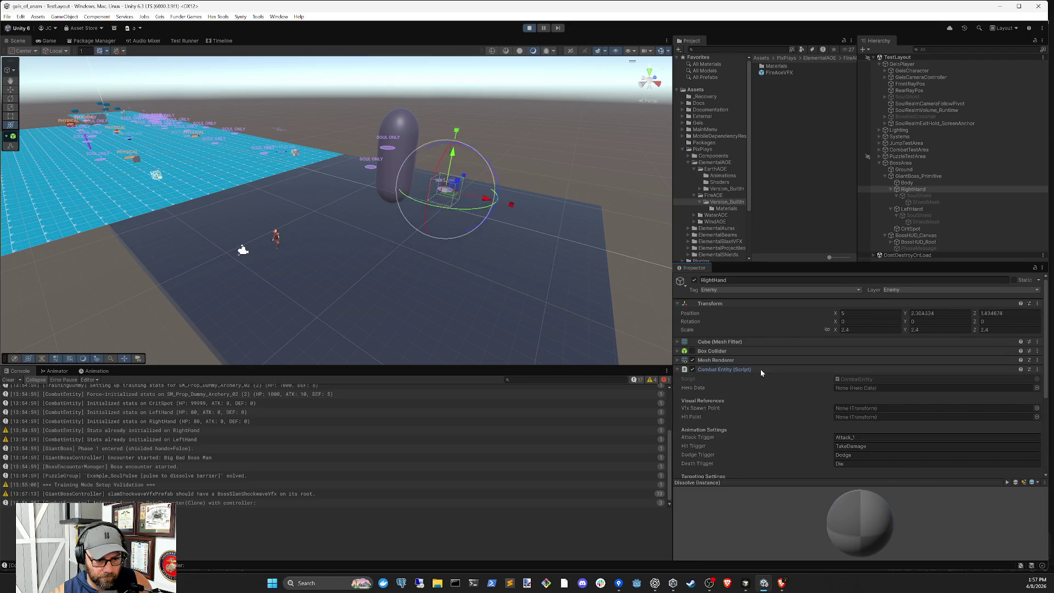
{"action": "left_click", "coordinate": [760, 369]}
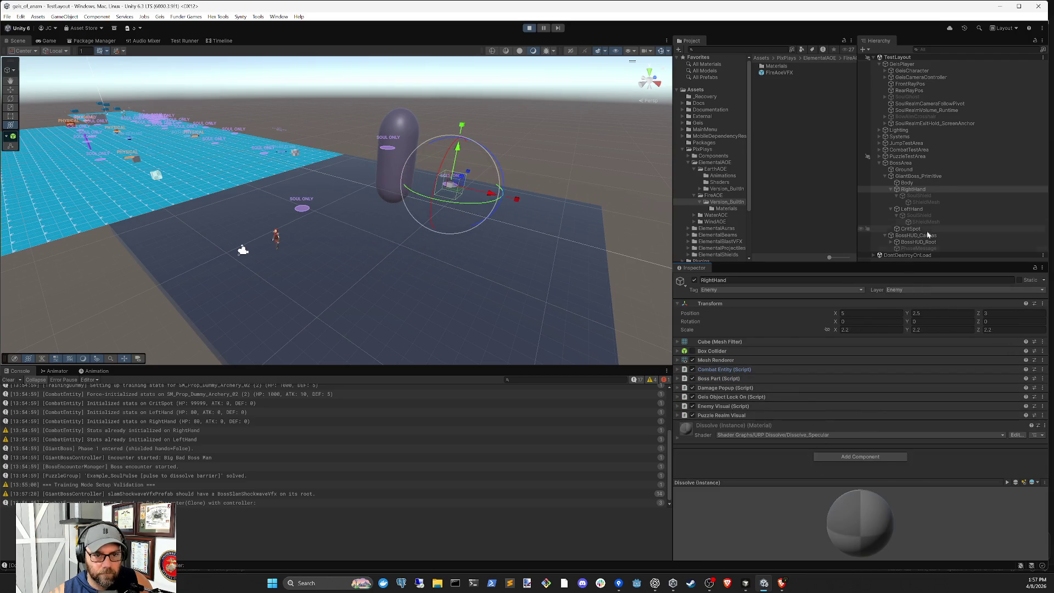
- Inspect LeftHand's Puzzle Realm Visual and Enemy Visual components, then clear the Console
{"action": "left_click", "coordinate": [912, 209]}
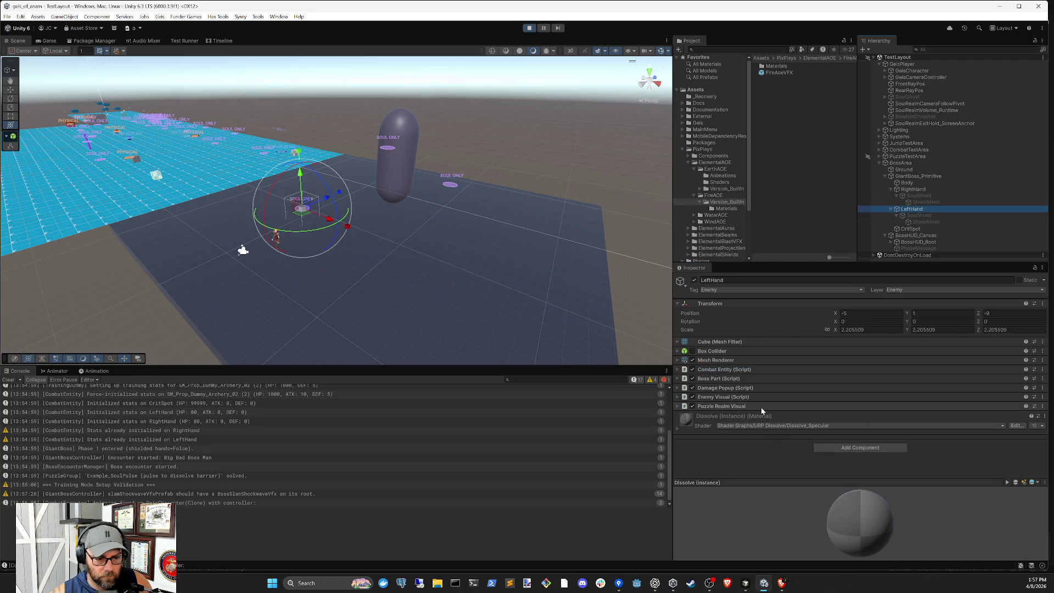
{"action": "left_click", "coordinate": [762, 406]}
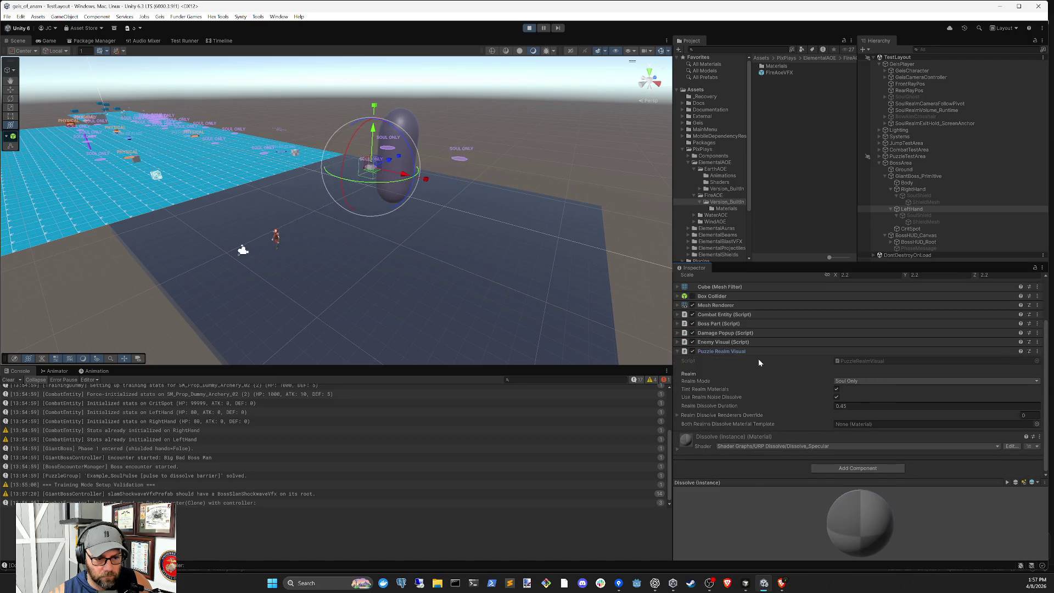
{"action": "left_click", "coordinate": [759, 349]}
{"action": "left_click", "coordinate": [758, 396]}
{"action": "scroll", "coordinate": [779, 417], "scroll_direction": "down", "scroll_amount": 3}
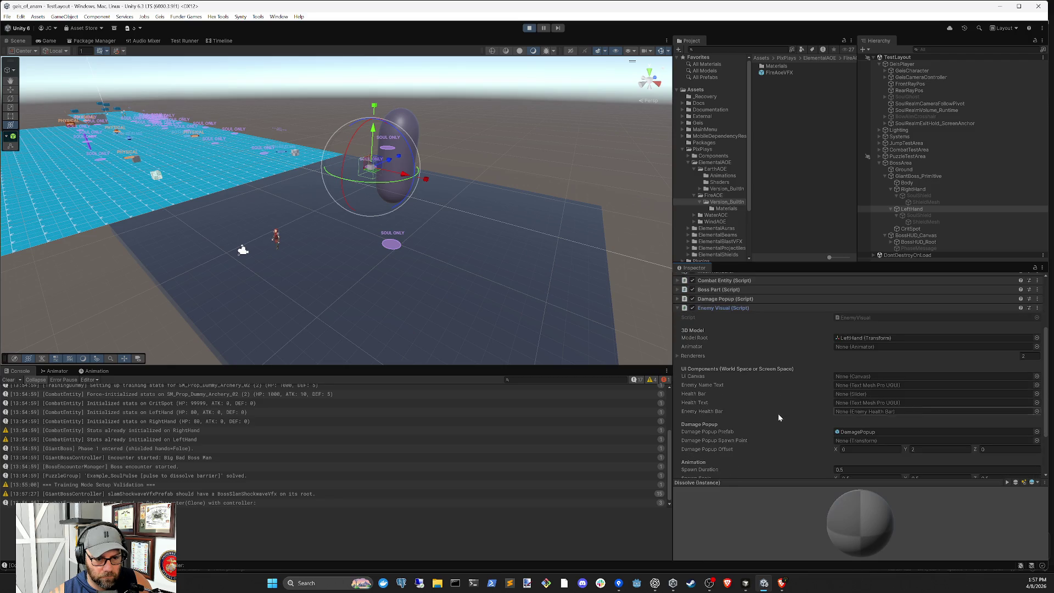
{"action": "scroll", "coordinate": [779, 414], "scroll_direction": "down", "scroll_amount": 2}
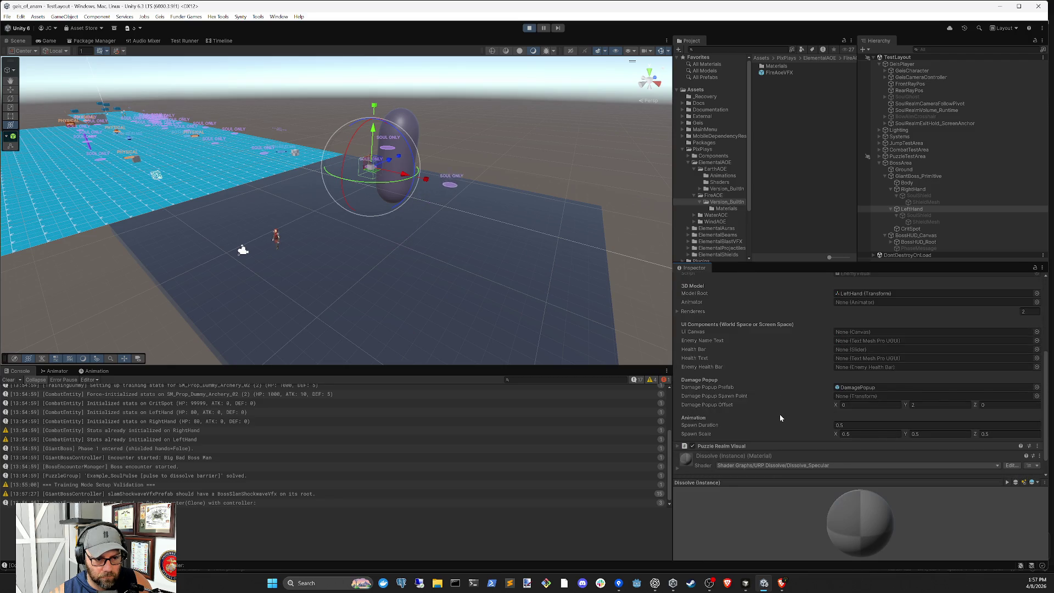
{"action": "scroll", "coordinate": [779, 412], "scroll_direction": "up", "scroll_amount": 3}
{"action": "left_click", "coordinate": [773, 330]}
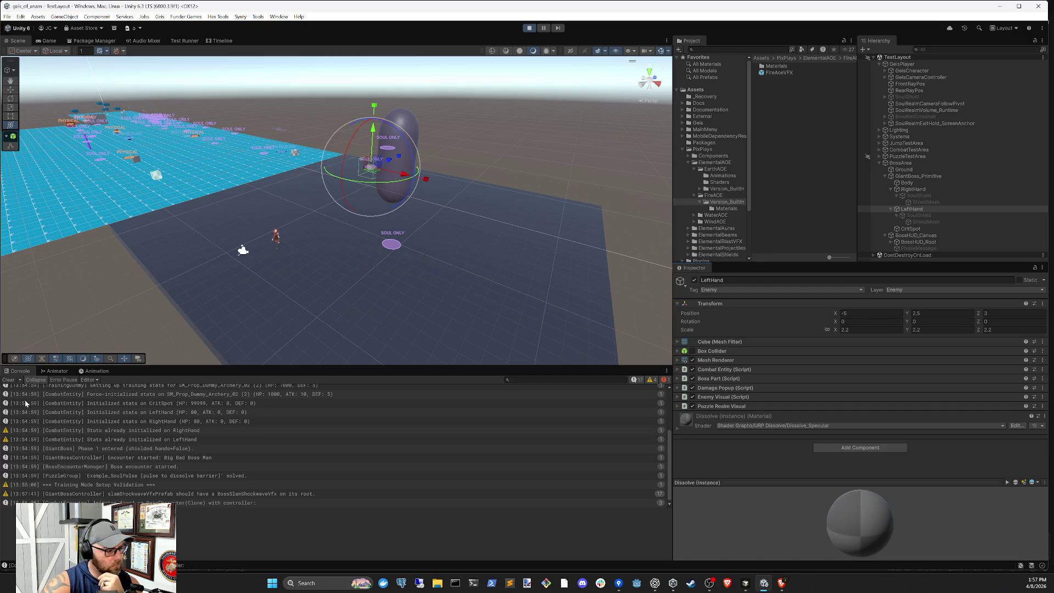
{"action": "left_click", "coordinate": [8, 379]}
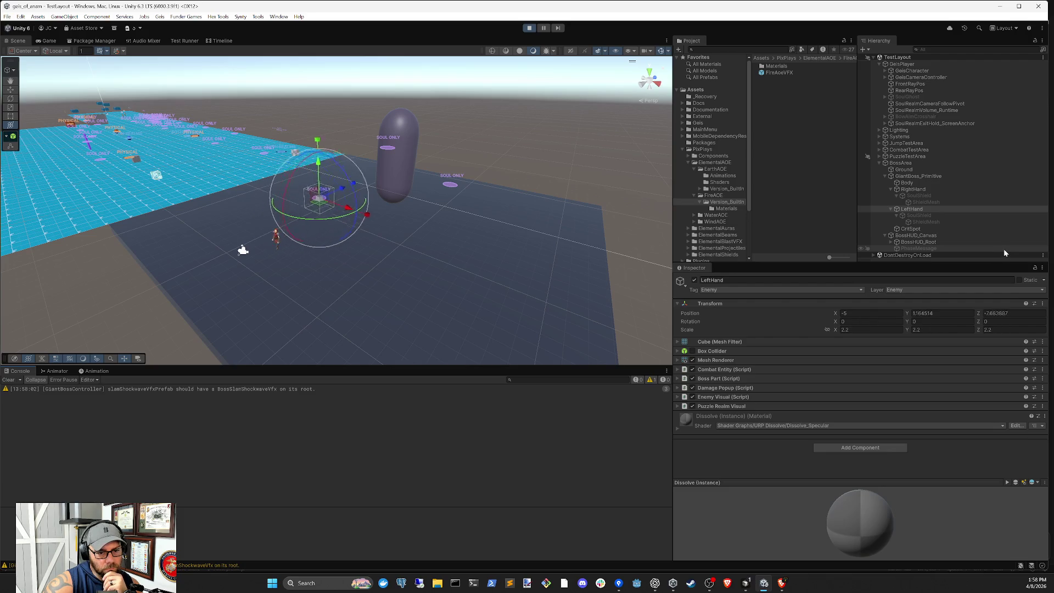
{"action": "left_click", "coordinate": [745, 583]}
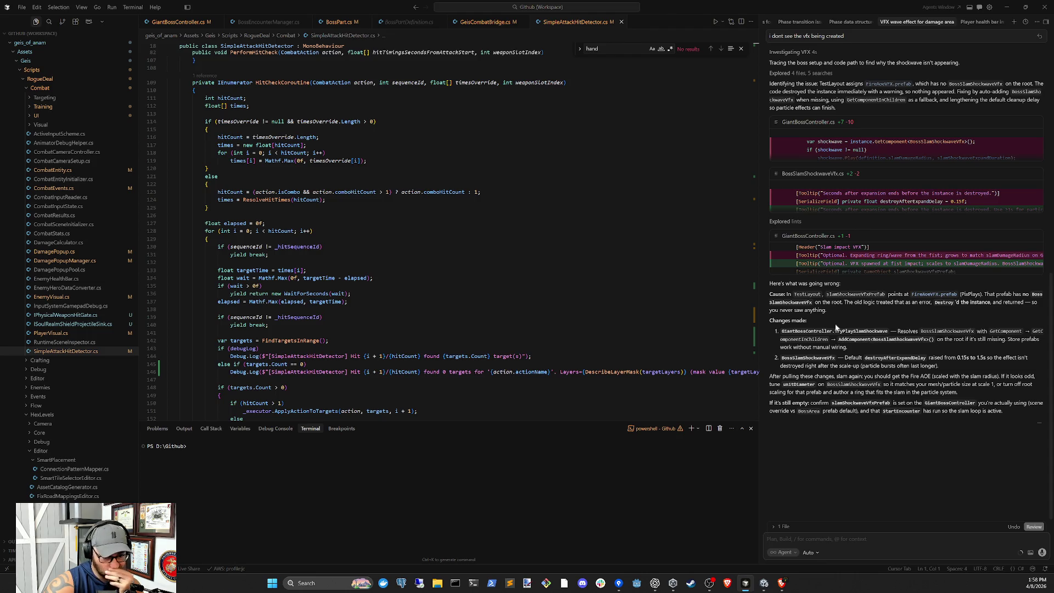
- Exit play mode to recompile scripts and duplicate the FireAoeVFX prefab as FireAoeVFX 1
{"action": "left_click", "coordinate": [768, 586]}
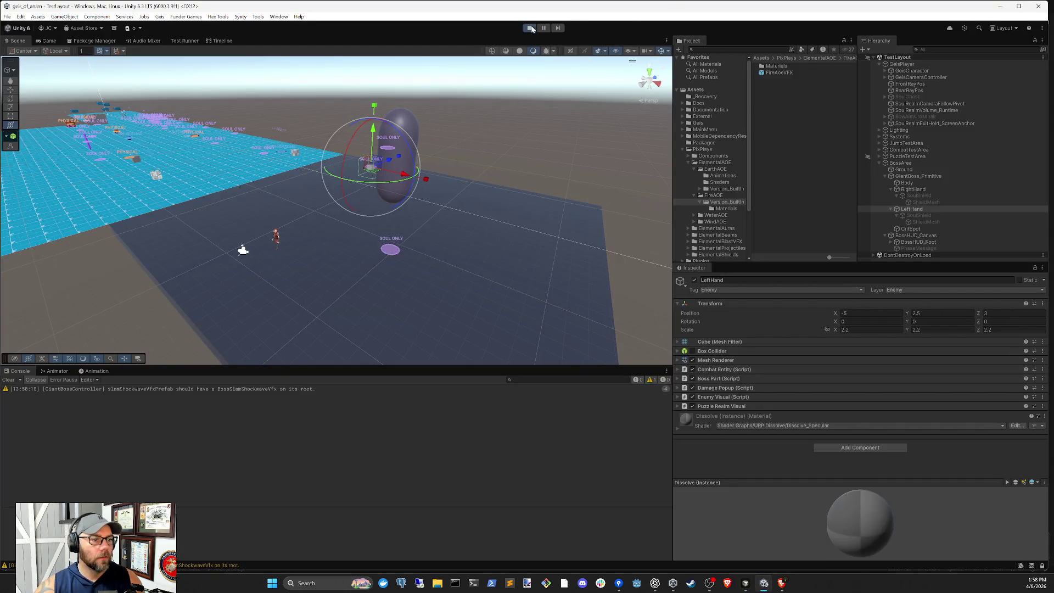
{"action": "left_click", "coordinate": [531, 28]}
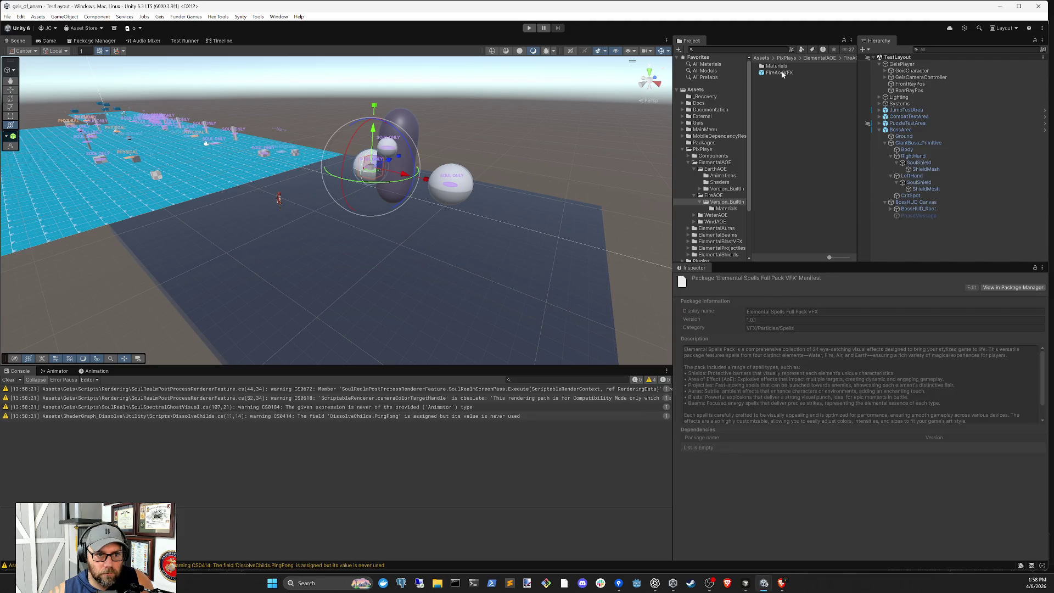
{"action": "key", "text": "ctrl+d"}
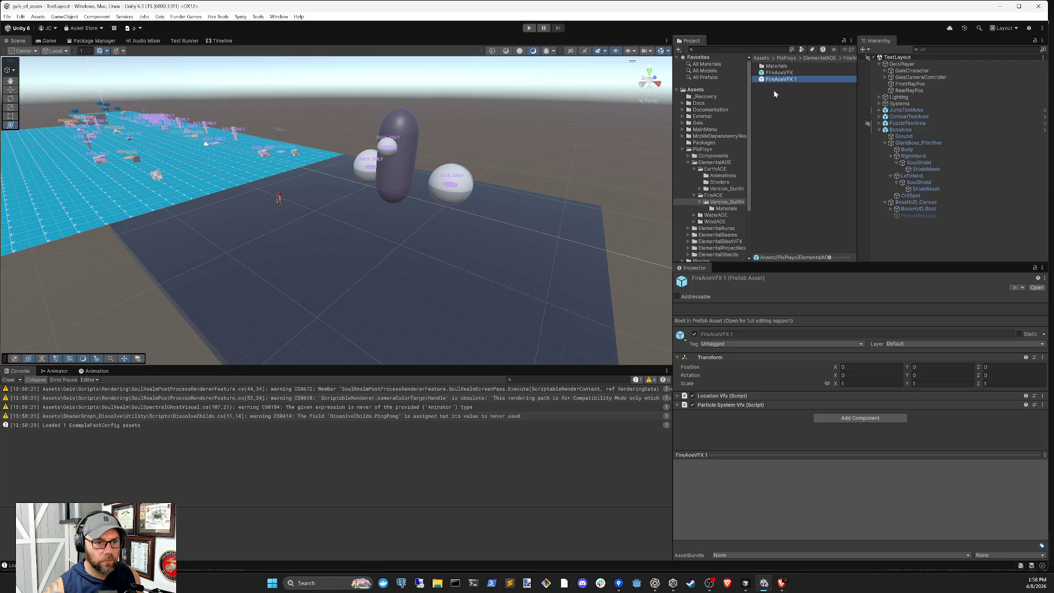
- Move FireAoeVFX 1 into Combat's Effects folder and rename it FireAoeVFX_Geis
{"action": "left_click", "coordinate": [683, 150]}
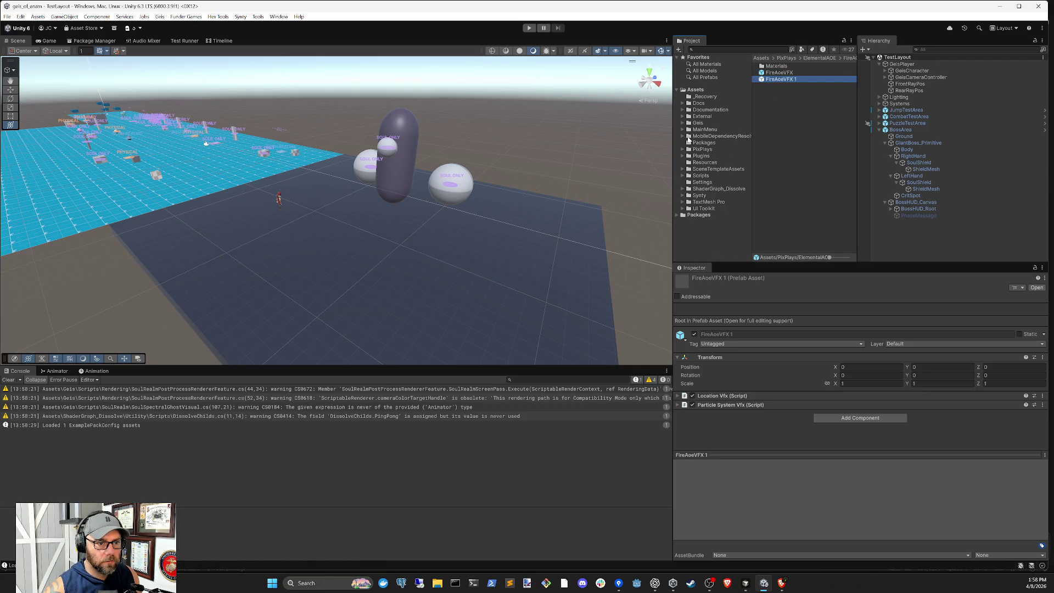
{"action": "left_click", "coordinate": [683, 123]}
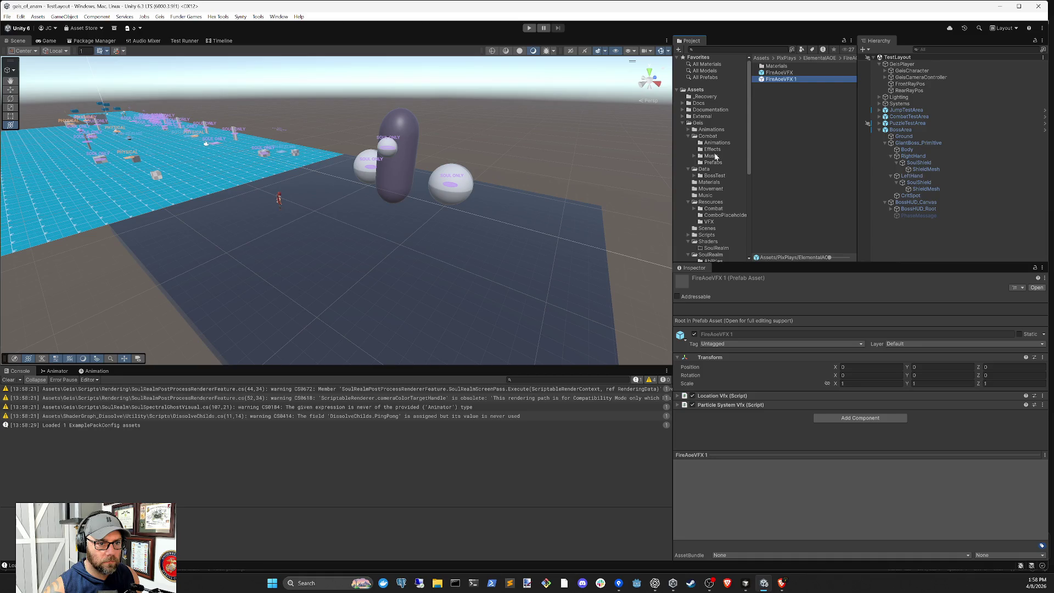
{"action": "left_click_drag", "start_coordinate": [778, 85], "coordinate": [717, 153]}
{"action": "left_click", "coordinate": [718, 153]}
{"action": "left_click", "coordinate": [794, 73]}
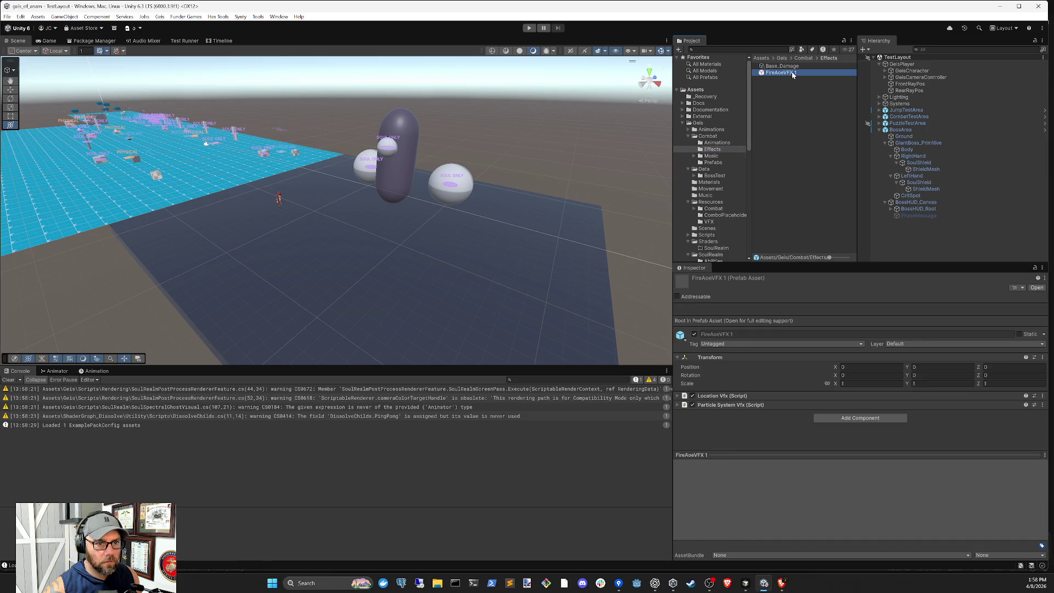
{"action": "left_click", "coordinate": [795, 74]}
{"action": "type", "text": "_G"}
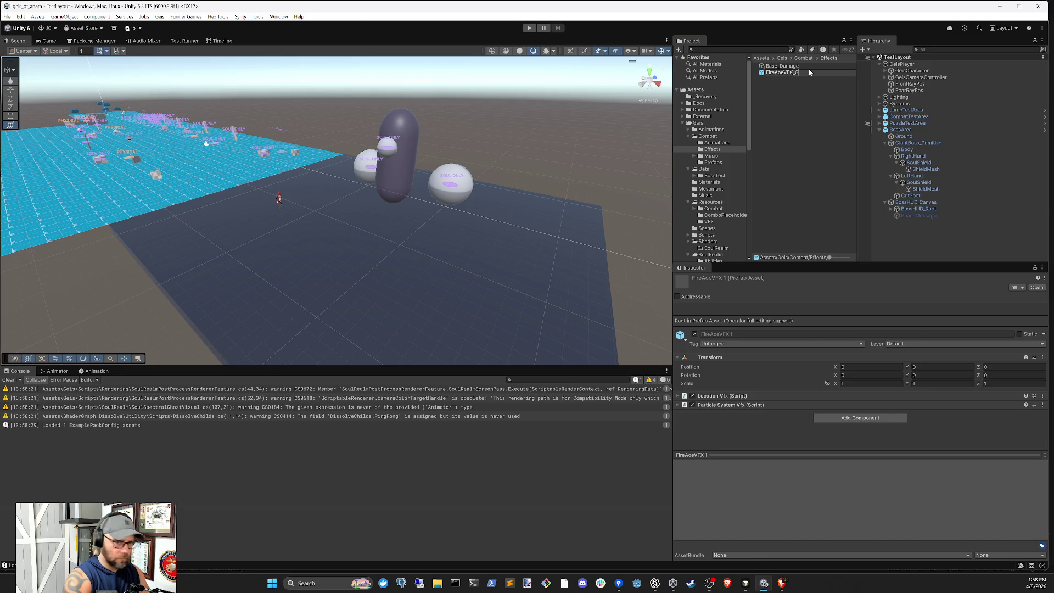
{"action": "type", "text": "eis"}
{"action": "key", "text": "Return"}
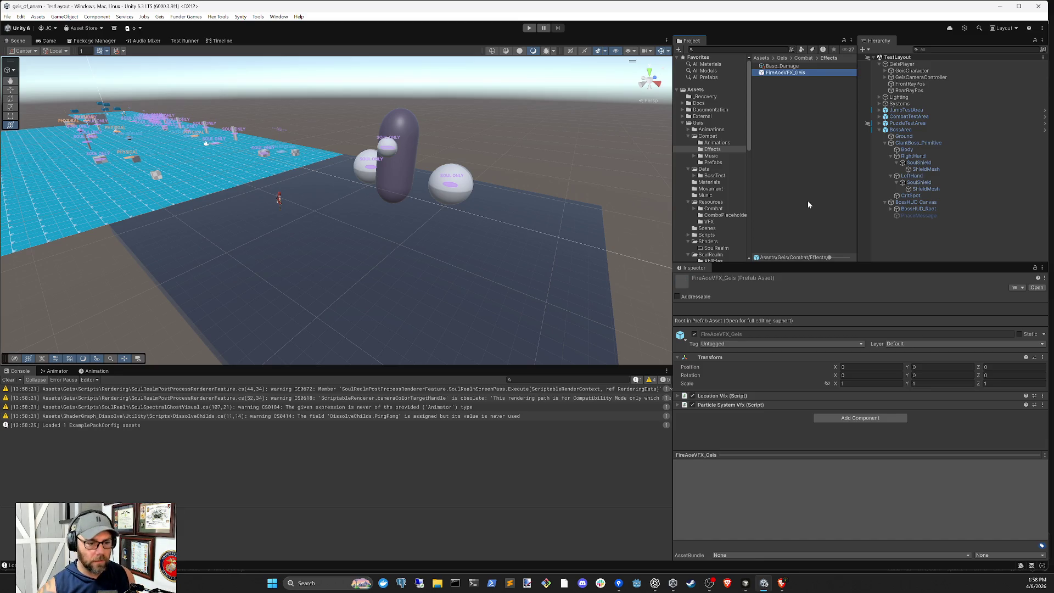
- Add the Boss Slam Shockwave Vfx component to FireAoeVFX_Geis
{"action": "left_click", "coordinate": [860, 417]}
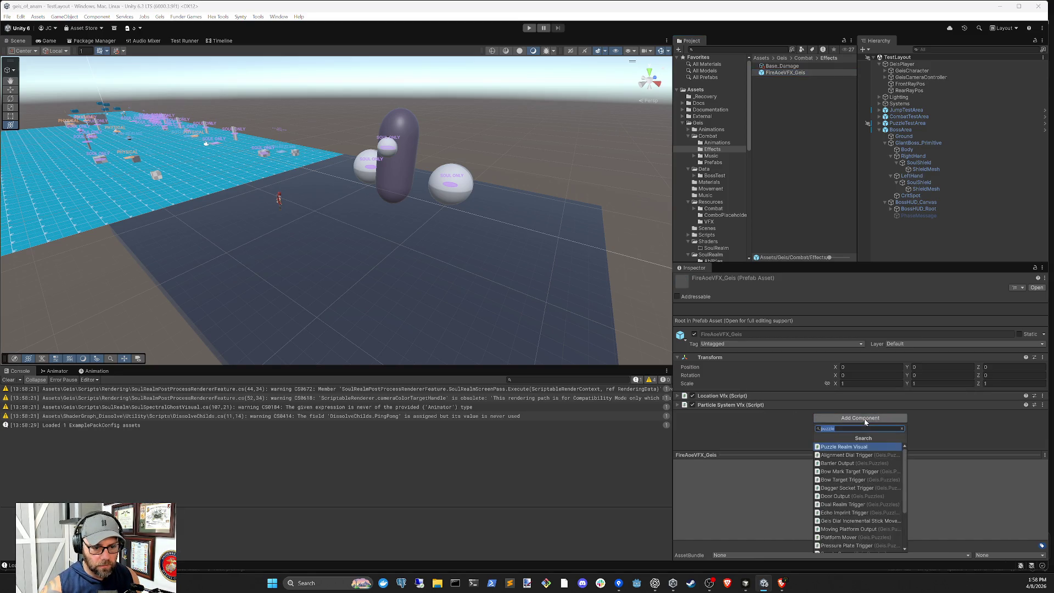
{"action": "type", "text": "vfxs"}
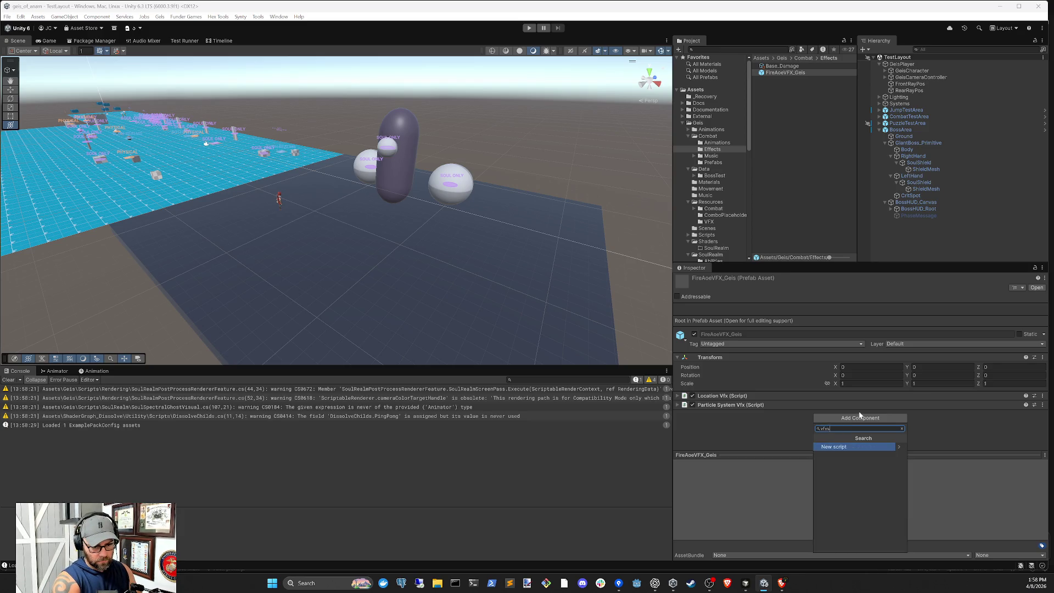
{"action": "key", "text": "BackSpace"}
{"action": "key", "text": "BackSpace"}
{"action": "key", "text": "BackSpace"}
{"action": "type", "text": "bo"}
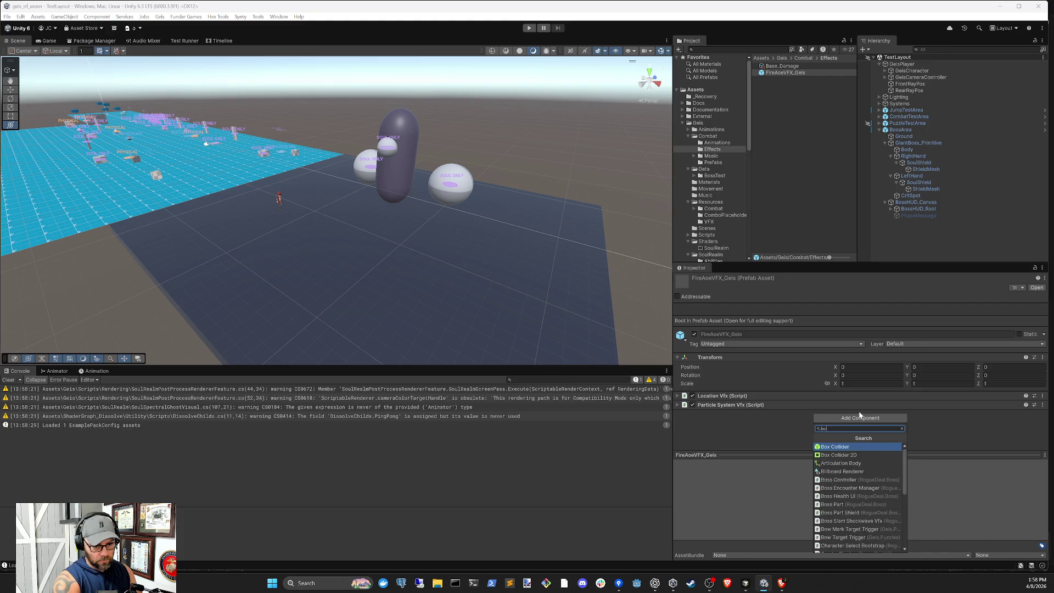
{"action": "type", "text": "ss slam"}
{"action": "key", "text": "Return"}
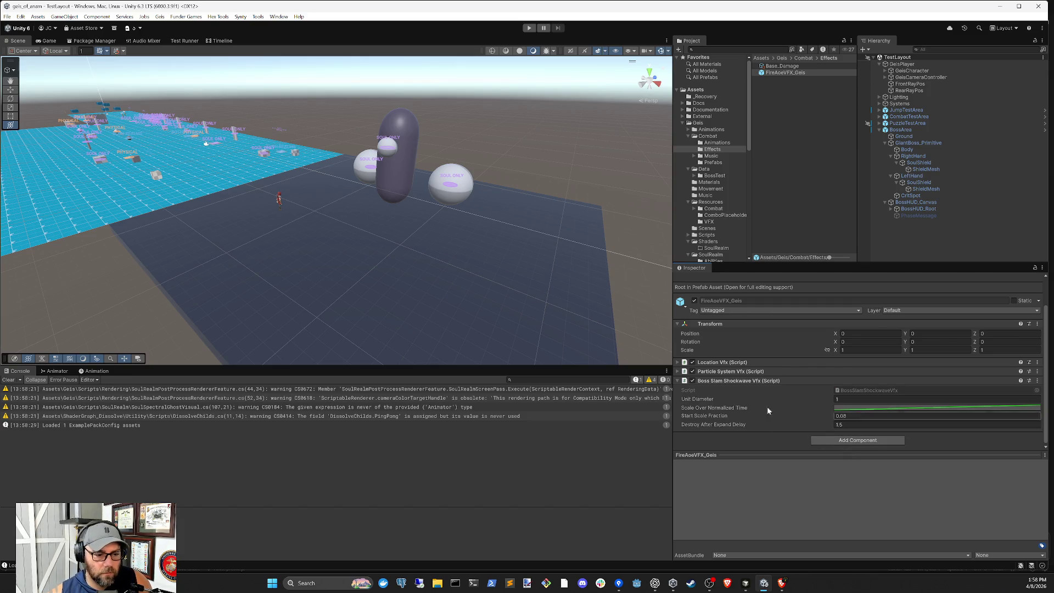
- Assign FireAoeVFX_Geis to GiantBoss_Primitive's Slam Shockwave Vfx Prefab field
{"action": "left_click", "coordinate": [901, 231]}
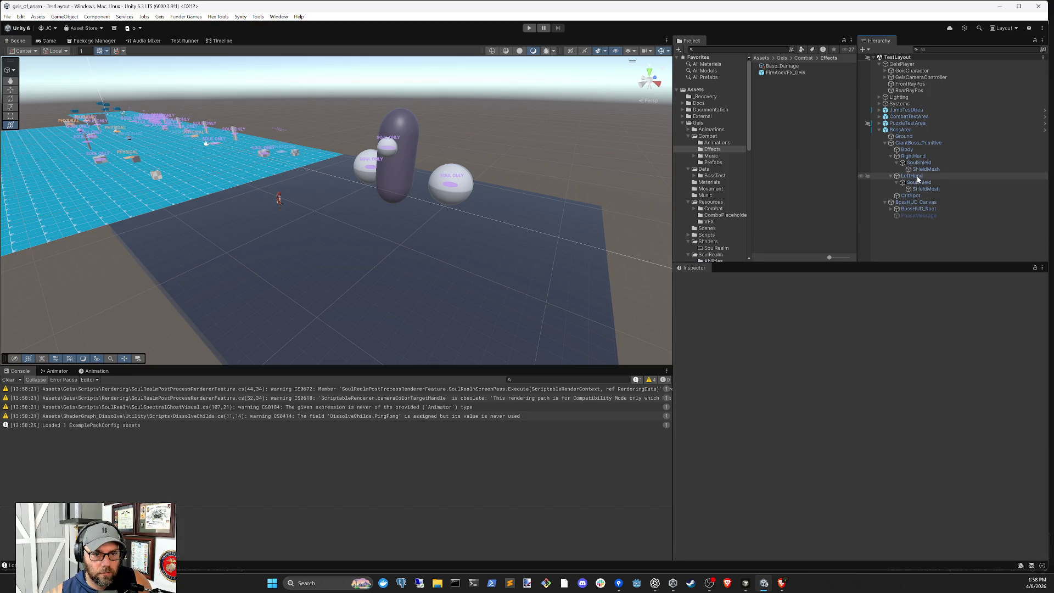
{"action": "left_click", "coordinate": [918, 143]}
{"action": "left_click", "coordinate": [790, 73]}
{"action": "left_click_drag", "start_coordinate": [790, 73], "coordinate": [873, 483]}
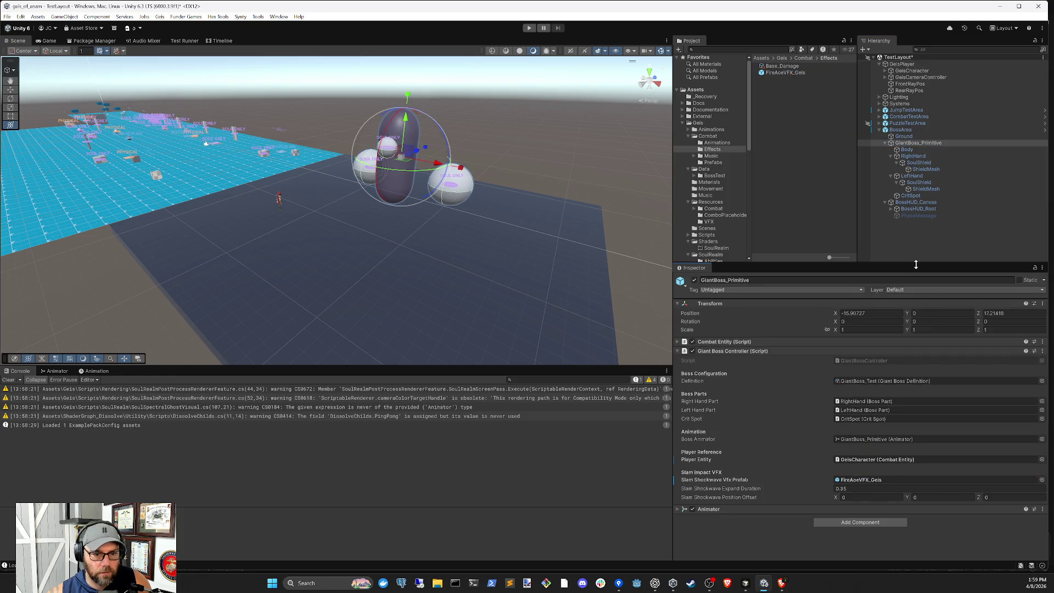
- Start play mode to test the boss and pan the Scene view over the arena
{"action": "left_click", "coordinate": [921, 244]}
{"action": "left_click", "coordinate": [529, 28]}
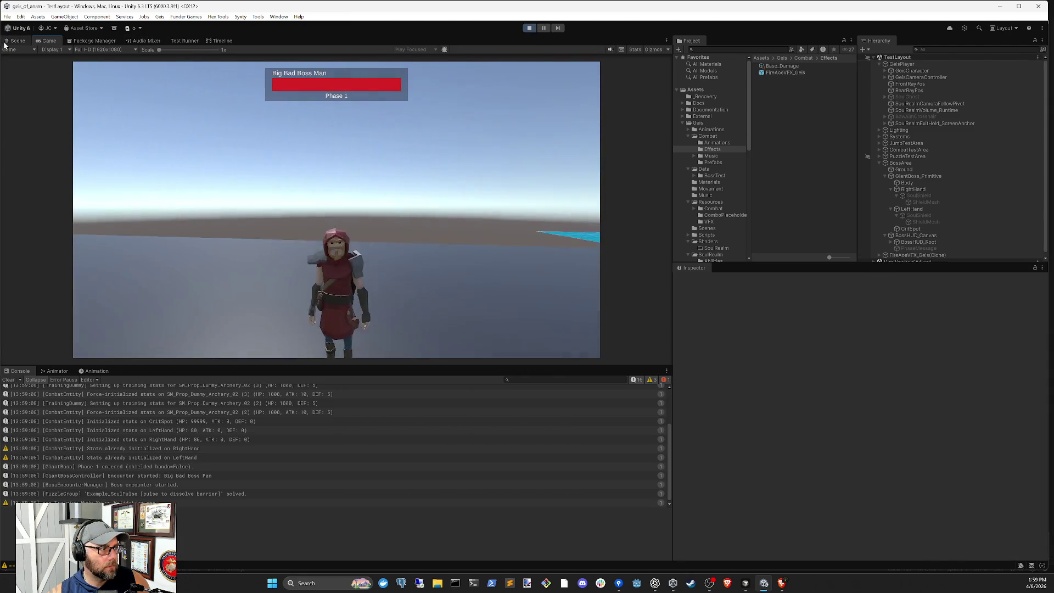
{"action": "key", "text": "ctrl+1"}
{"action": "mouse_move", "coordinate": [429, 244]}
{"action": "left_mouse_down"}
{"action": "mouse_move", "coordinate": [478, 305]}
{"action": "mouse_move", "coordinate": [487, 287]}
{"action": "mouse_move", "coordinate": [583, 272]}
{"action": "left_mouse_up"}
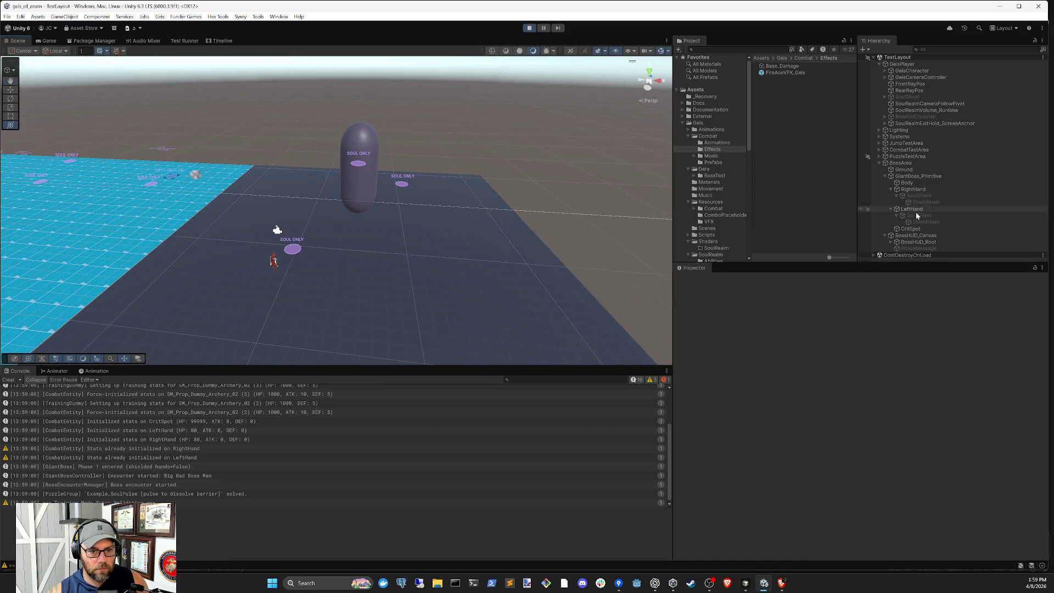
{"action": "left_click", "coordinate": [747, 587]}
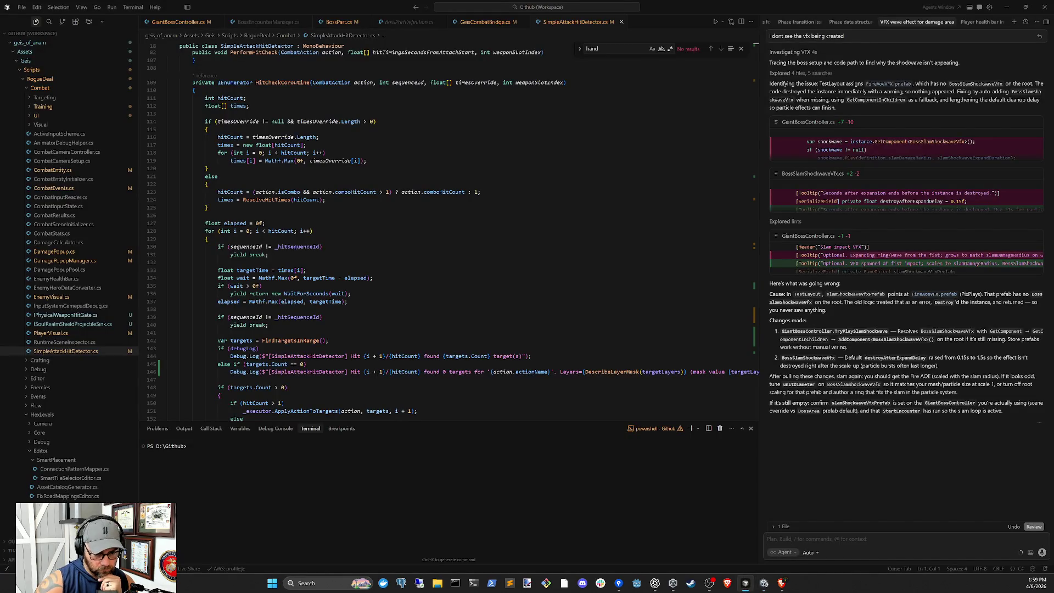
- Ask the Cursor agent to have the VFX scale outward only, with no rotation
{"action": "type", "text": "w"}
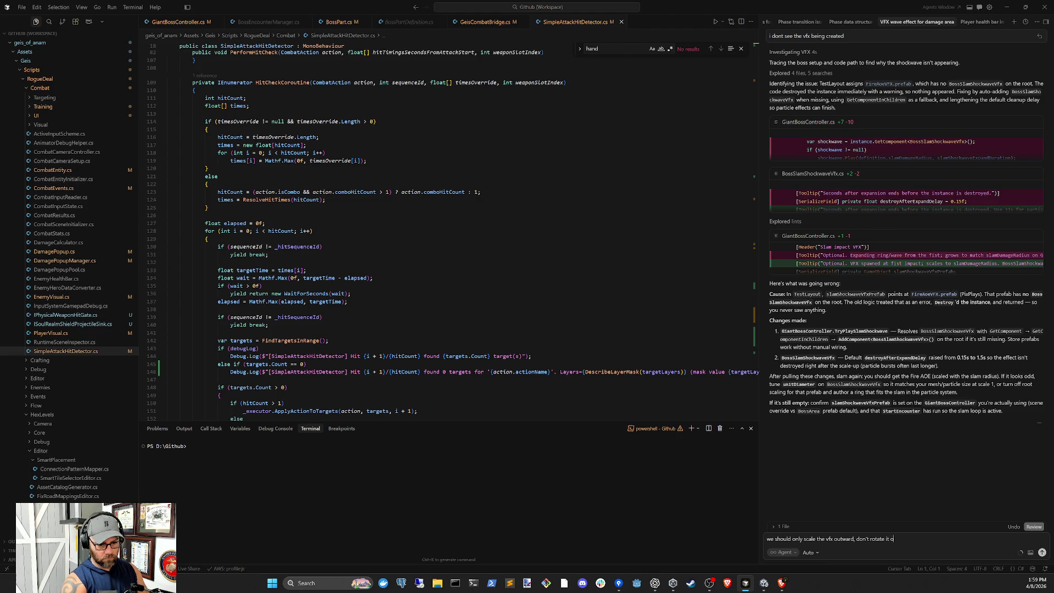
{"action": "type", "text": "g"}
{"action": "key", "text": "Return"}
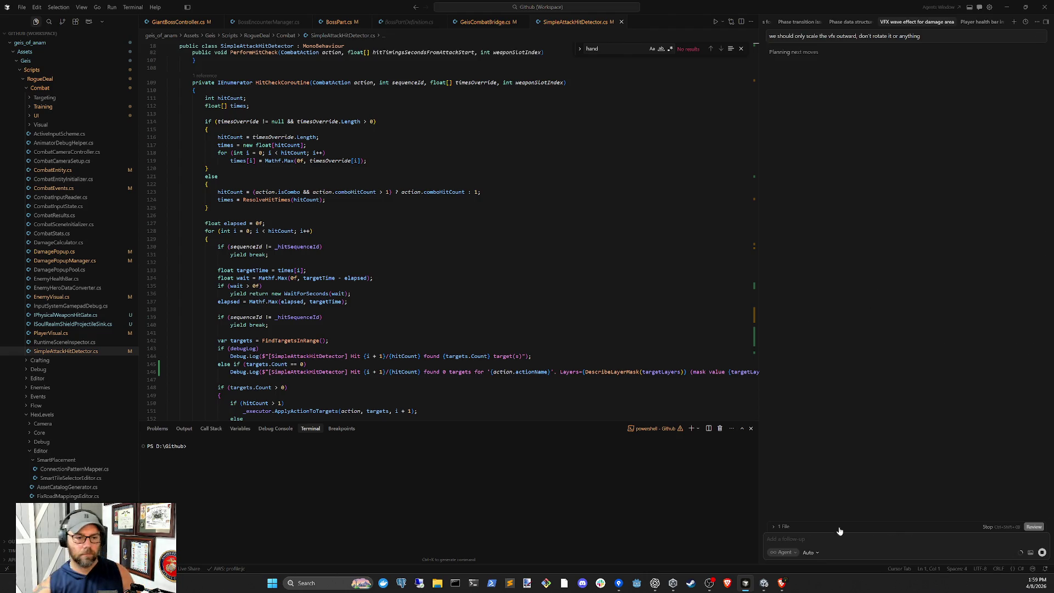
{"action": "left_click", "coordinate": [762, 589]}
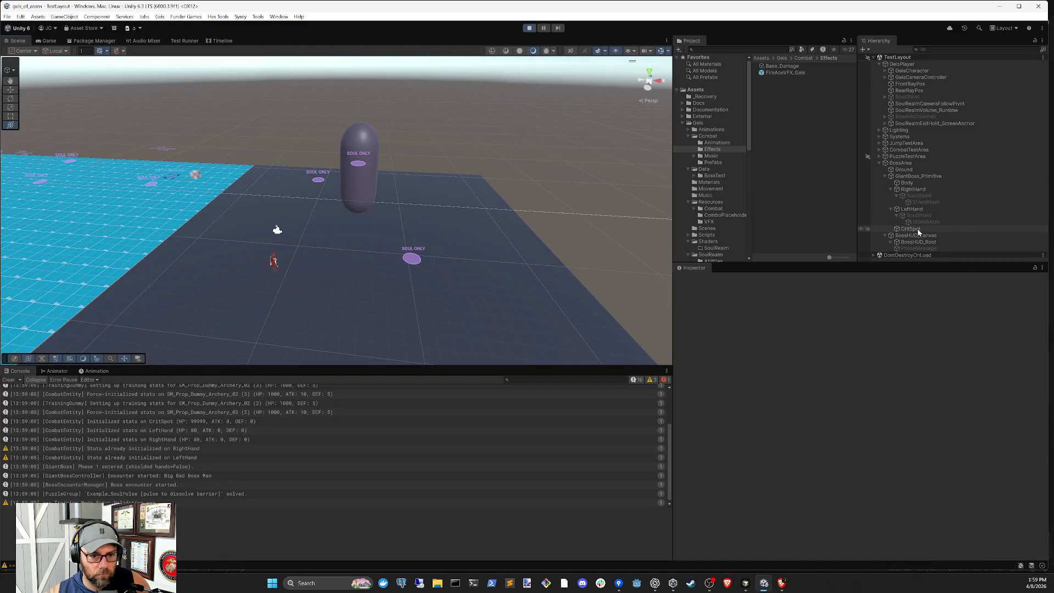
- Check GiantBoss_Primitive's slam offset Y, watch the next slam's fire ring, then pause the game
{"action": "left_click", "coordinate": [912, 177]}
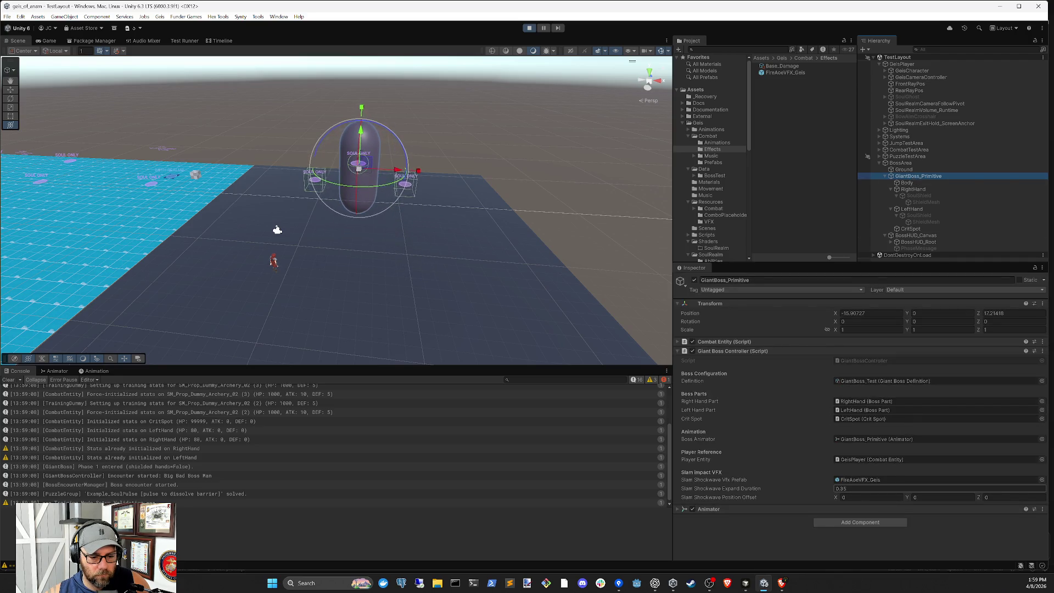
{"action": "left_click", "coordinate": [942, 497]}
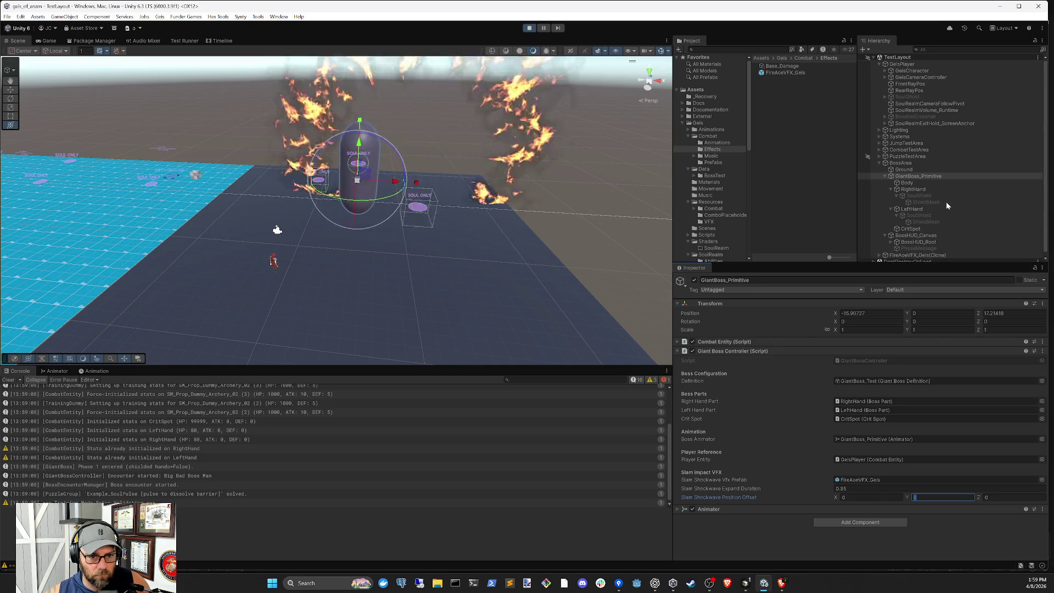
{"action": "left_click", "coordinate": [931, 255]}
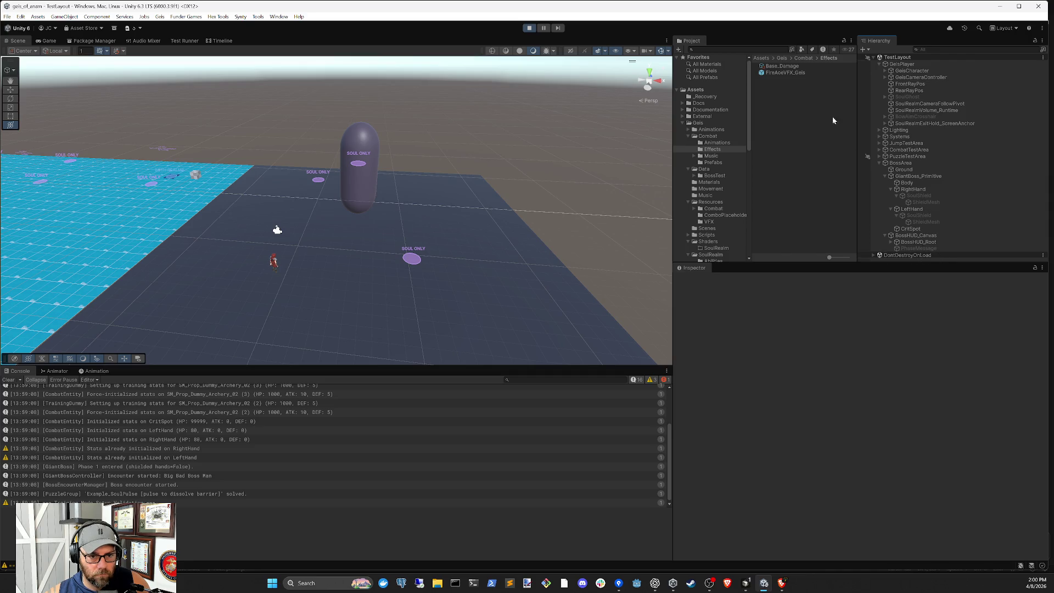
{"action": "left_click", "coordinate": [545, 29]}
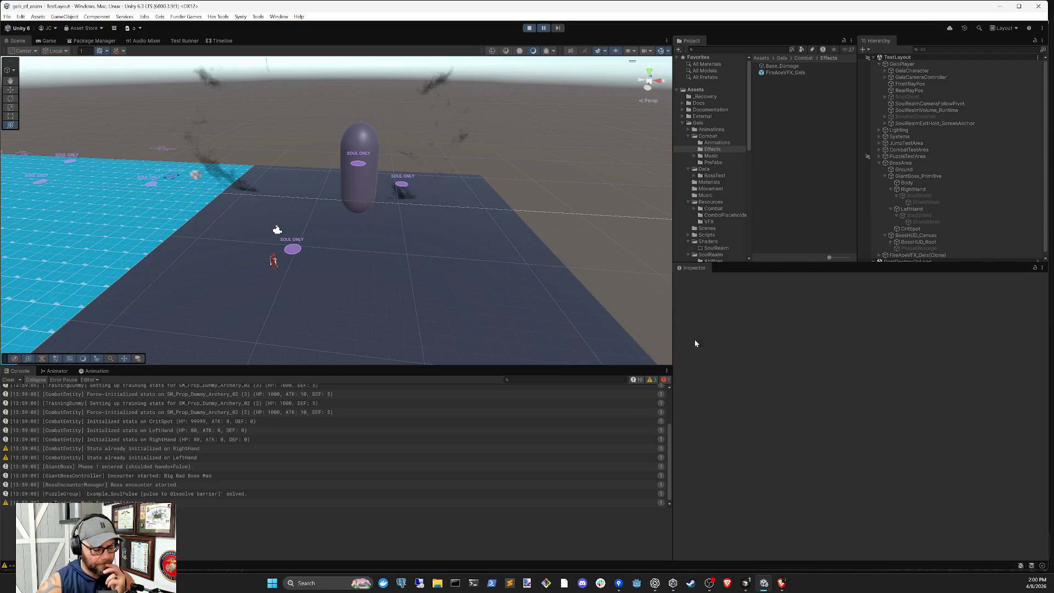
{"action": "left_click", "coordinate": [744, 582]}
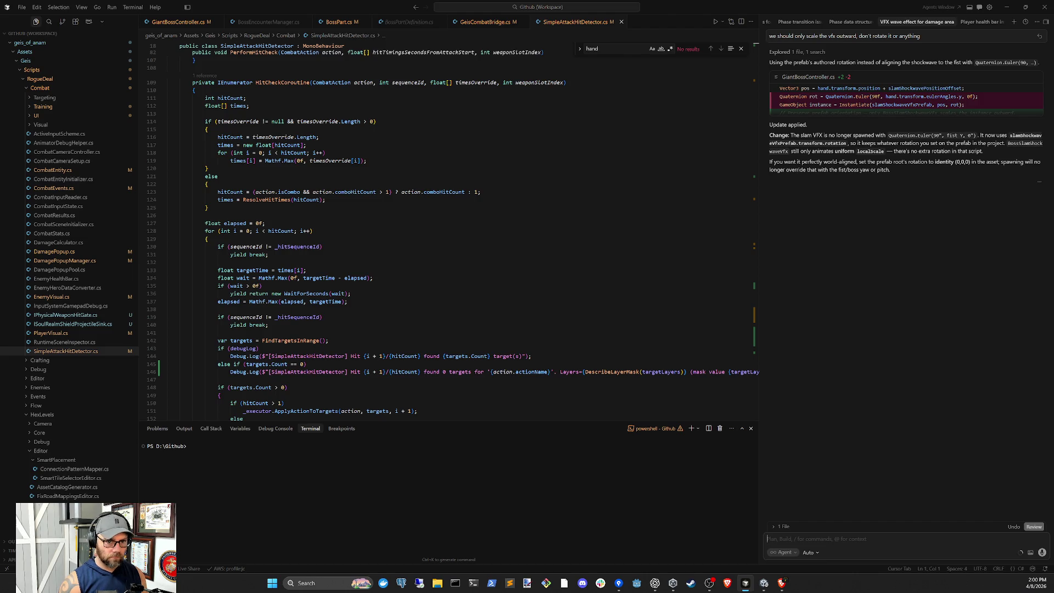
- Tell the agent the VFX should fire when the fist hits the ground, then clear Unity's Console
{"action": "type", "text": "also the vfx should fi"}
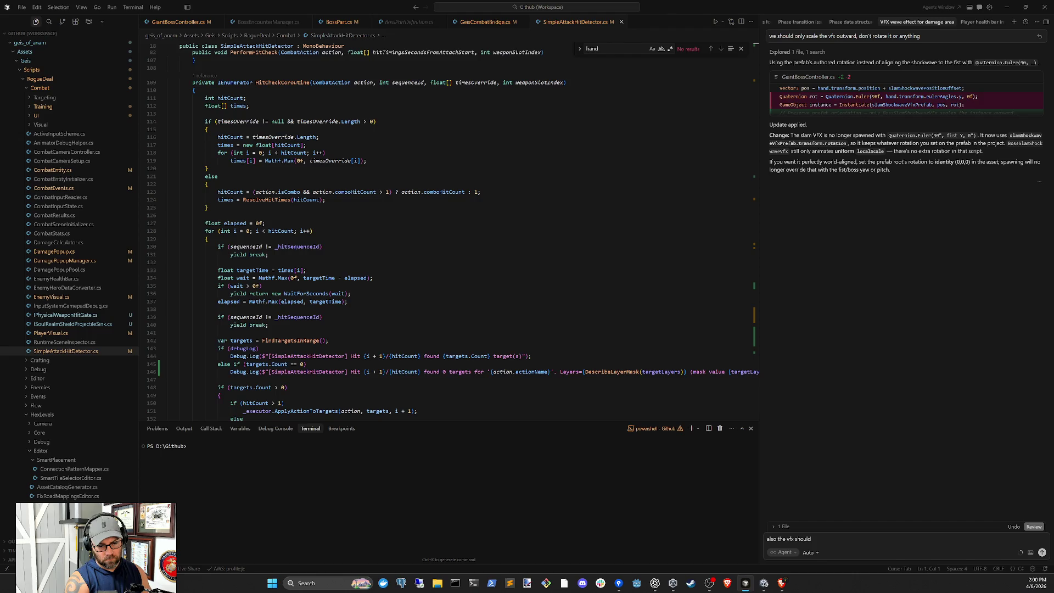
{"action": "type", "text": "re on f"}
{"action": "type", "text": "ist hittin"}
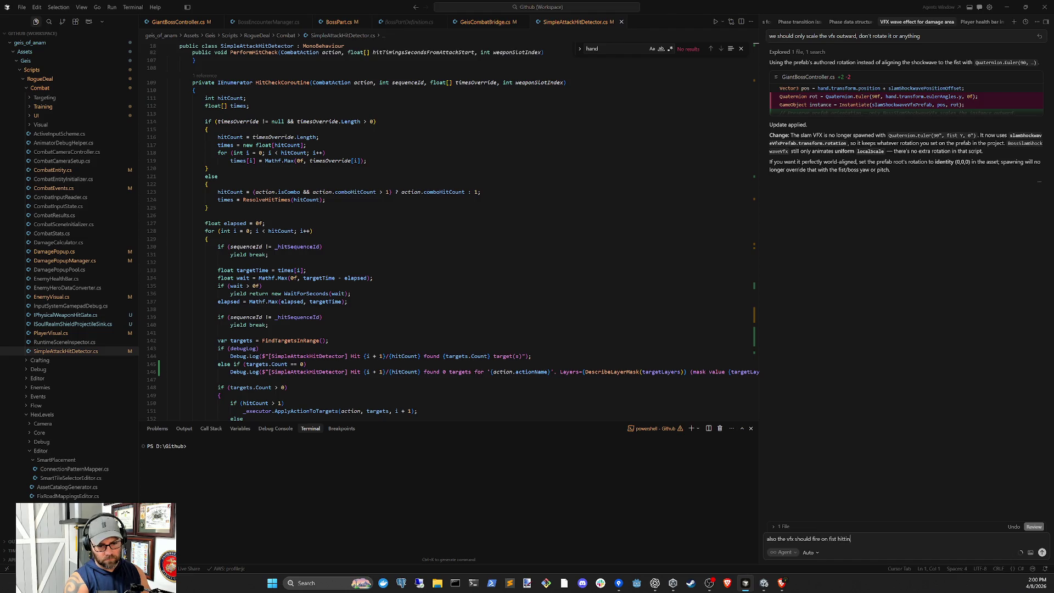
{"action": "type", "text": "g the ground not at the start of the fist slam"}
{"action": "key", "text": "Return"}
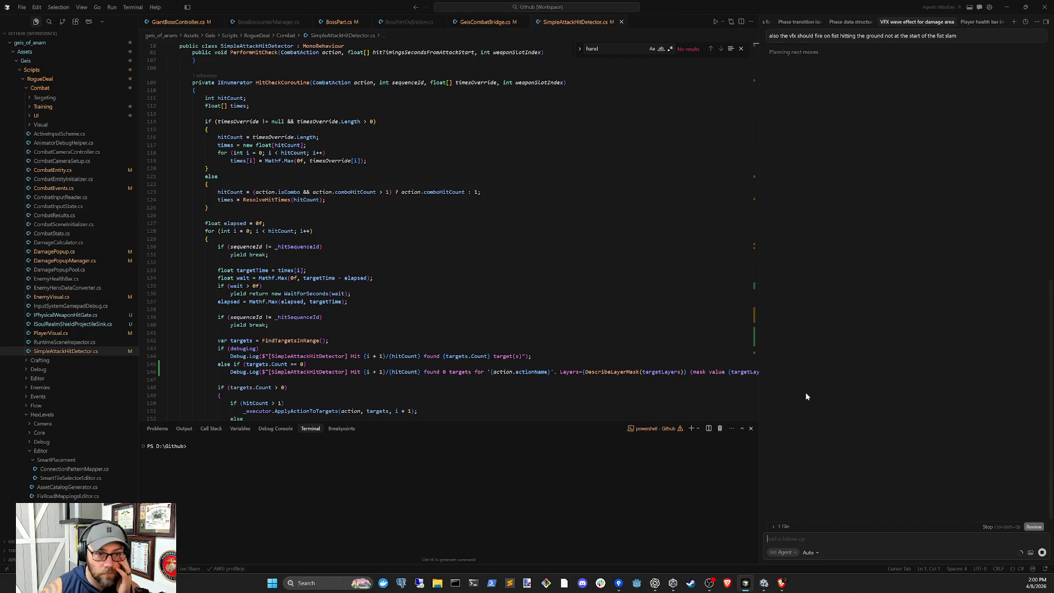
{"action": "left_click", "coordinate": [765, 583]}
{"action": "left_click", "coordinate": [10, 380]}
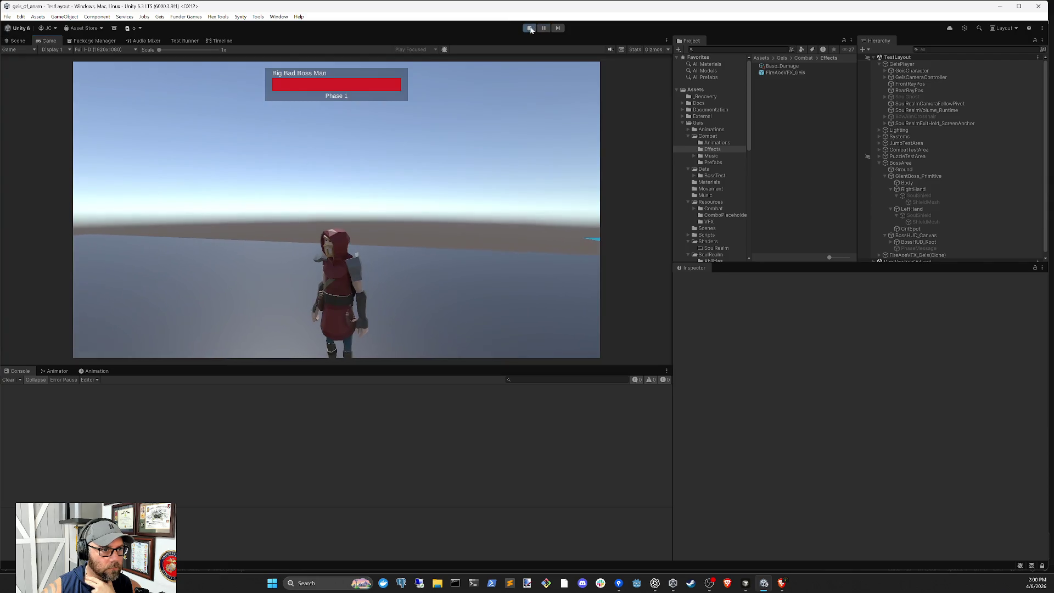
- Exit play mode to recompile, clear the console warnings, and restart the game
{"action": "key", "text": "ctrl+p"}
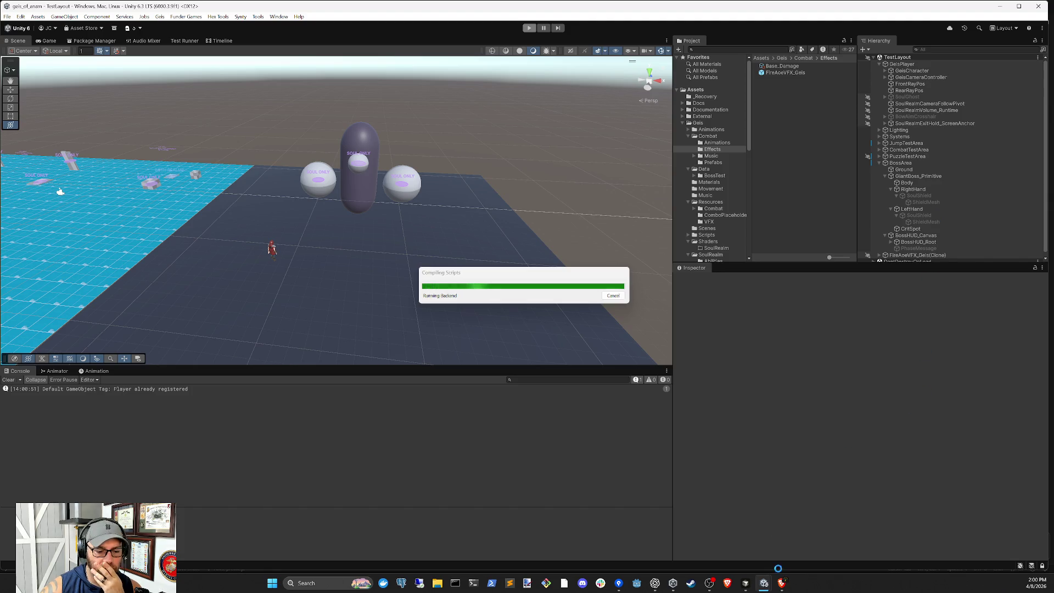
{"action": "mouse_move", "coordinate": [709, 583]}
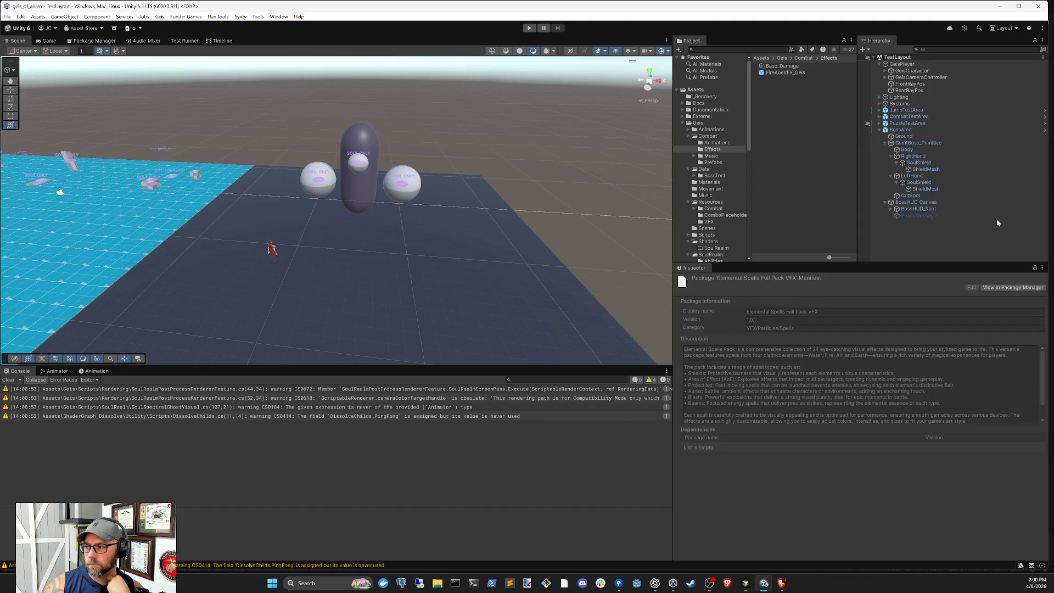
{"action": "left_click", "coordinate": [9, 380]}
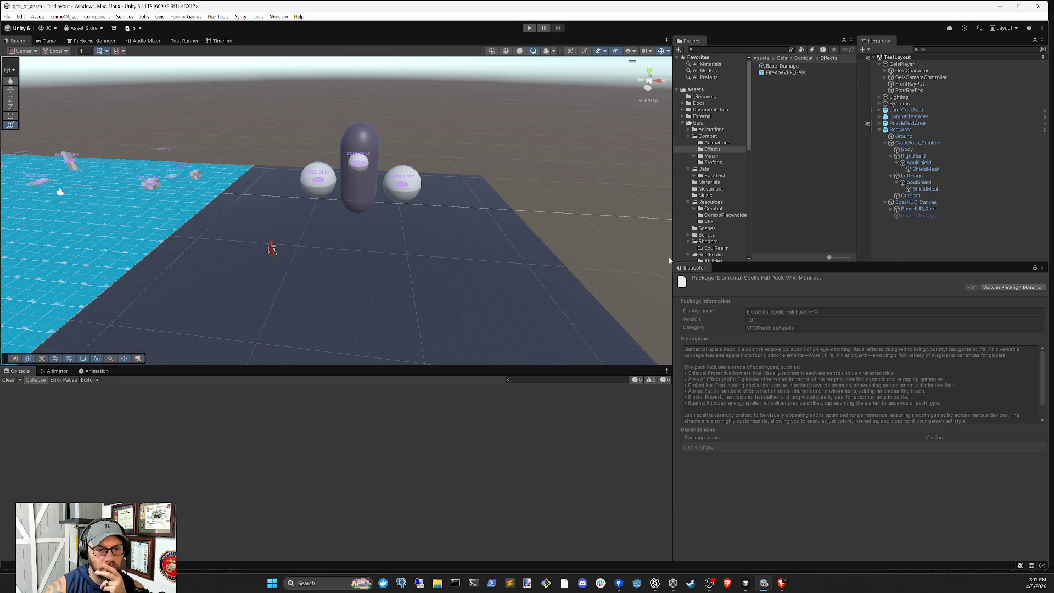
{"action": "left_click", "coordinate": [934, 243]}
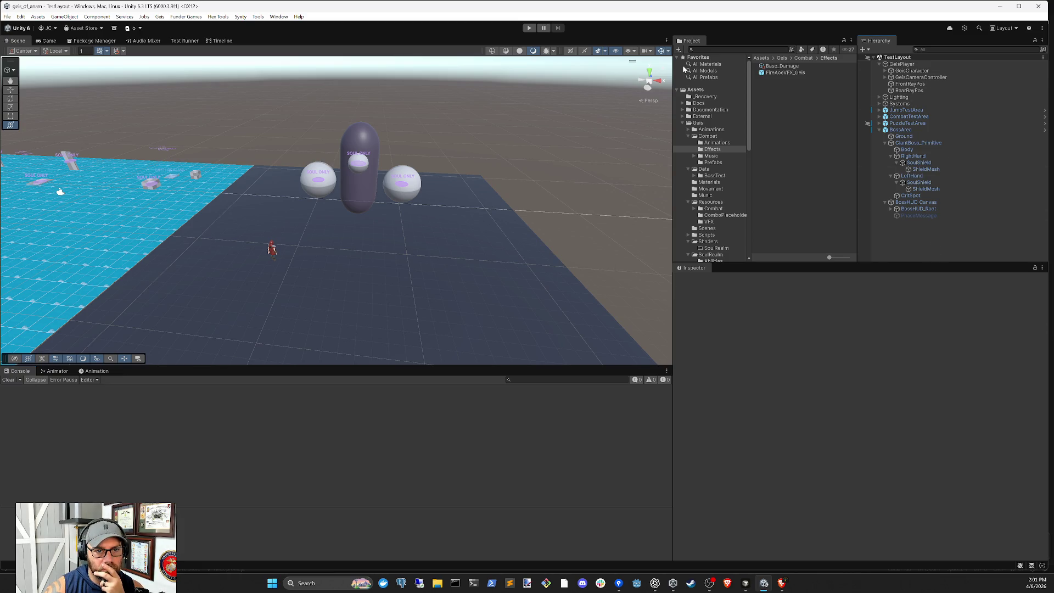
{"action": "left_click", "coordinate": [529, 28]}
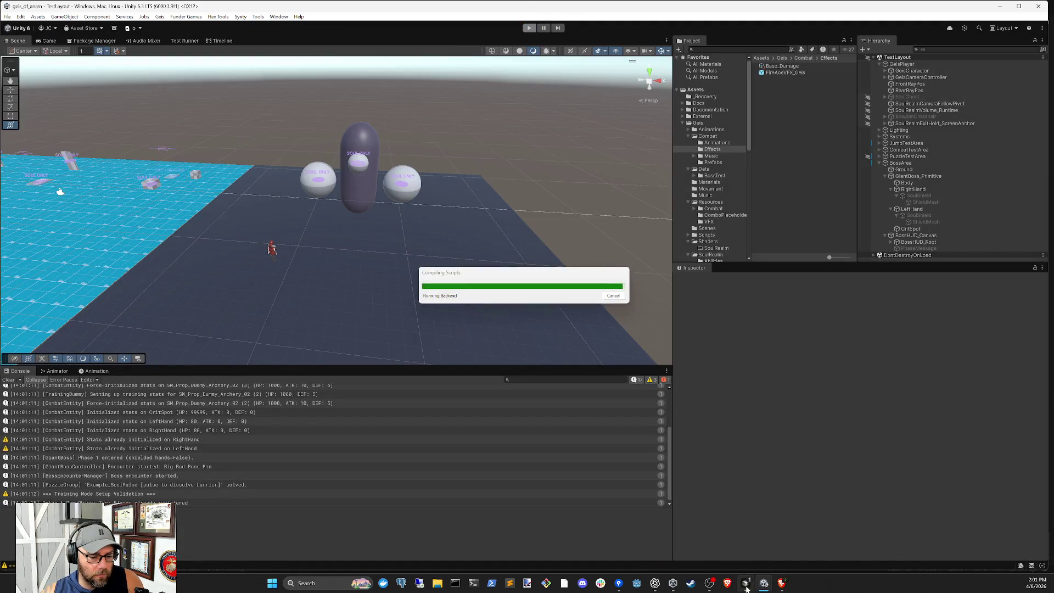
{"action": "left_click", "coordinate": [745, 585]}
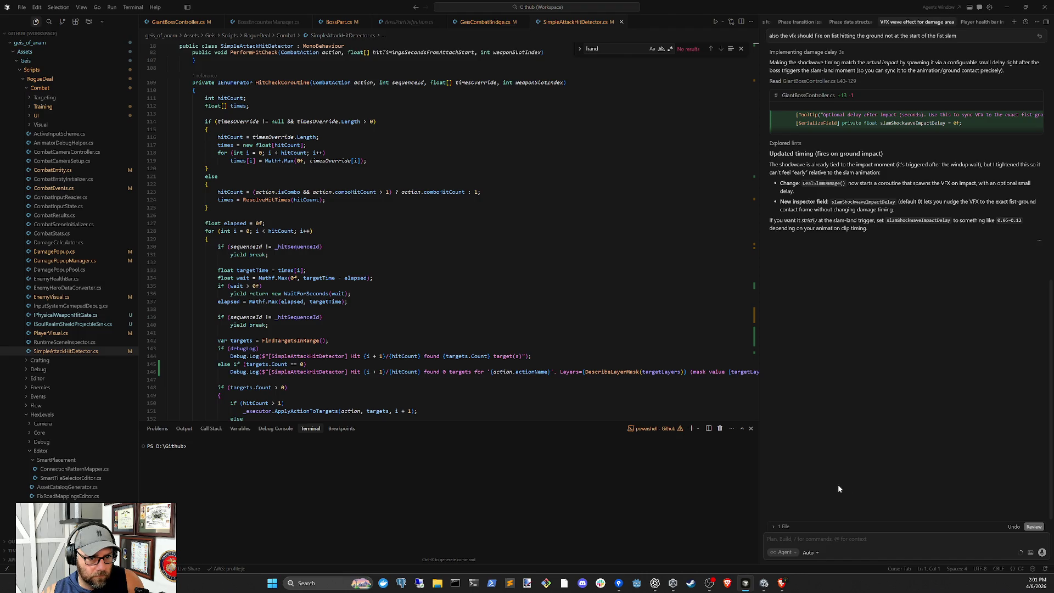
- Back in Unity, select GiantBoss_Primitive and clear the console warnings
{"action": "left_click", "coordinate": [764, 583]}
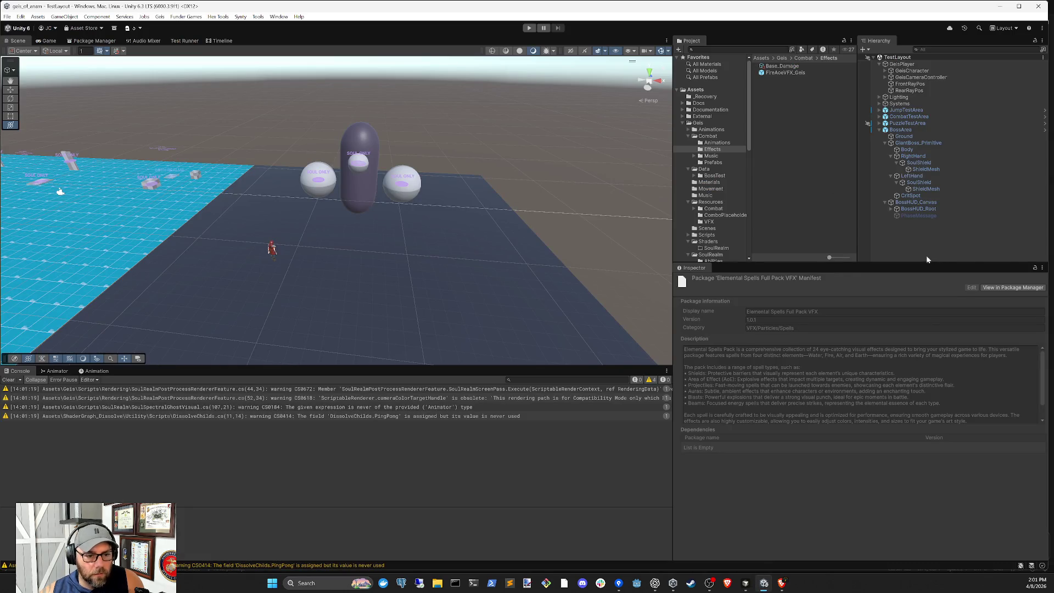
{"action": "left_click", "coordinate": [918, 143]}
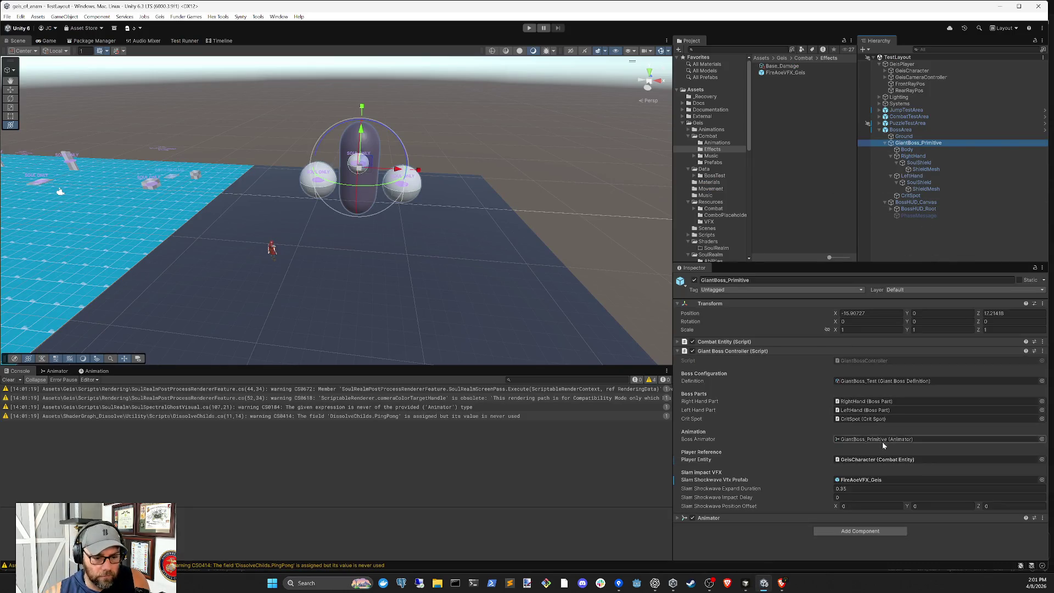
{"action": "left_click", "coordinate": [876, 497]}
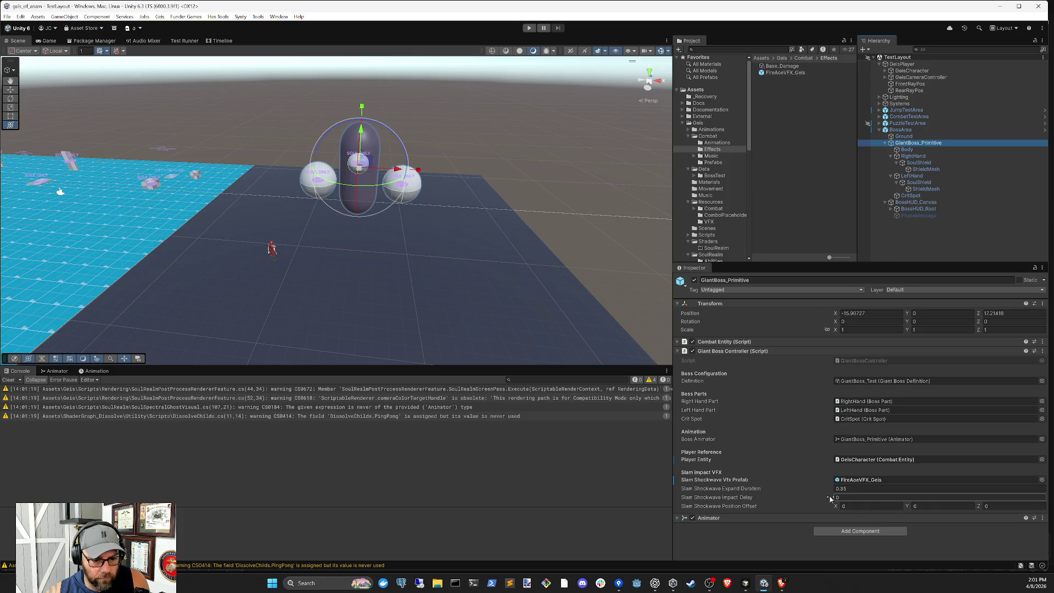
{"action": "left_click", "coordinate": [378, 440]}
{"action": "left_click", "coordinate": [8, 379]}
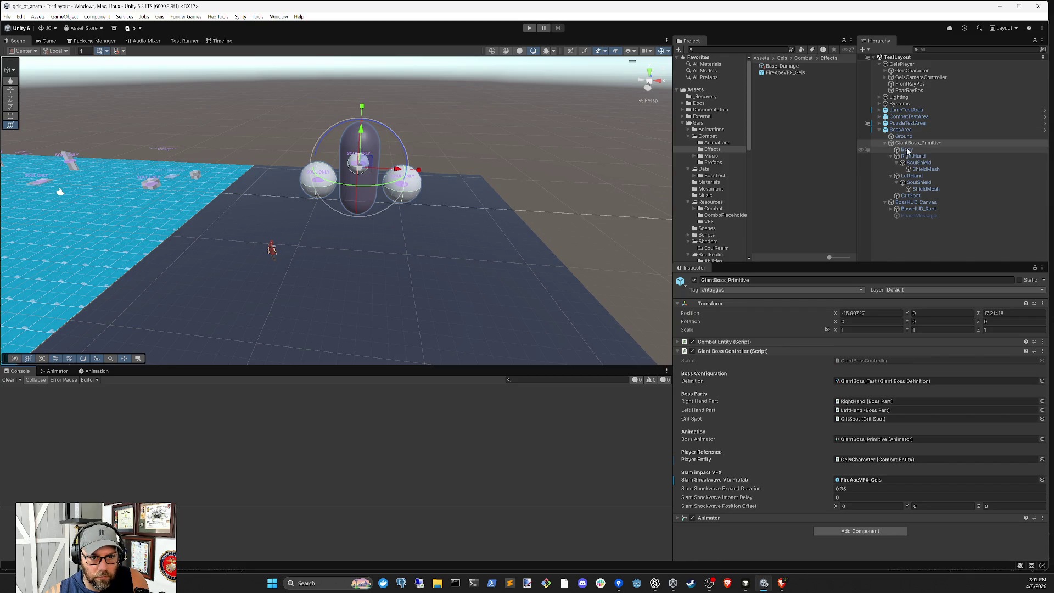
- Preview the SlamLand_L clip in the Animation window, scrubbing to the fist impact at frame 51
{"action": "left_click", "coordinate": [57, 371]}
{"action": "left_click", "coordinate": [95, 372]}
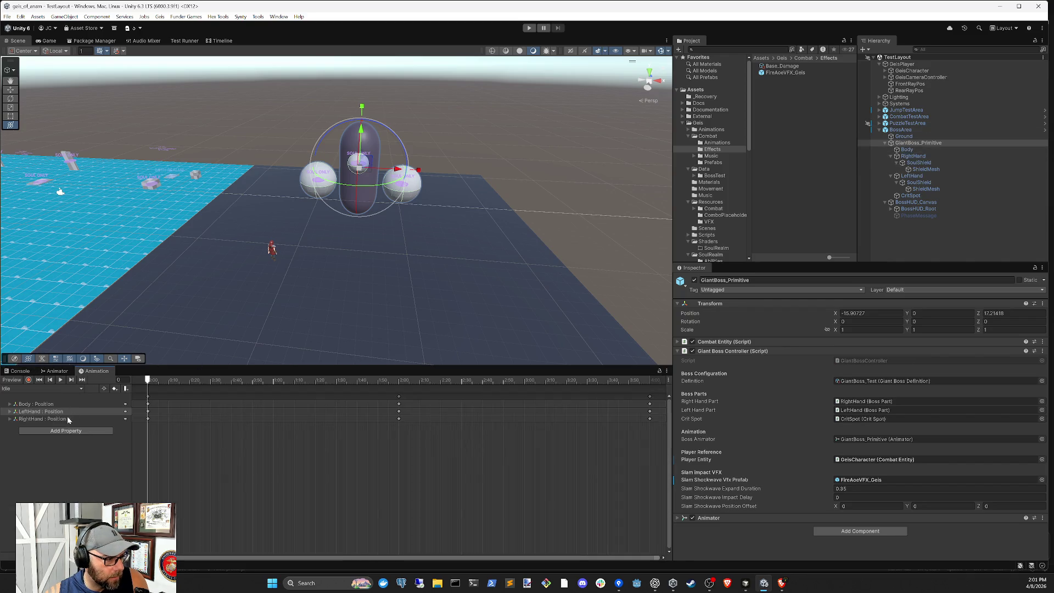
{"action": "left_click", "coordinate": [29, 389]}
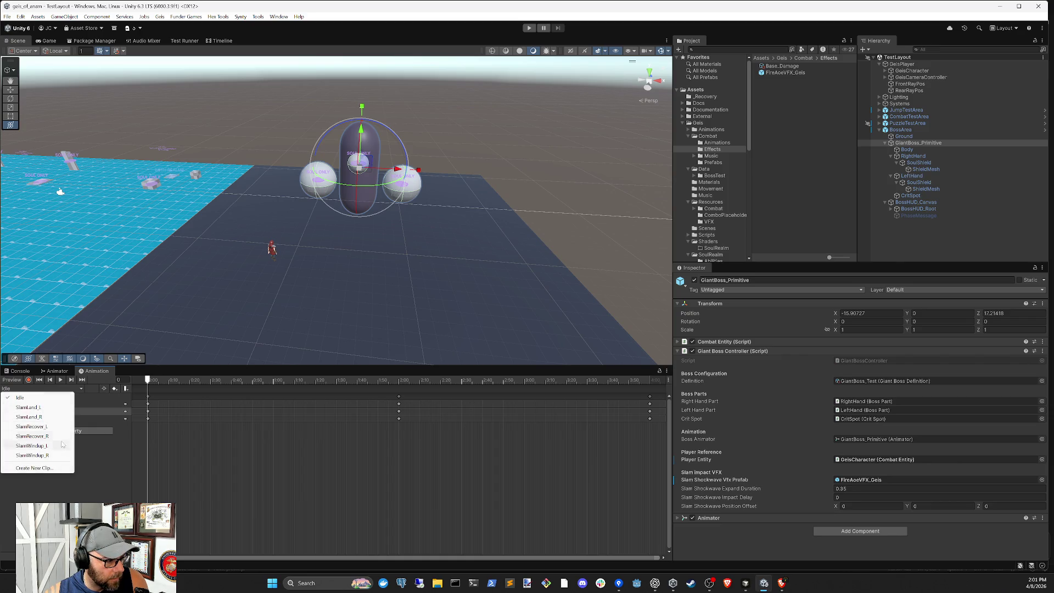
{"action": "left_click", "coordinate": [49, 407]}
{"action": "left_click_drag", "start_coordinate": [156, 383], "coordinate": [200, 383]}
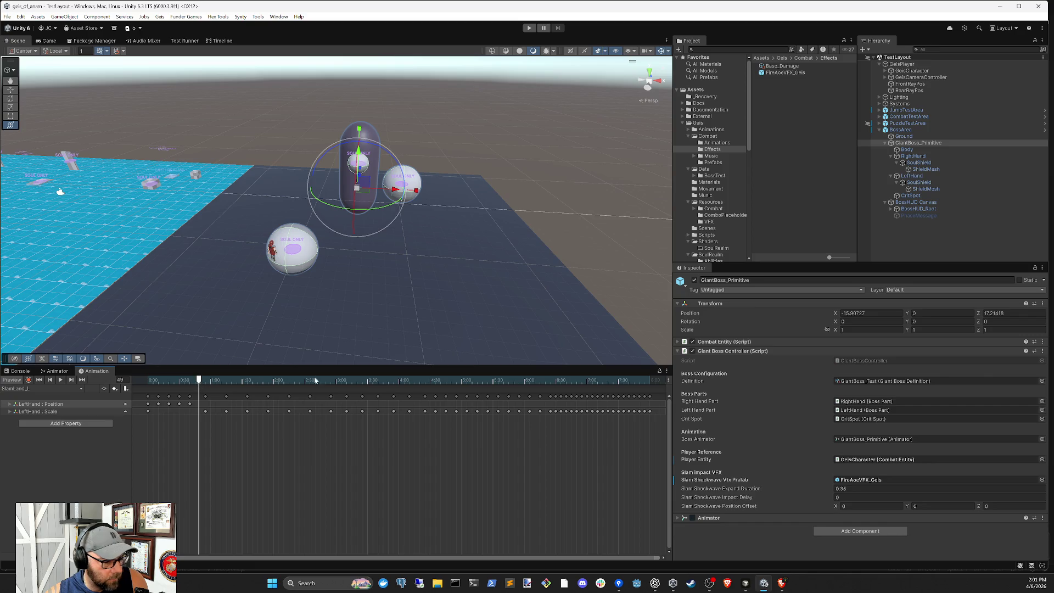
- Set Slam Shockwave Impact Delay to 0.49 and start a play test
{"action": "left_click", "coordinate": [878, 497]}
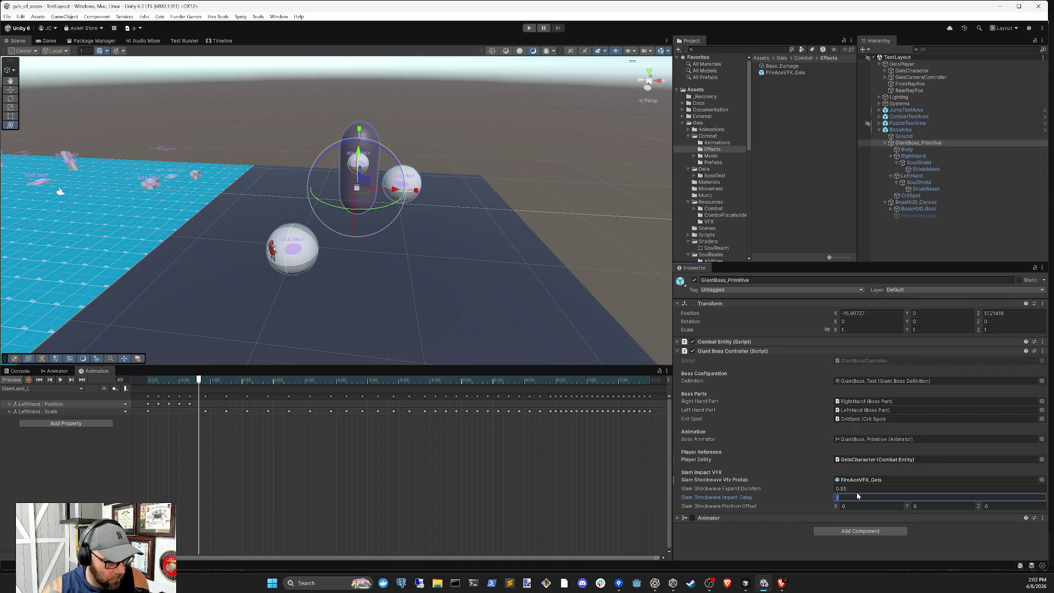
{"action": "type", "text": "0.49"}
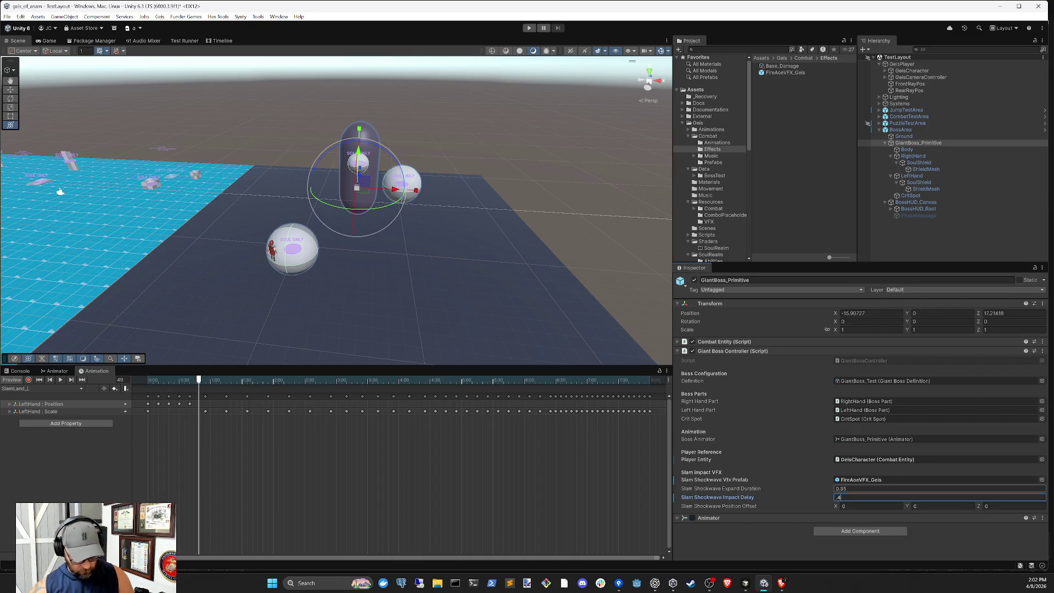
{"action": "left_click", "coordinate": [941, 229]}
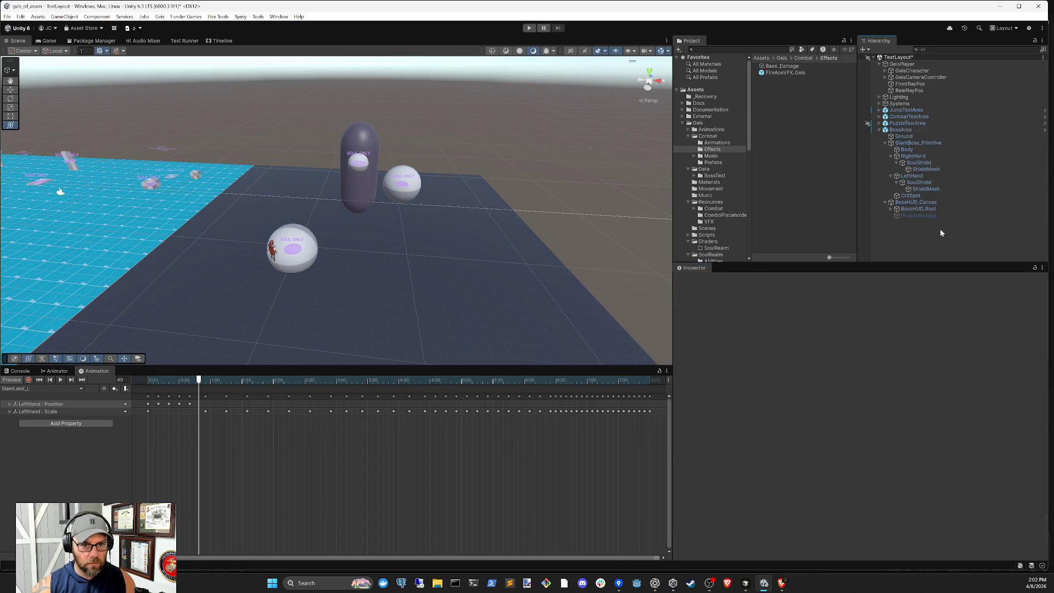
{"action": "left_click", "coordinate": [530, 29]}
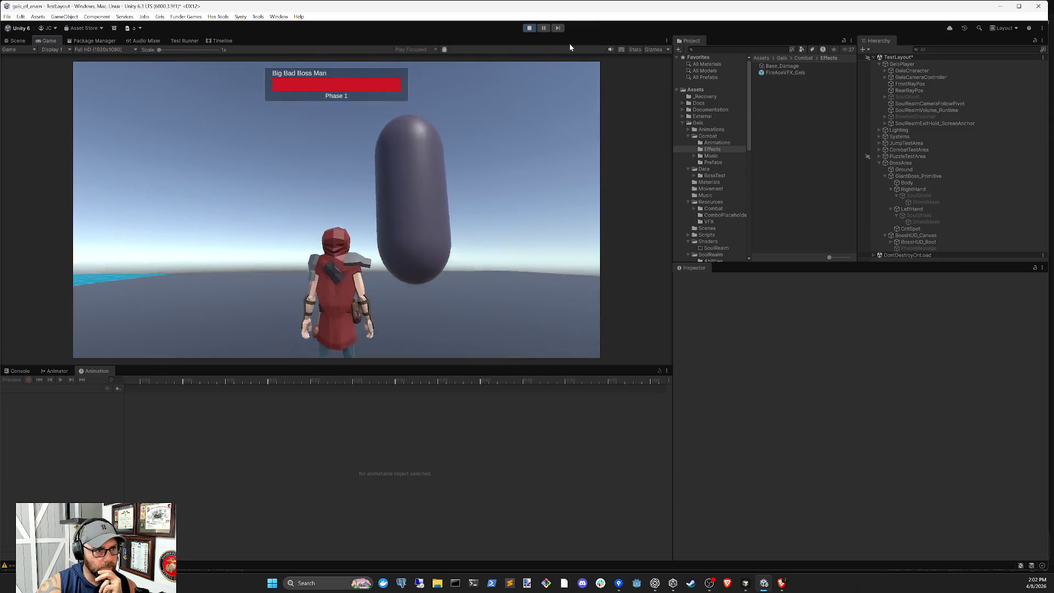
- Restart the play test, pause when the shockwave appears, and select the FireAoeVFX_Geis(Clone)
{"action": "key", "text": "ctrl+p"}
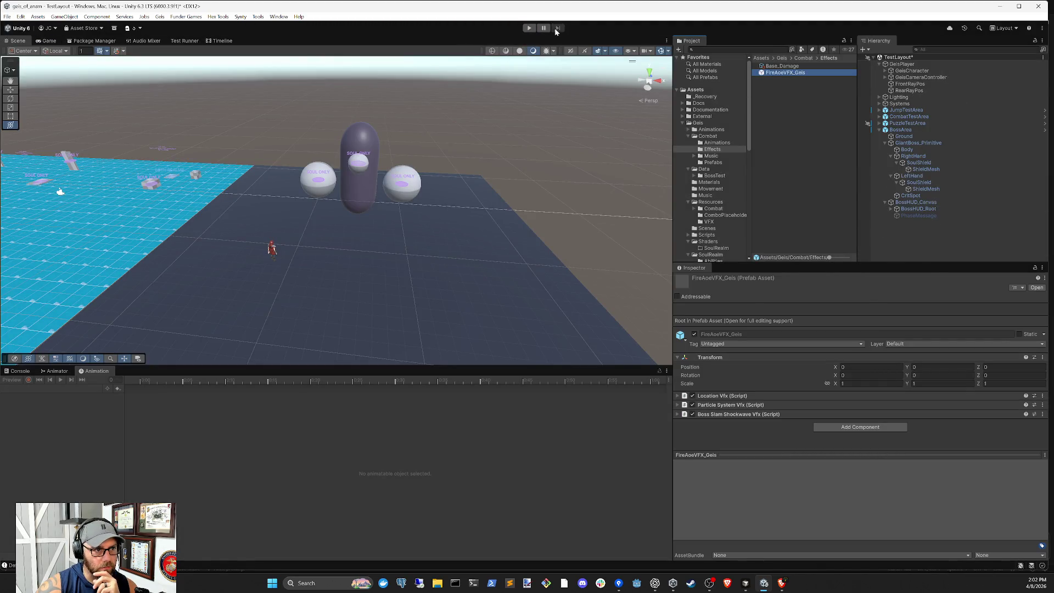
{"action": "key", "text": "ctrl+p"}
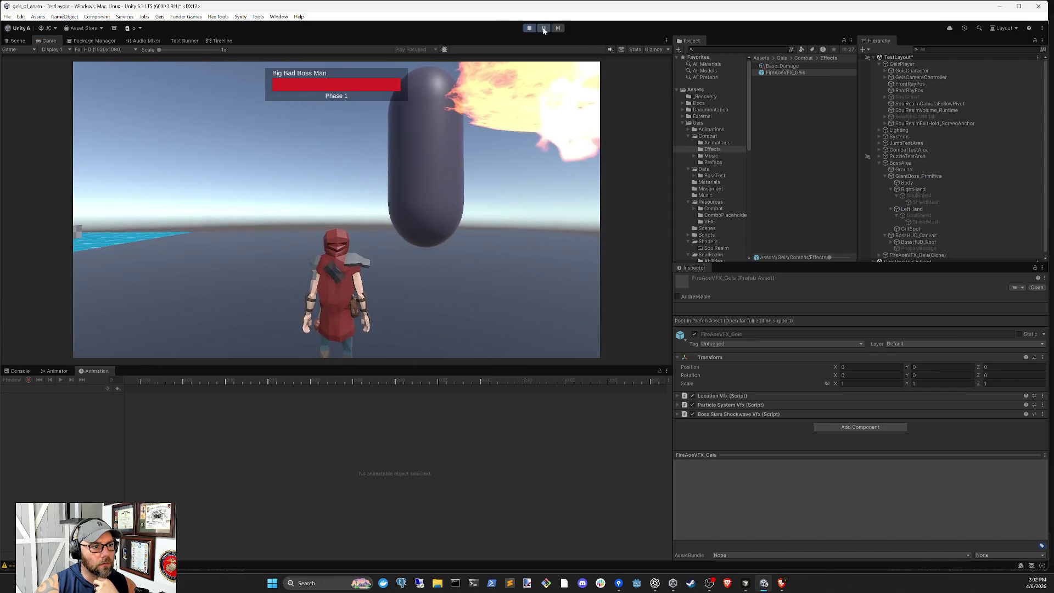
{"action": "left_click", "coordinate": [543, 28]}
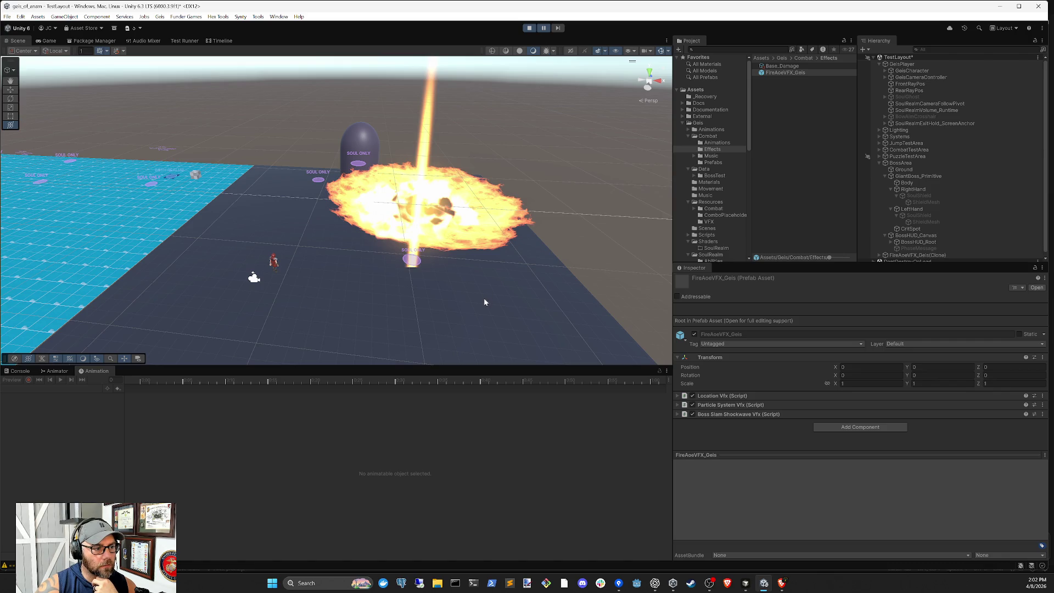
{"action": "left_click", "coordinate": [932, 252]}
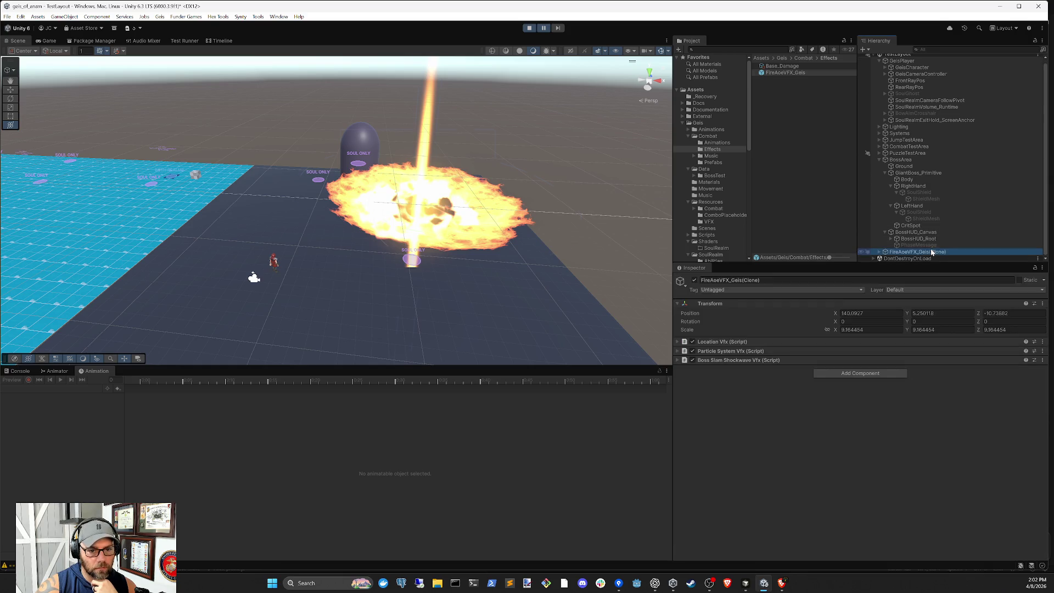
- Set the clone's X and Y position to 0, then stop Play mode
{"action": "left_click", "coordinate": [871, 313]}
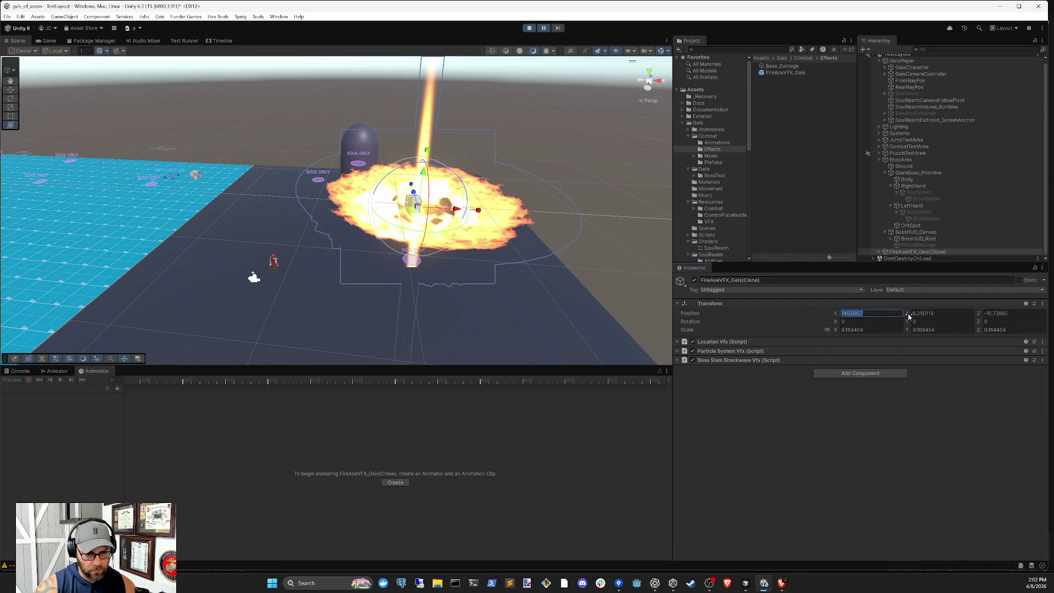
{"action": "type", "text": "0"}
{"action": "key", "text": "Tab"}
{"action": "type", "text": "0"}
{"action": "key", "text": "Tab"}
{"action": "type", "text": "0"}
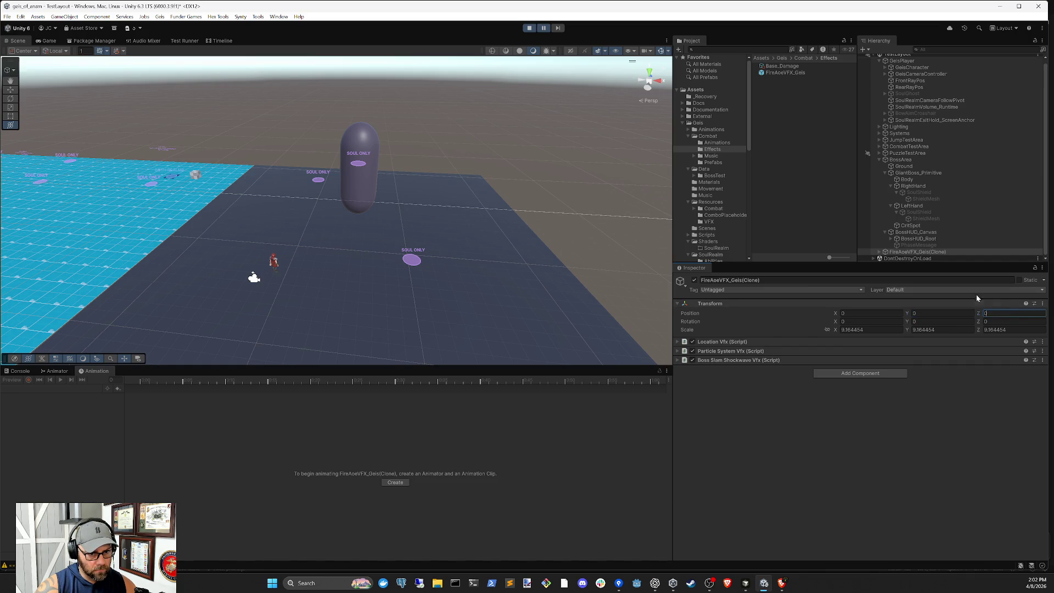
{"action": "left_click", "coordinate": [529, 28]}
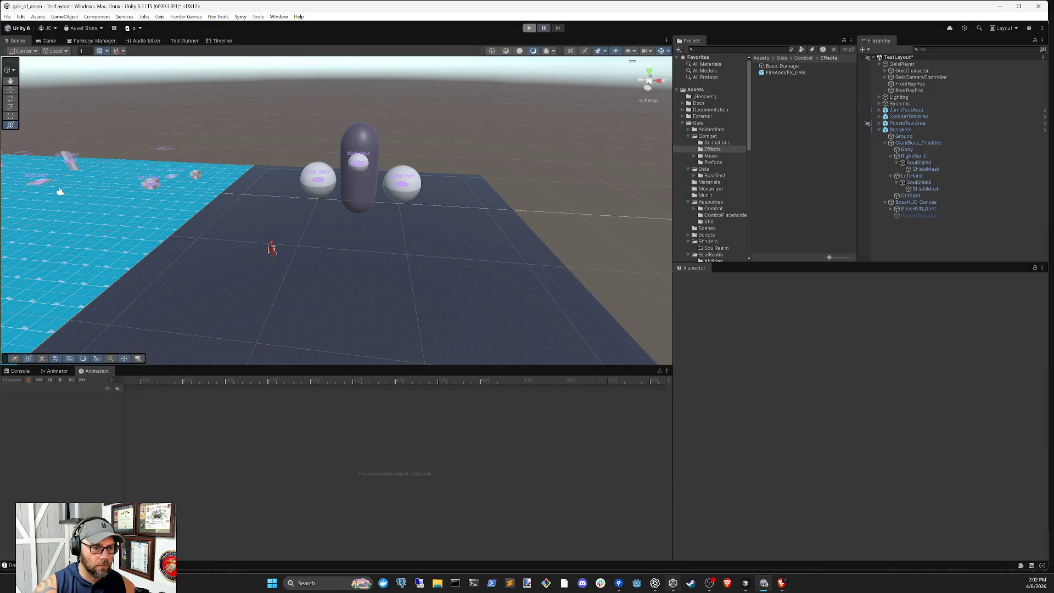
{"action": "left_click", "coordinate": [746, 583]}
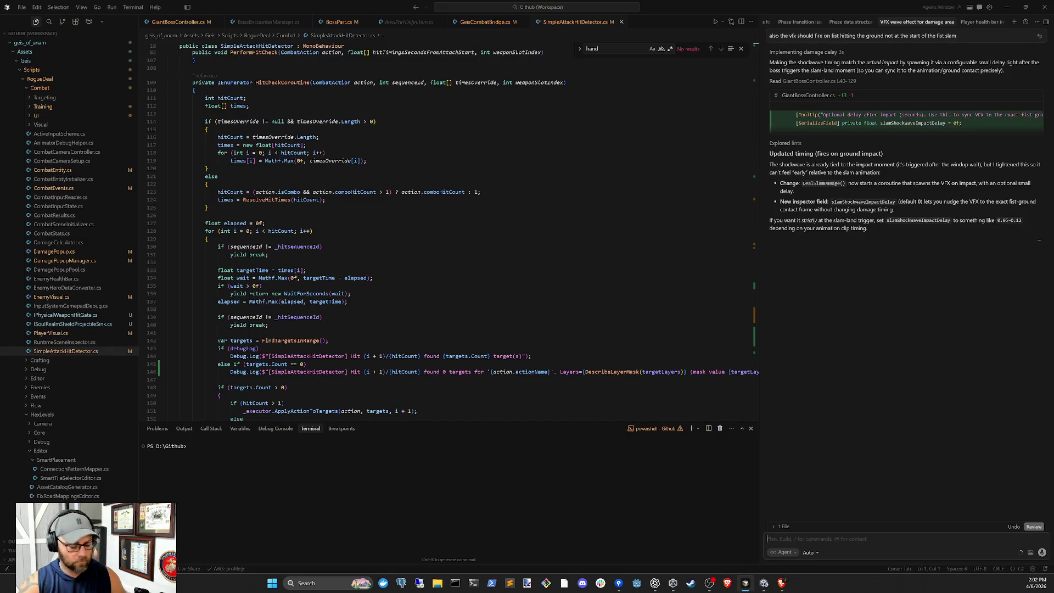
- Send the agent: "the VFX isn't being parented to the fist, so its not positioned correctly"
{"action": "type", "text": "the"}
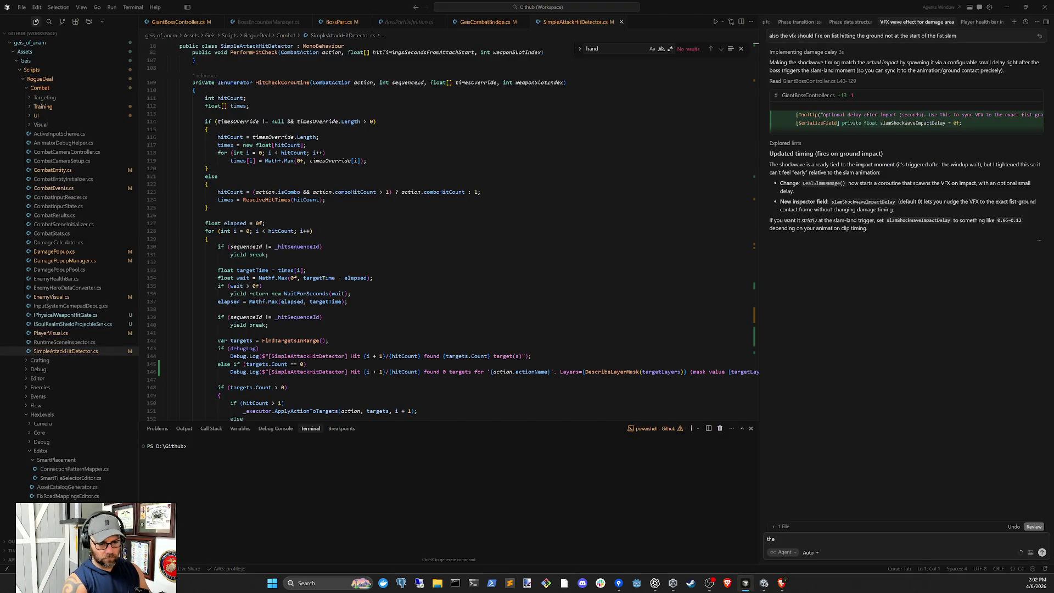
{"action": "type", "text": "vfs"}
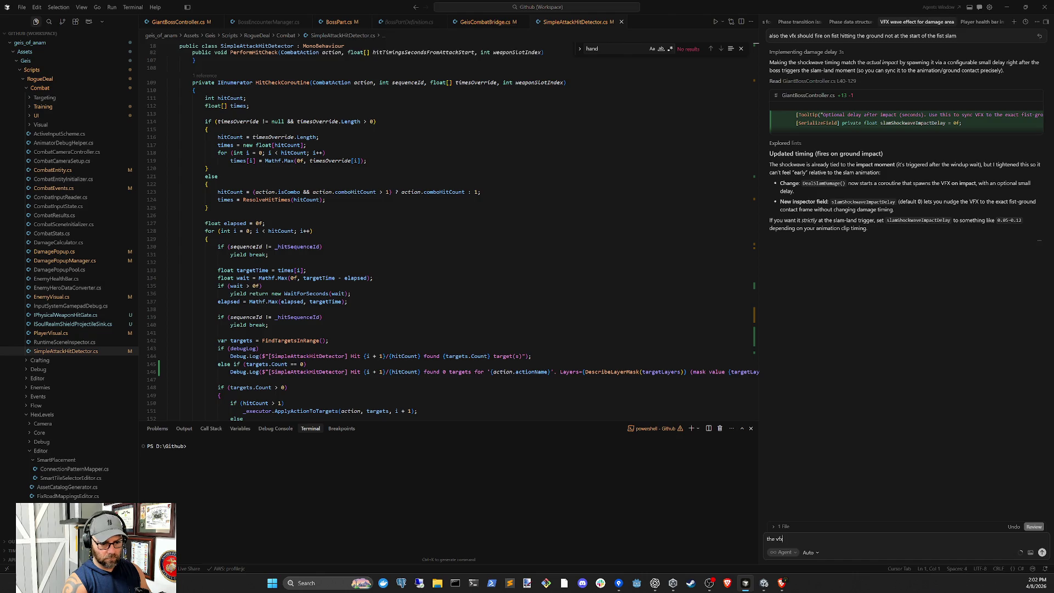
{"action": "type", "text": "isn't being parte"}
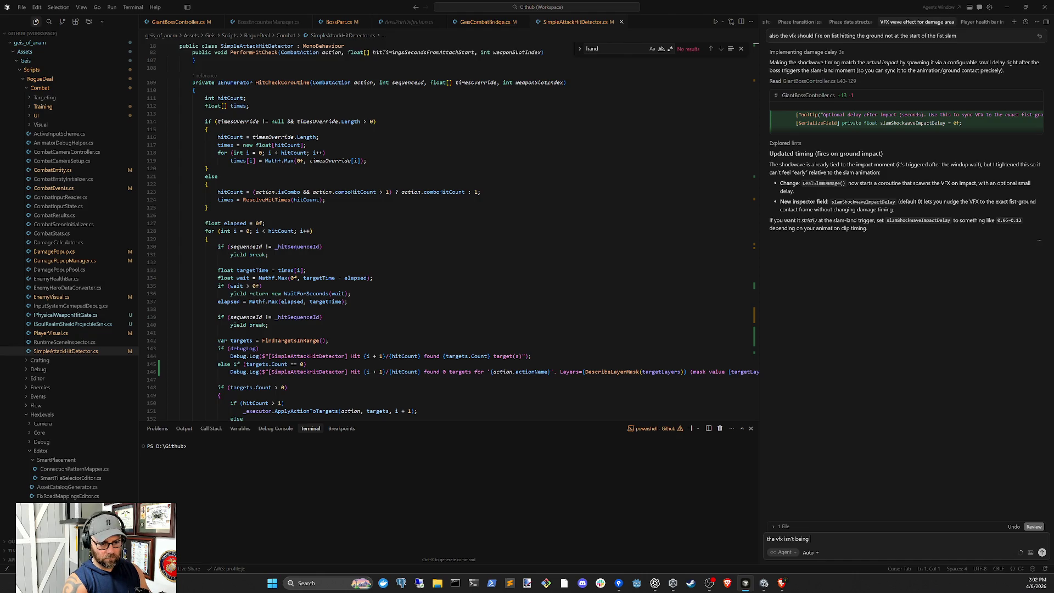
{"action": "key", "text": "BackSpace"}
{"action": "key", "text": "BackSpace"}
{"action": "key", "text": "BackSpace"}
{"action": "type", "text": "ent"}
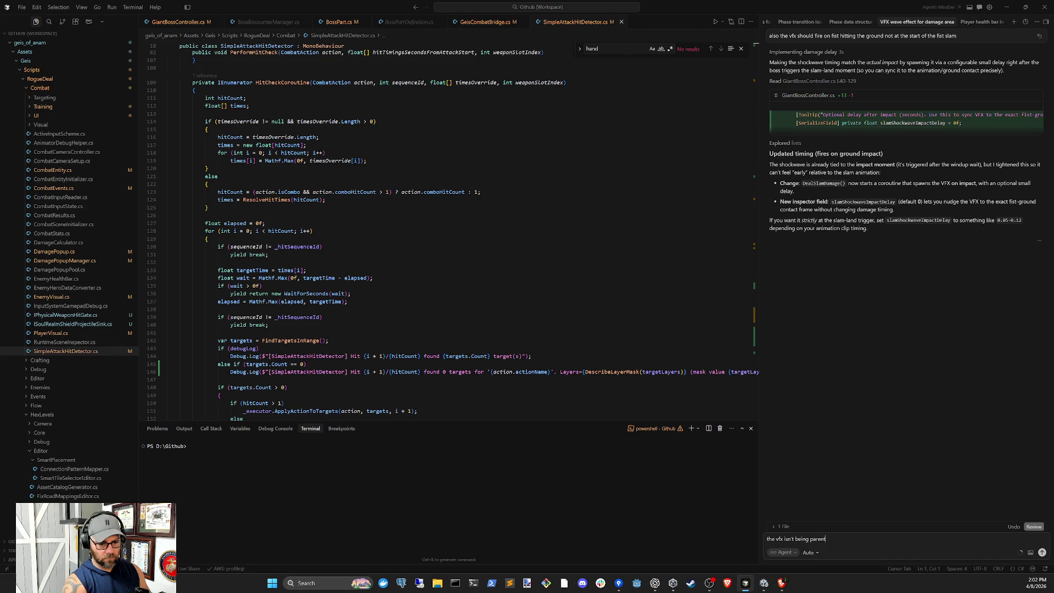
{"action": "type", "text": "ed to the fist, a"}
{"action": "type", "text": "nd it "}
{"action": "type", "text": "should"}
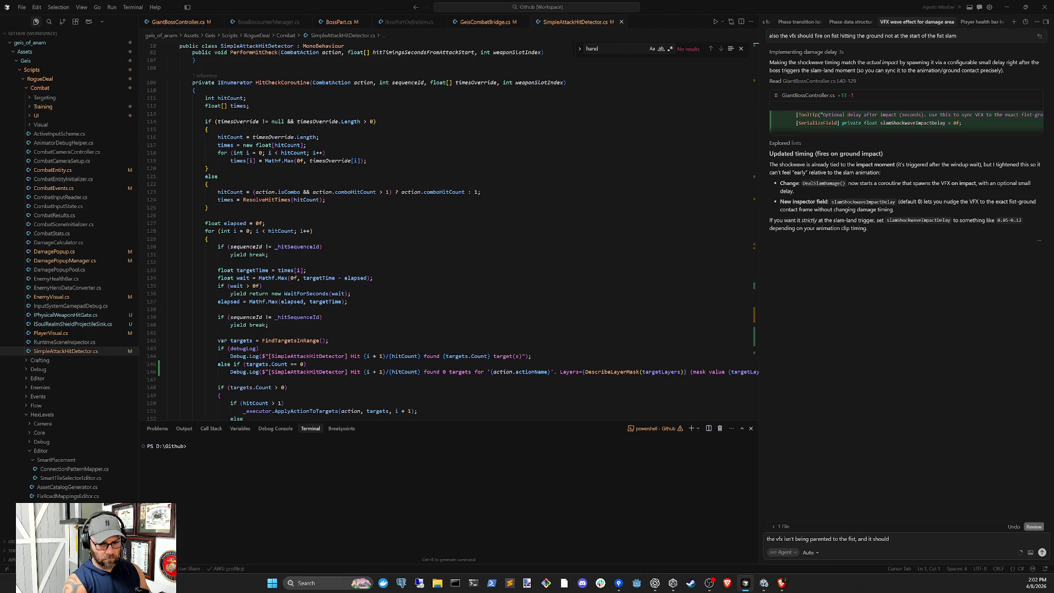
{"action": "key", "text": "ctrl+BackSpace"}
{"action": "key", "text": "ctrl+BackSpace"}
{"action": "key", "text": "ctrl+BackSpace"}
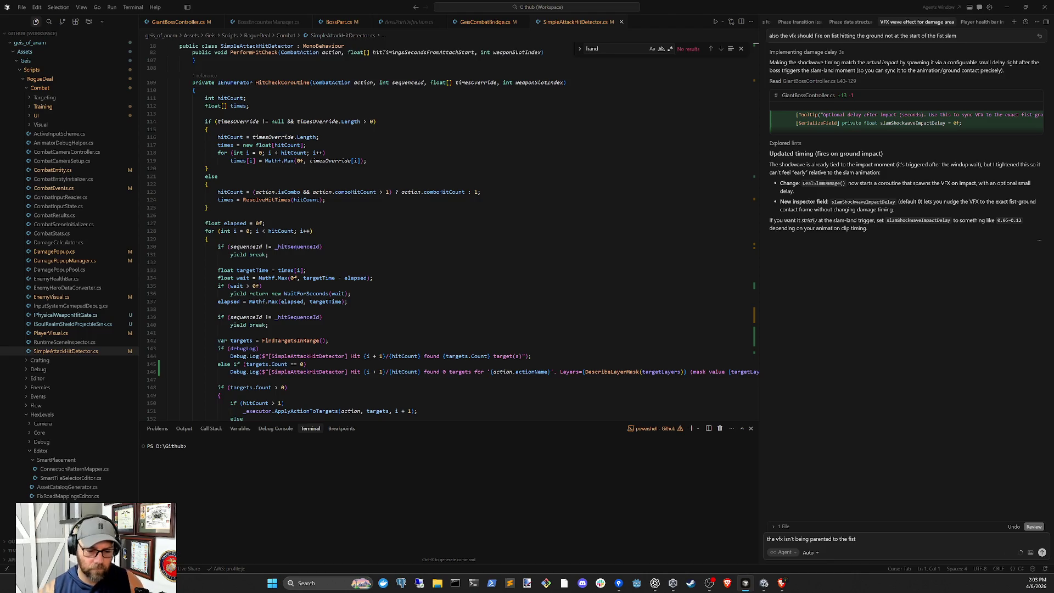
{"action": "type", "text": "so its not positioned correctly"}
{"action": "key", "text": "Return"}
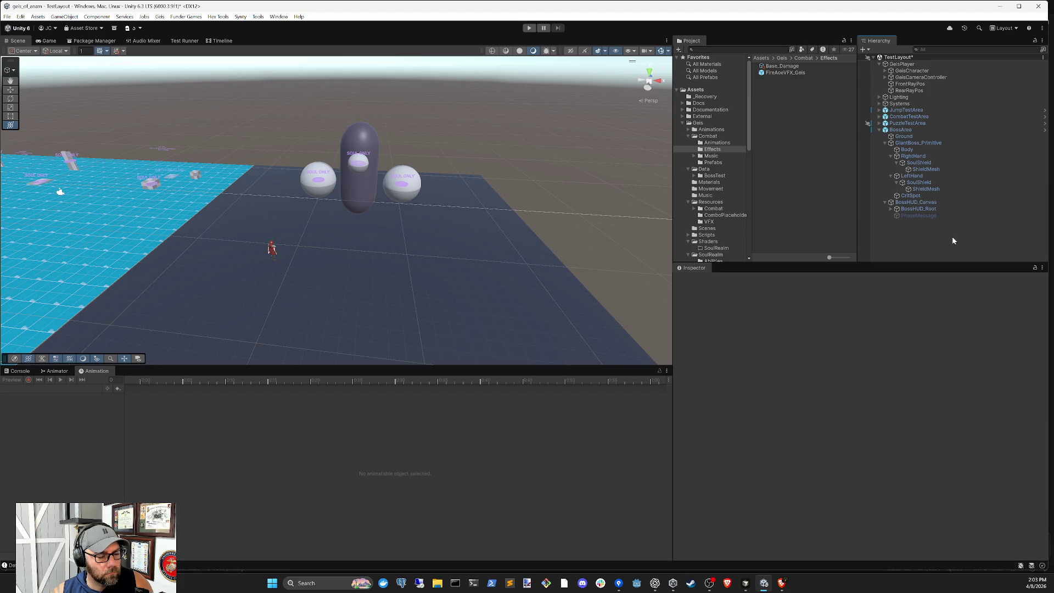
{"action": "right_click", "coordinate": [952, 239]}
{"action": "key", "text": "alt+Tab"}
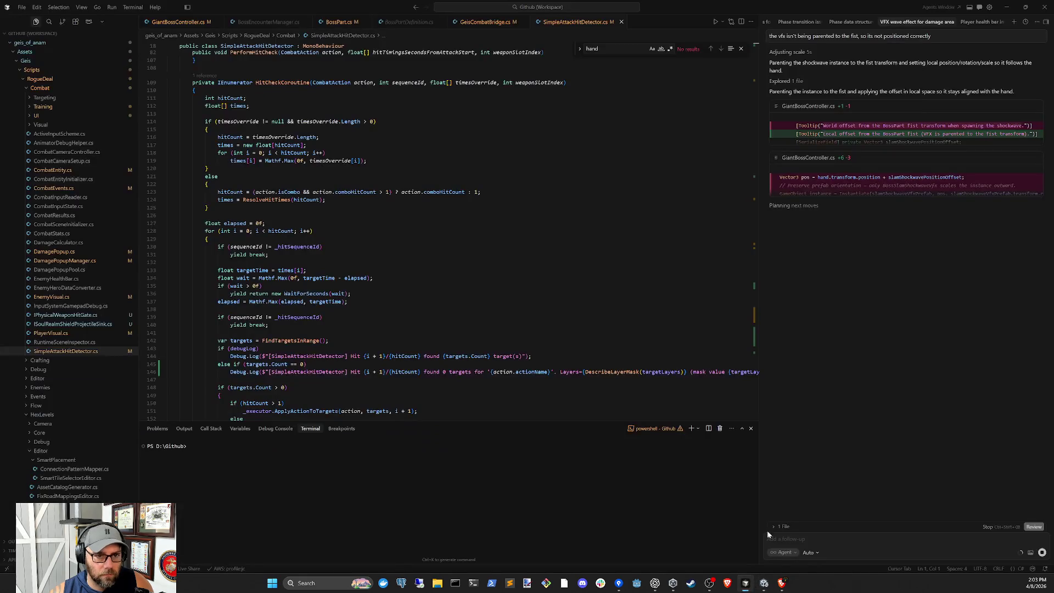
- Open the 'Player health bar implementation' chat, then return to Unity and select GeisPlayer
{"action": "left_click", "coordinate": [980, 21]}
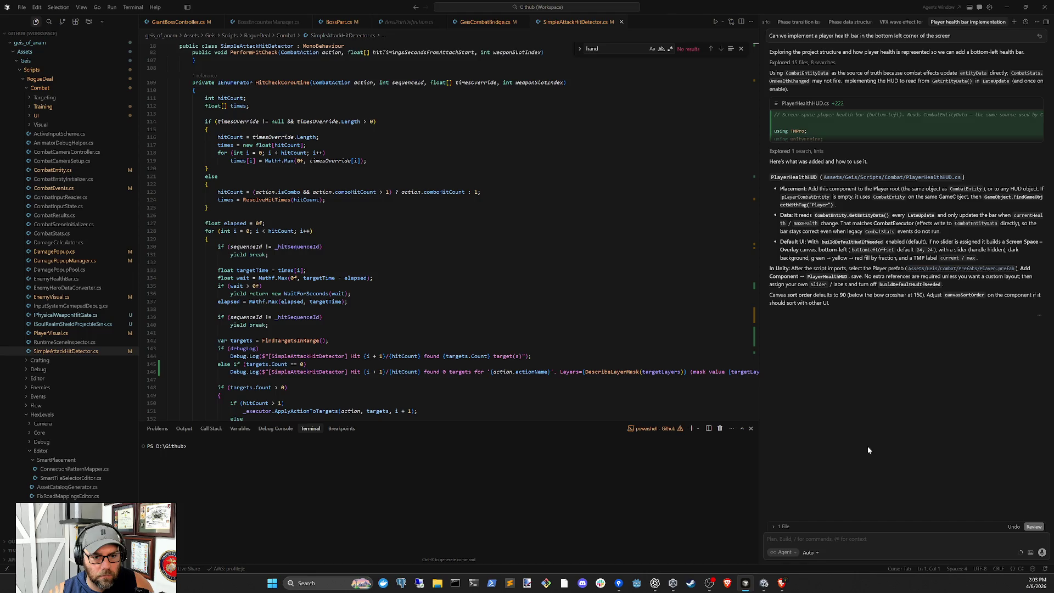
{"action": "left_click", "coordinate": [764, 583]}
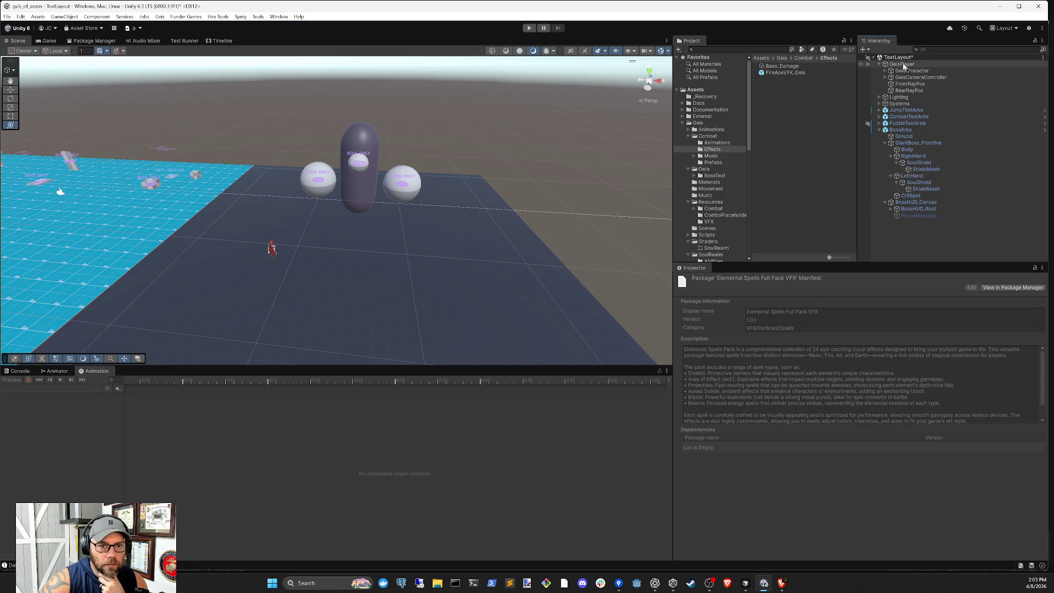
{"action": "left_click", "coordinate": [903, 65]}
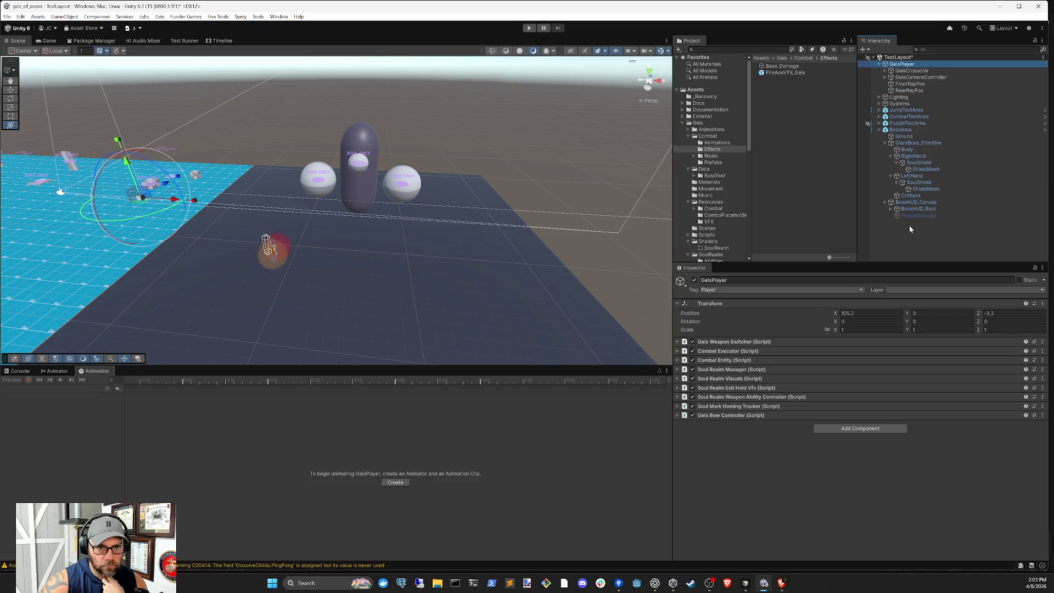
- Add Player Health HUD to GeisPlayer and drag GeisCharacter into its Player Combat Entity slot
{"action": "left_click", "coordinate": [862, 429]}
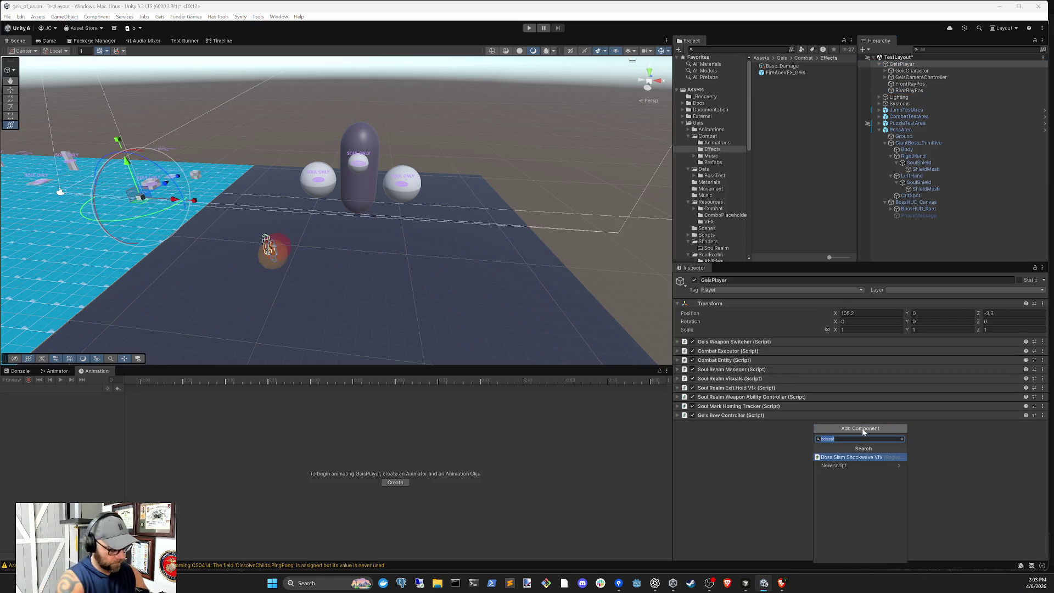
{"action": "type", "text": "playerhealth"}
{"action": "key", "text": "Return"}
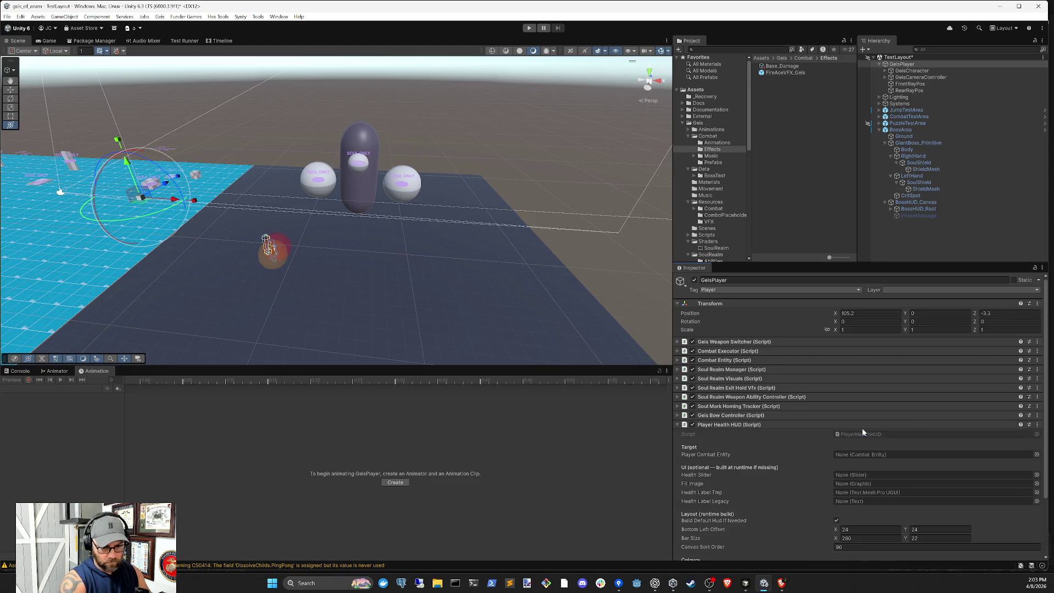
{"action": "scroll", "coordinate": [854, 450], "scroll_direction": "down", "scroll_amount": 3}
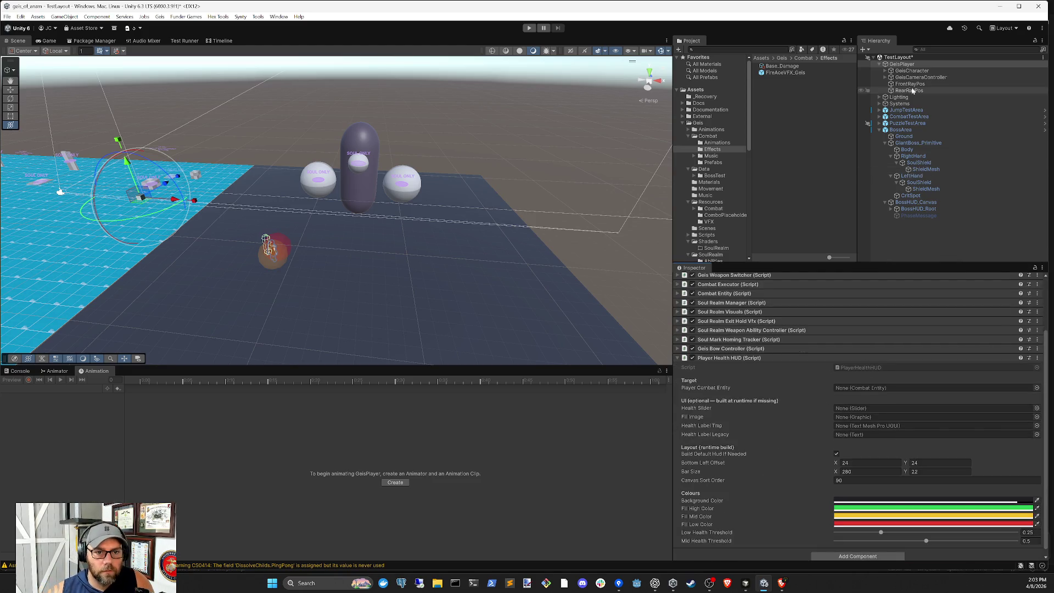
{"action": "left_click_drag", "start_coordinate": [902, 64], "coordinate": [882, 389]}
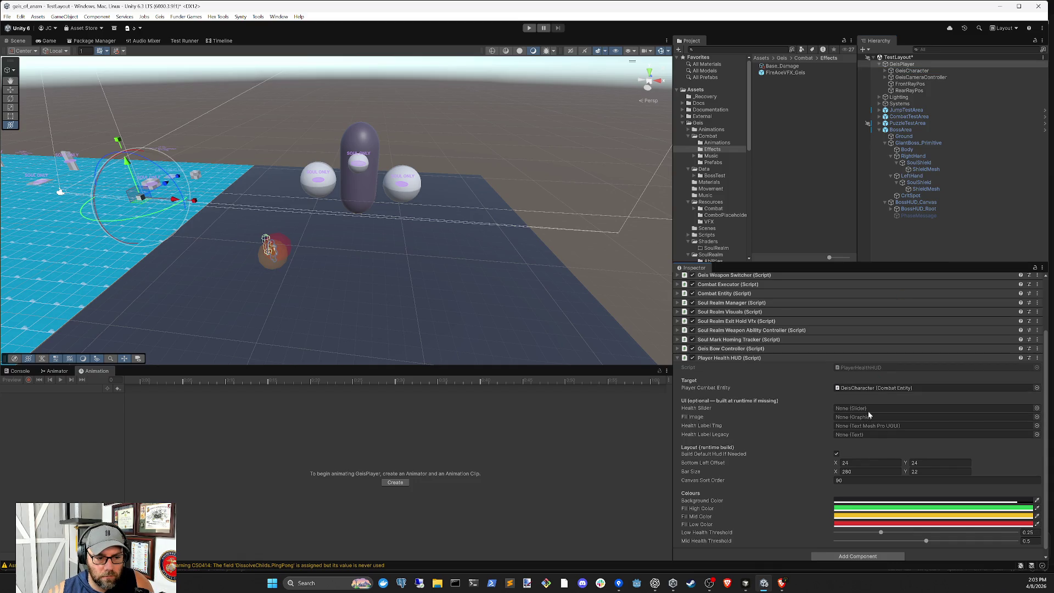
{"action": "scroll", "coordinate": [782, 476], "scroll_direction": "down", "scroll_amount": 1}
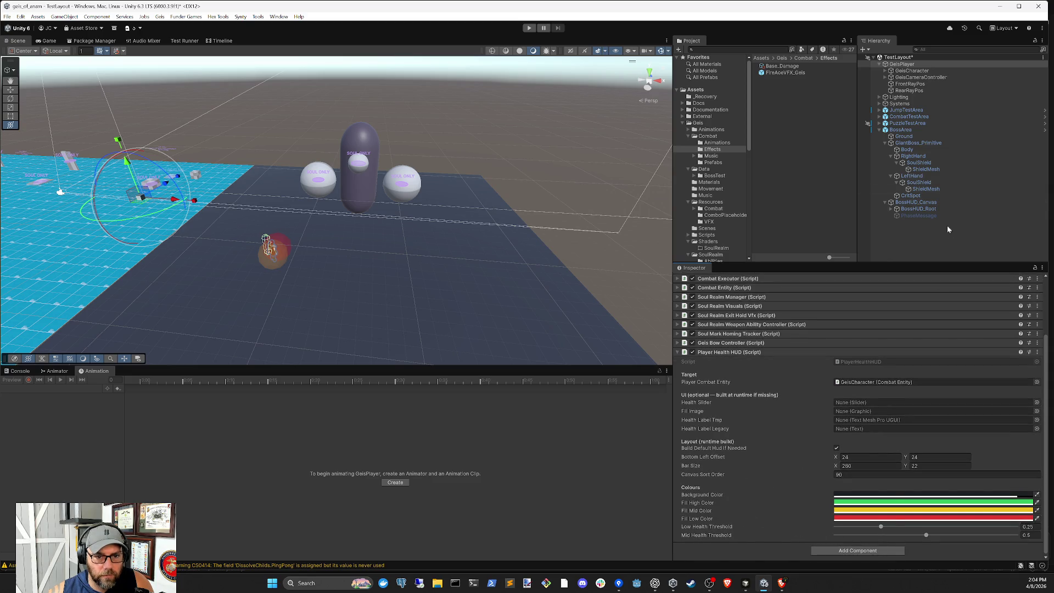
{"action": "left_click", "coordinate": [937, 245]}
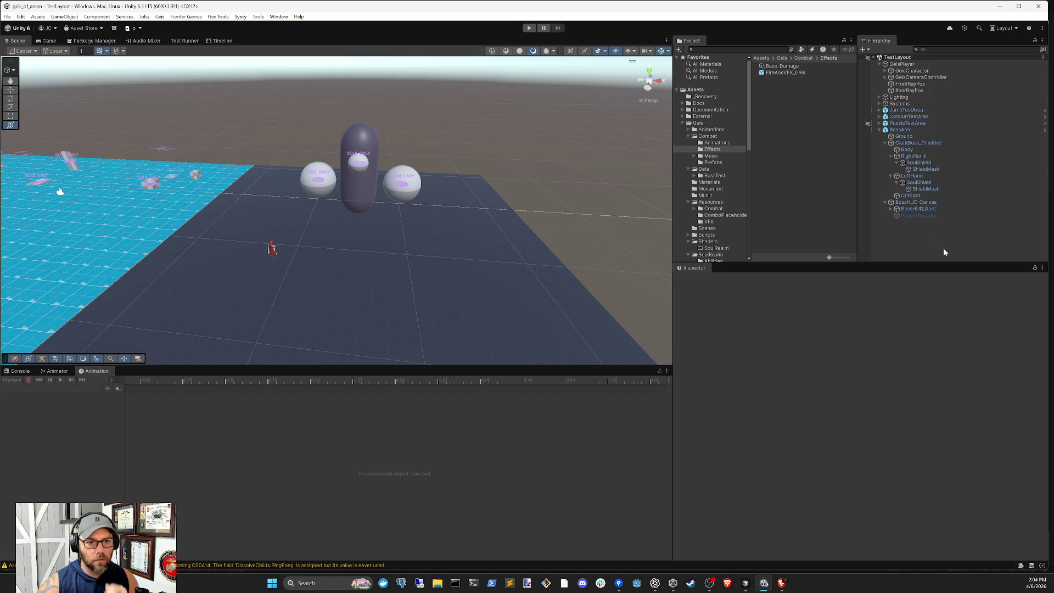
- Start the game, walk the player around the arena with D and W, then switch to the Scene view
{"action": "left_click", "coordinate": [530, 28]}
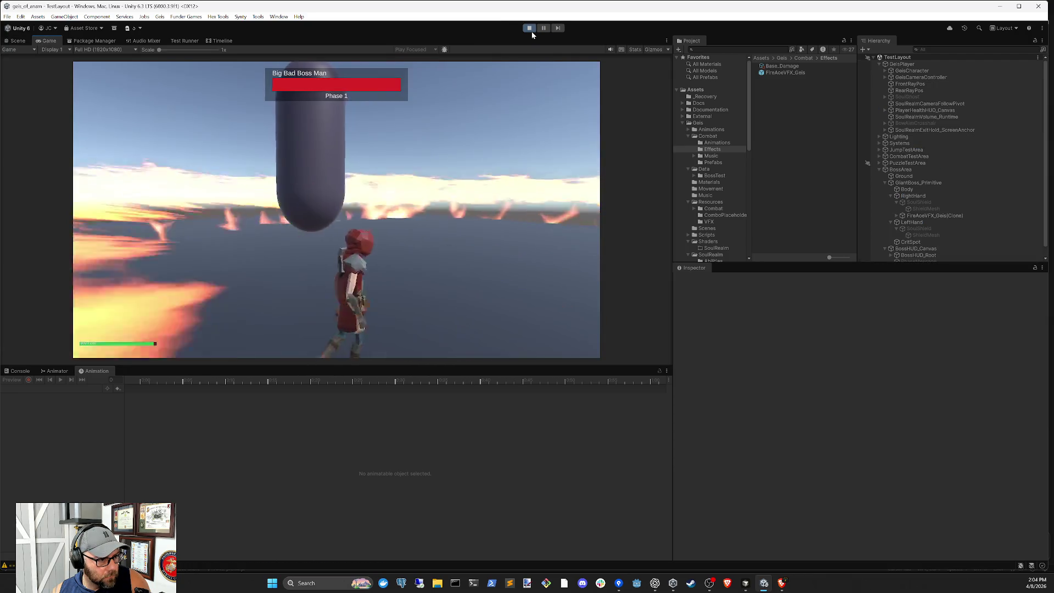
{"action": "key", "text": "d"}
{"action": "key", "text": "w"}
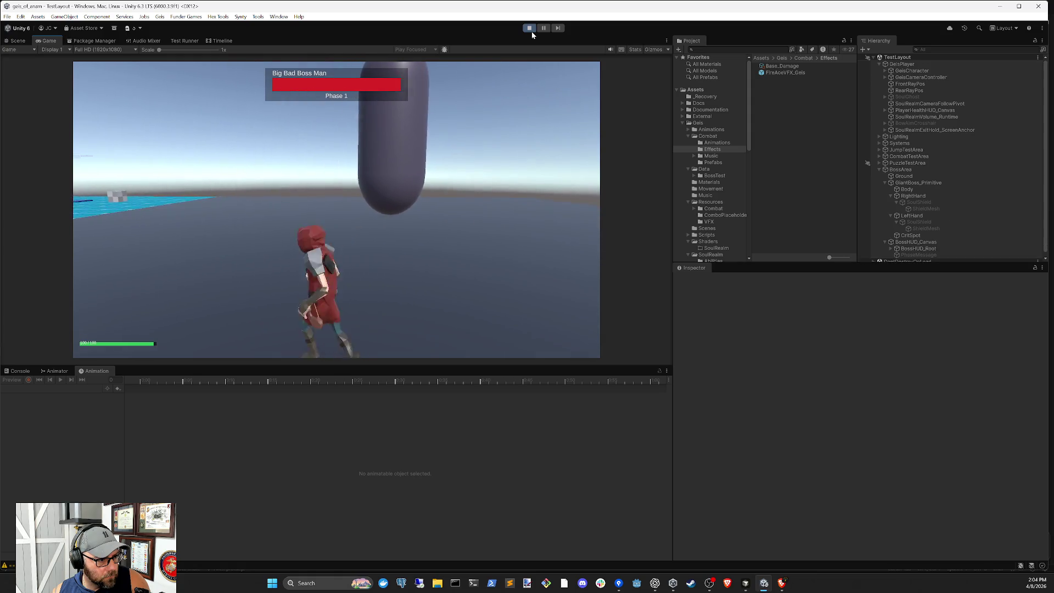
{"action": "key", "text": "d"}
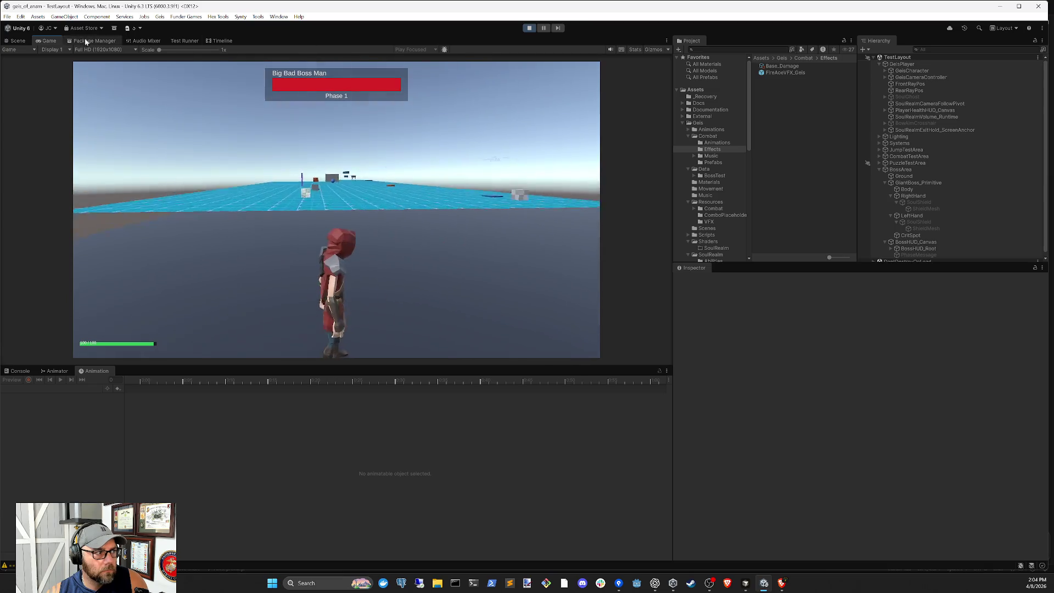
{"action": "key", "text": "ctrl+1"}
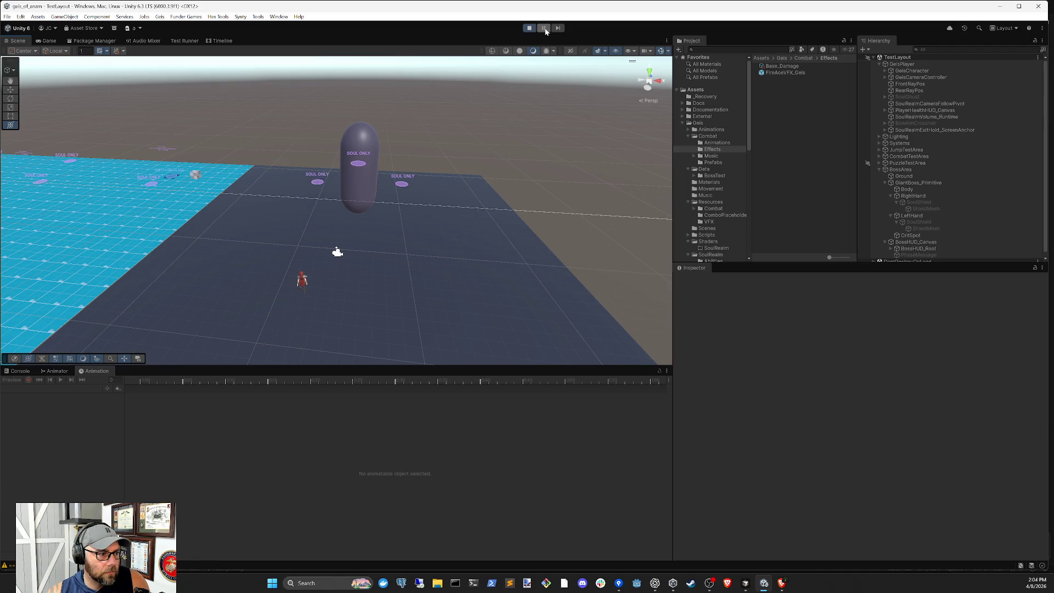
- Pause the game, advance one frame, and select the spawned FireAoeVFX_Geis(Clone) to inspect it
{"action": "left_click", "coordinate": [544, 28]}
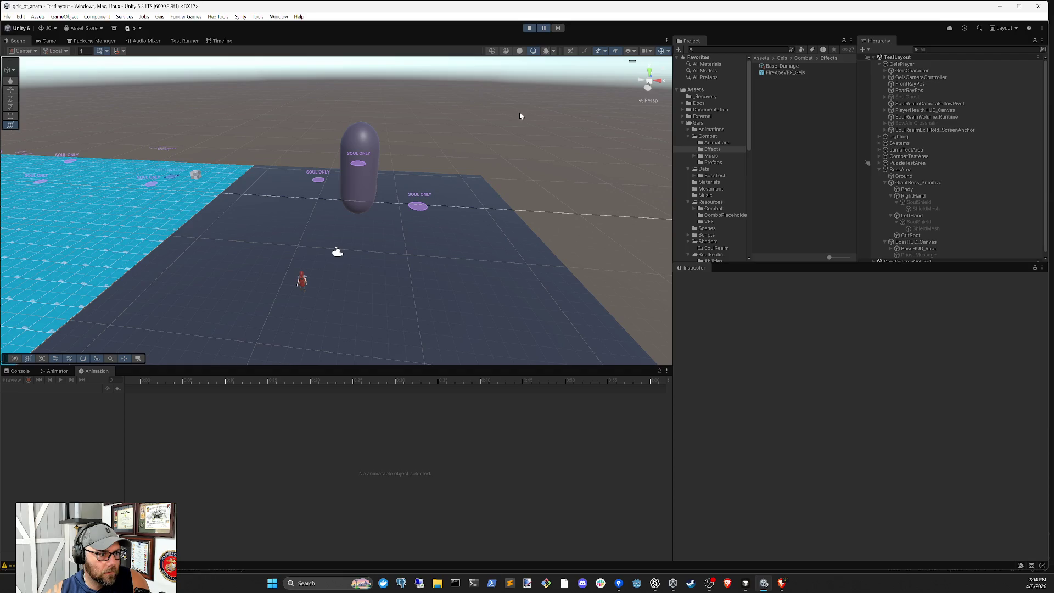
{"action": "left_click", "coordinate": [558, 30]}
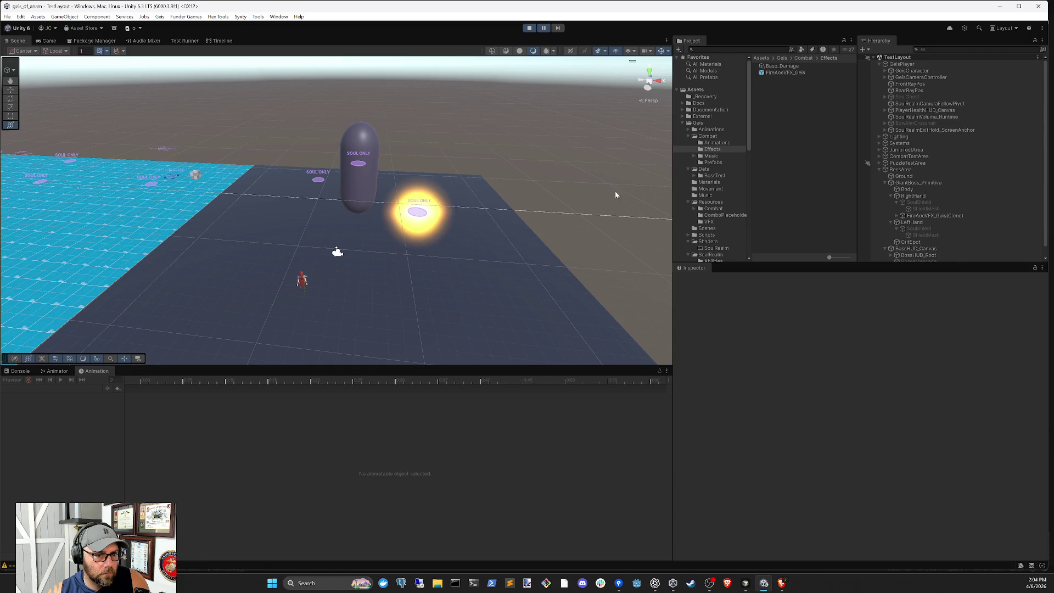
{"action": "left_click", "coordinate": [928, 216]}
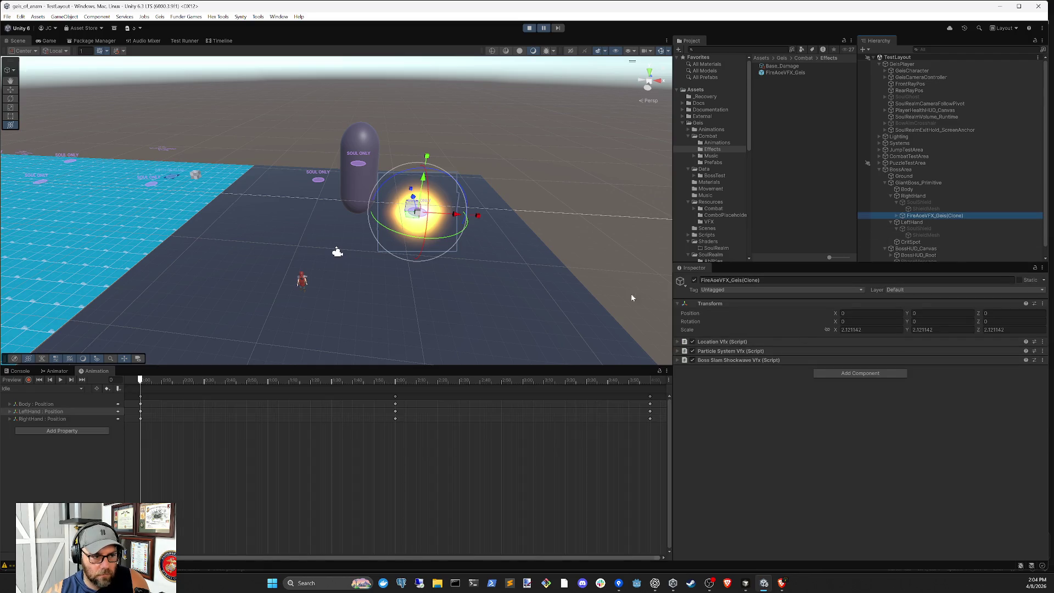
{"action": "mouse_move", "coordinate": [549, 193]}
{"action": "left_mouse_down"}
{"action": "mouse_move", "coordinate": [388, 262]}
{"action": "mouse_move", "coordinate": [463, 209]}
{"action": "left_mouse_up"}
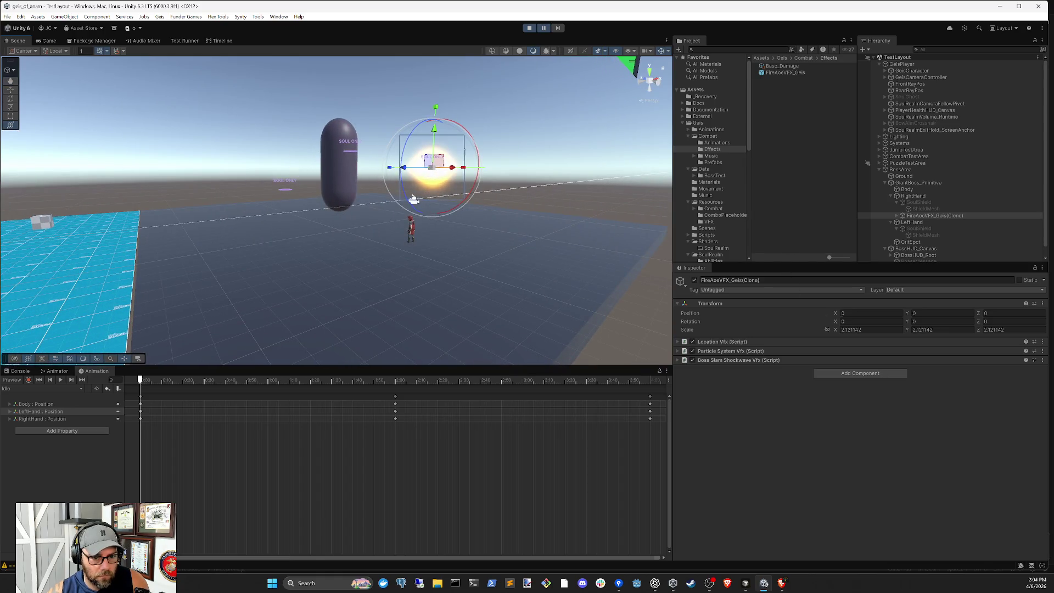
- Step through twelve frames to watch the fire shockwave grow
{"action": "left_click", "coordinate": [557, 28]}
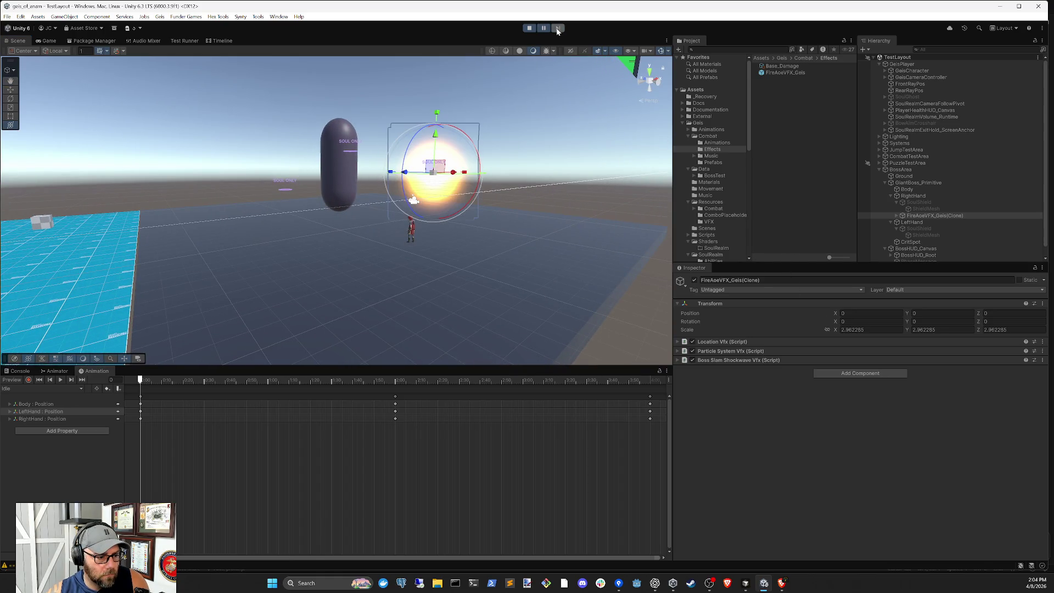
{"action": "left_click", "coordinate": [558, 29]}
{"action": "left_click", "coordinate": [557, 29]}
{"action": "left_click", "coordinate": [557, 29]}
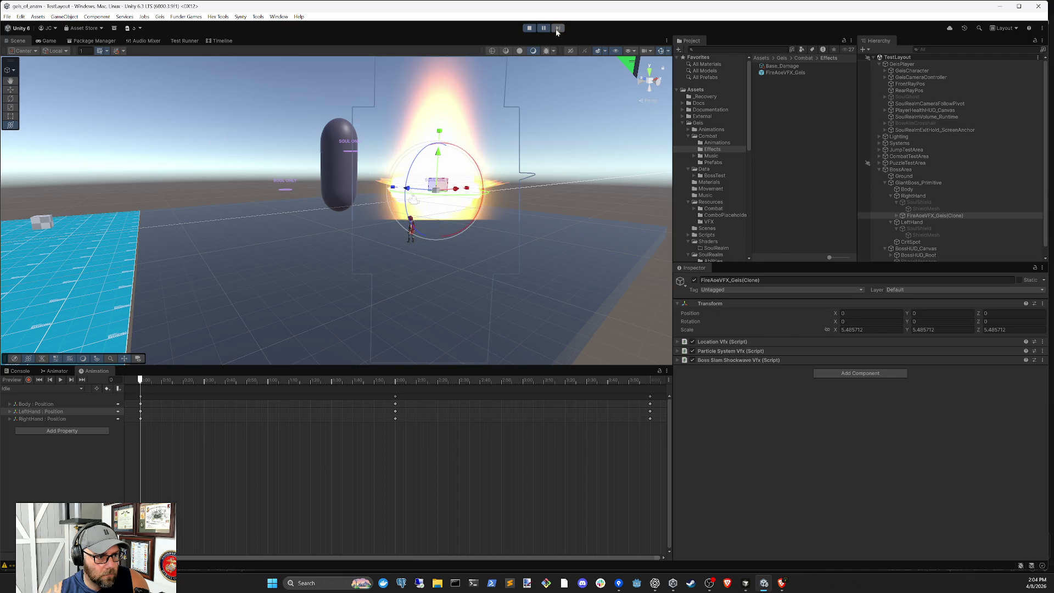
{"action": "left_click", "coordinate": [558, 29]}
{"action": "left_click", "coordinate": [557, 29]}
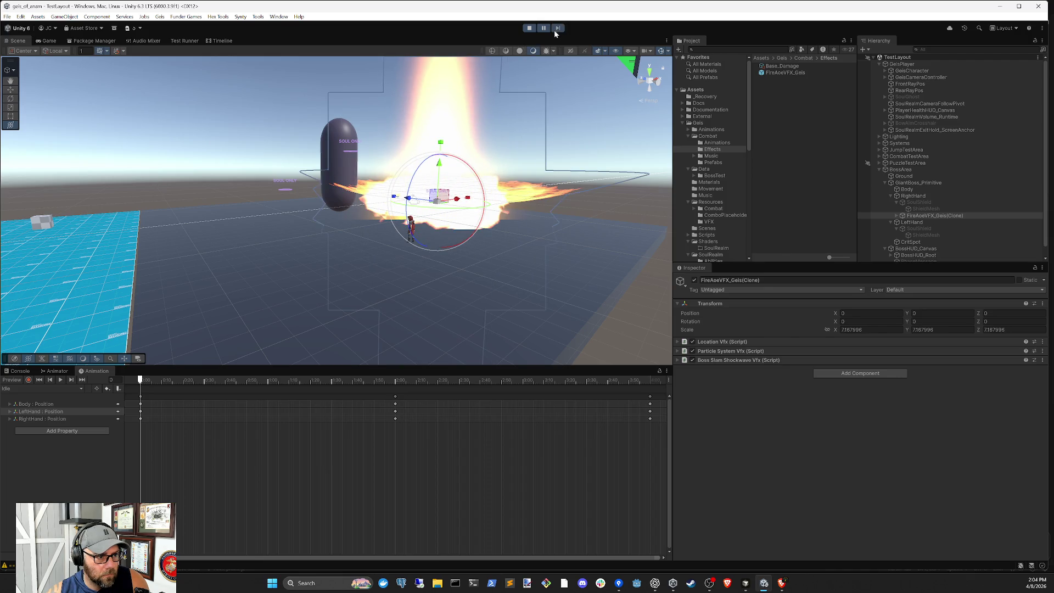
{"action": "left_click", "coordinate": [555, 31]}
{"action": "left_click", "coordinate": [555, 31]}
{"action": "left_click", "coordinate": [555, 31]}
{"action": "left_click", "coordinate": [555, 31]}
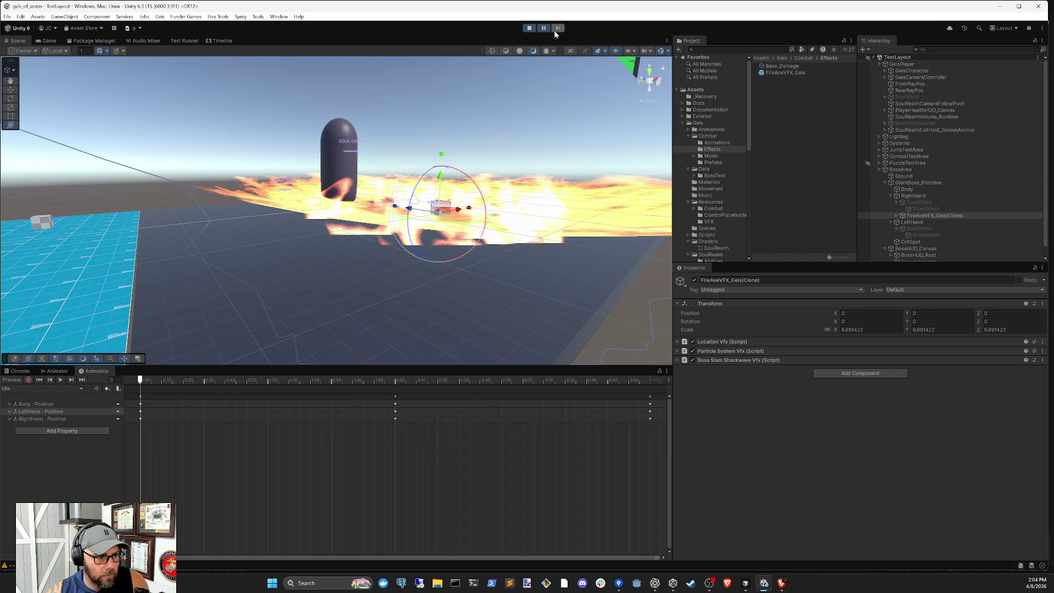
{"action": "left_click", "coordinate": [554, 31]}
{"action": "left_click", "coordinate": [554, 31]}
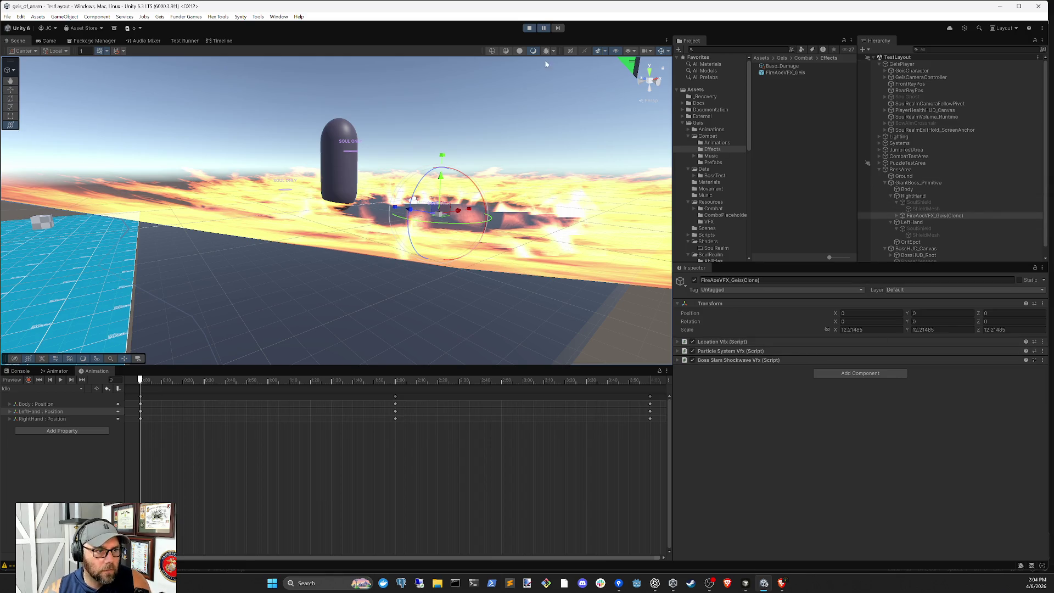
- Stop the game, select GiantBoss_Primitive, and begin editing Slam Shockwave Impact Delay
{"action": "left_click", "coordinate": [529, 28]}
{"action": "left_click", "coordinate": [913, 142]}
{"action": "left_click", "coordinate": [849, 497]}
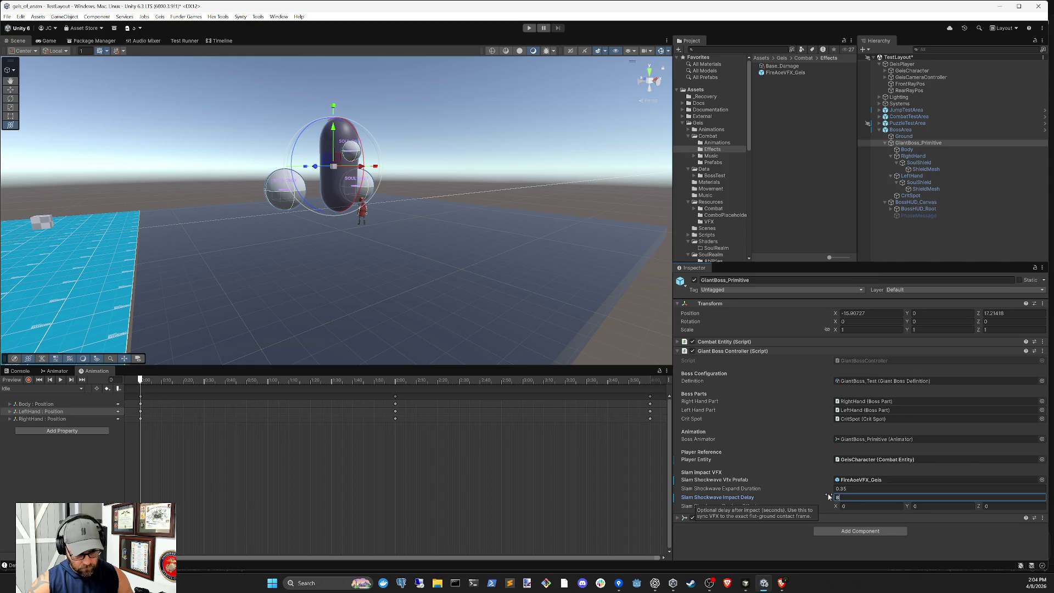
- Enter 0.8 as the Slam Shockwave Impact Delay, deselect the boss, and press Play
{"action": "type", "text": "0.8"}
{"action": "left_click", "coordinate": [915, 252]}
{"action": "left_click", "coordinate": [529, 27]}
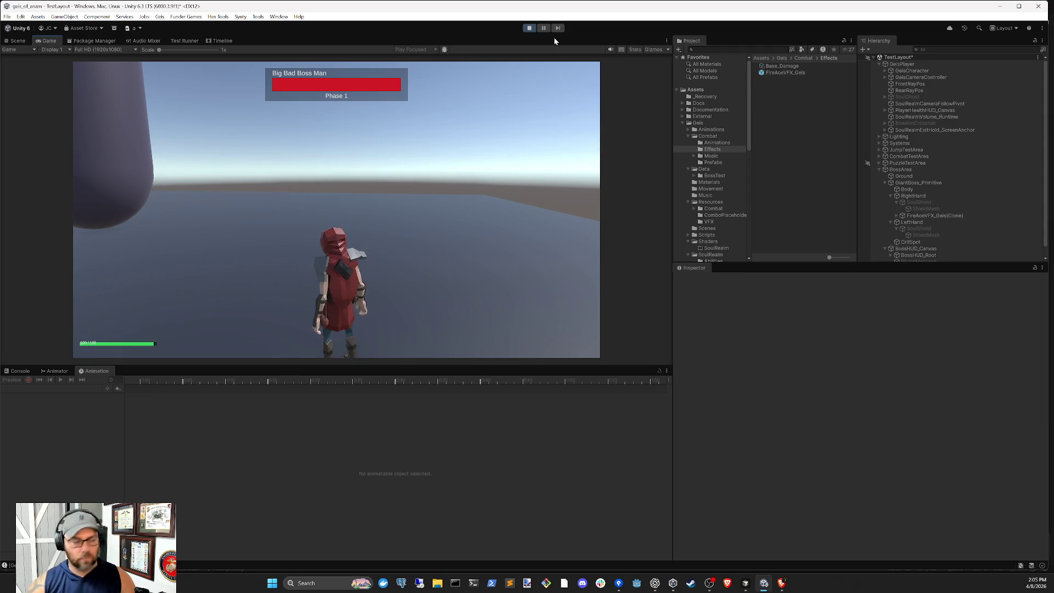
- During the playtest, inspect GiantBoss_Primitive in the Scene view, then resume and pause the game
{"action": "key", "text": "ctrl+1"}
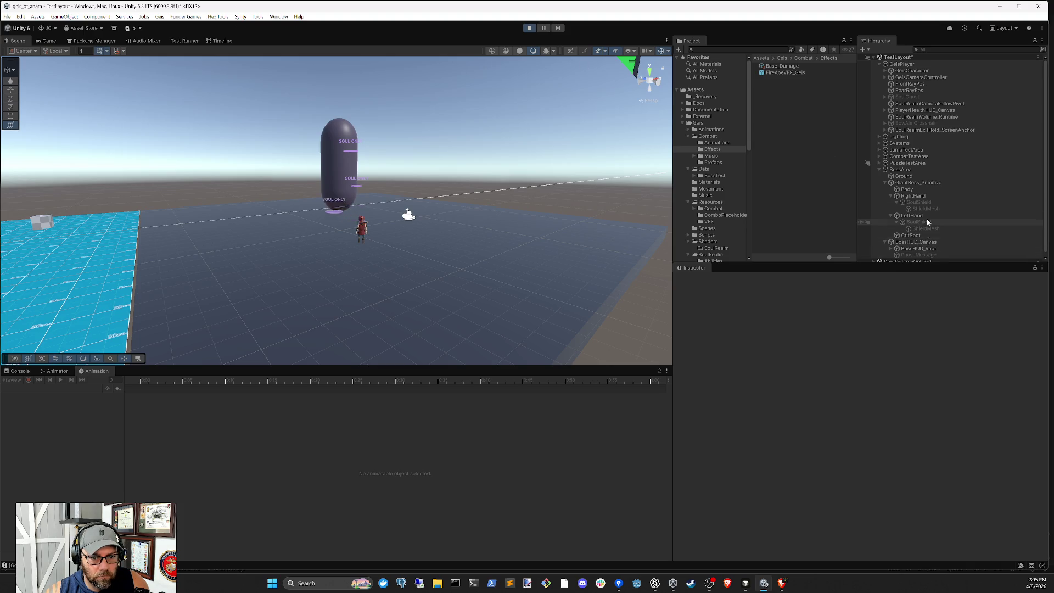
{"action": "scroll", "coordinate": [926, 219], "scroll_direction": "down", "scroll_amount": 1}
{"action": "left_click", "coordinate": [914, 181]}
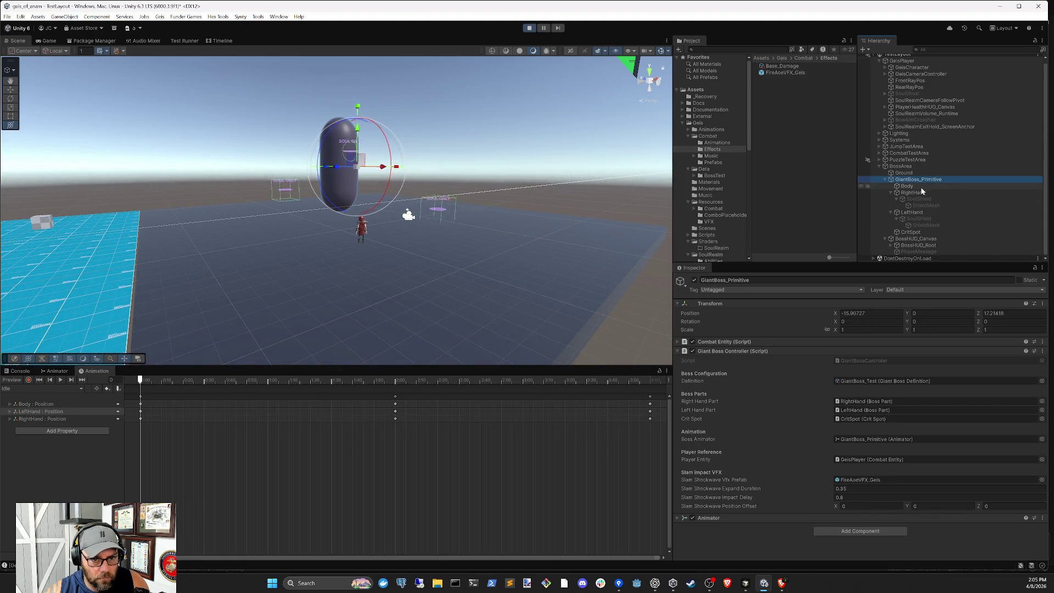
{"action": "left_click", "coordinate": [544, 28]}
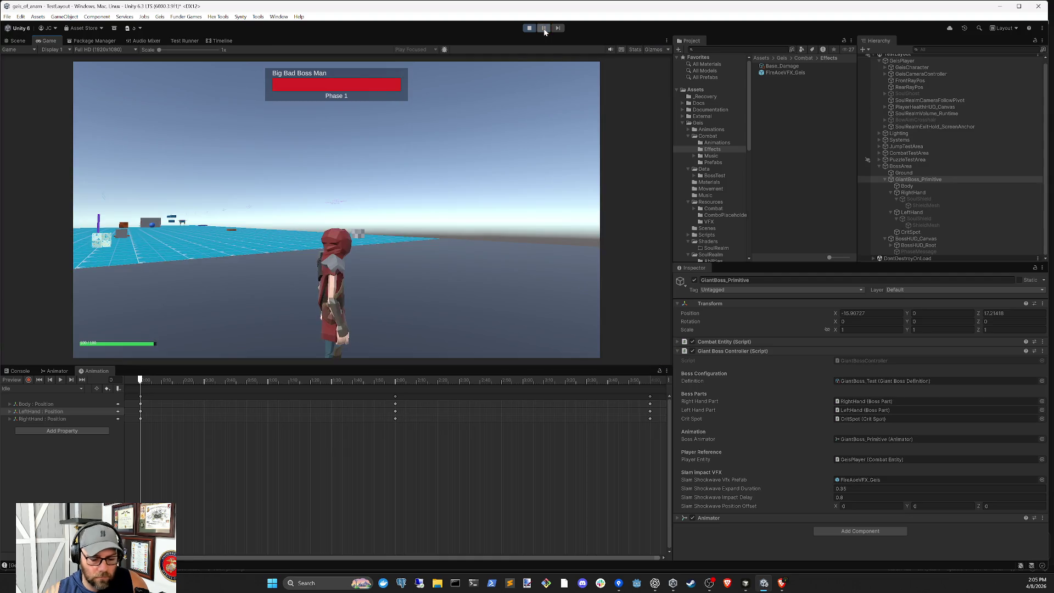
{"action": "left_click", "coordinate": [544, 29]}
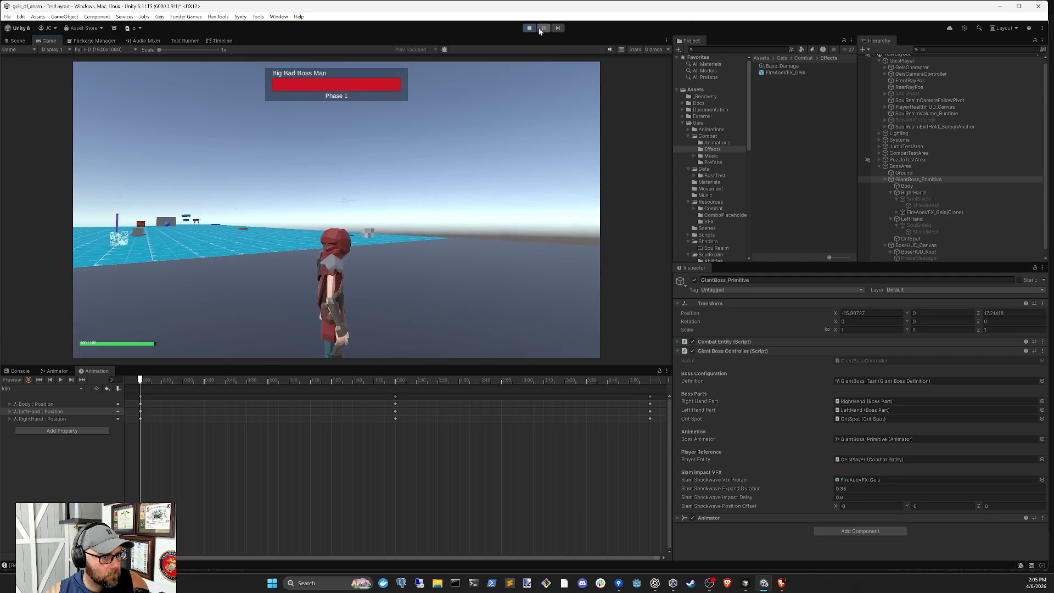
{"action": "left_click", "coordinate": [25, 41]}
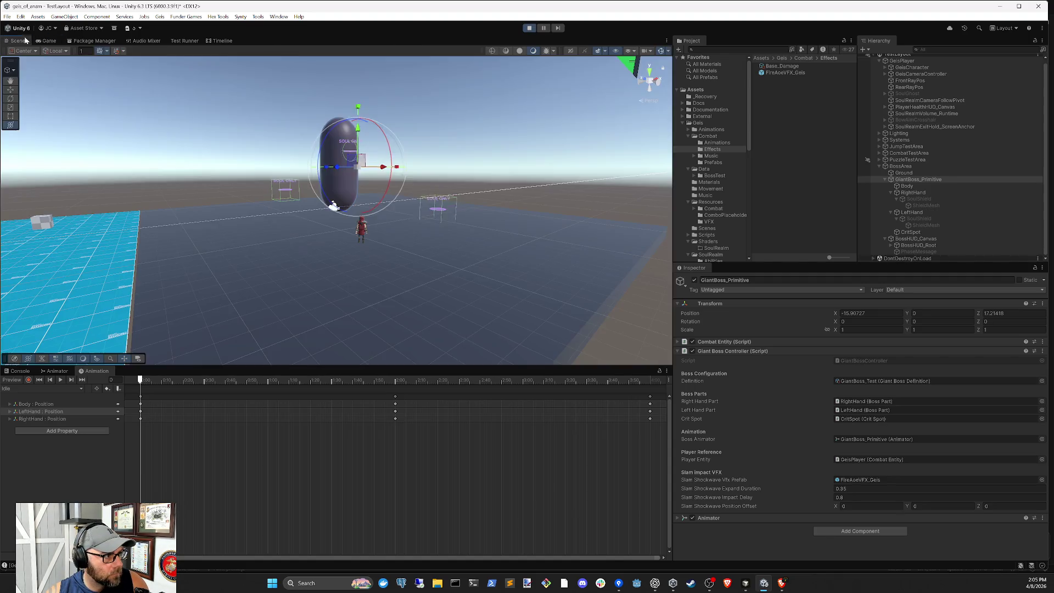
{"action": "left_click", "coordinate": [543, 28]}
- Step the paused game frame by frame until the shockwave spawns
{"action": "left_click", "coordinate": [557, 29]}
{"action": "left_click", "coordinate": [557, 29]}
{"action": "left_click", "coordinate": [558, 30]}
{"action": "left_click", "coordinate": [558, 30]}
{"action": "left_click", "coordinate": [559, 29]}
{"action": "left_click", "coordinate": [558, 30]}
{"action": "left_click", "coordinate": [559, 29]}
{"action": "left_click", "coordinate": [558, 30]}
{"action": "left_click", "coordinate": [558, 29]}
{"action": "left_click", "coordinate": [558, 30]}
{"action": "left_click", "coordinate": [558, 30]}
{"action": "left_click", "coordinate": [558, 30]}
{"action": "left_click", "coordinate": [559, 31]}
{"action": "left_click", "coordinate": [558, 30]}
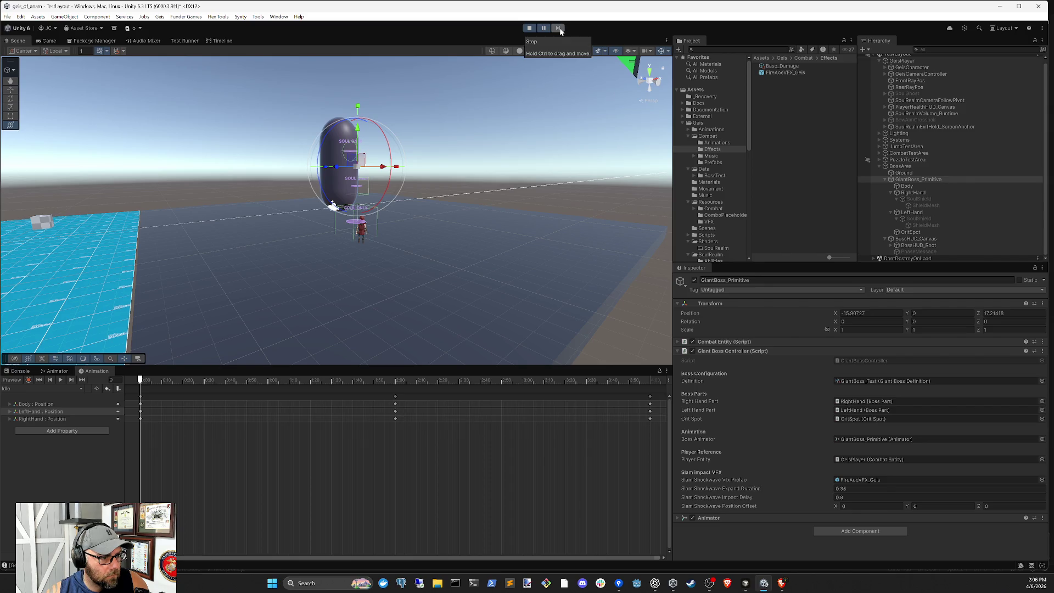
{"action": "left_click", "coordinate": [560, 29]}
{"action": "left_click", "coordinate": [559, 29]}
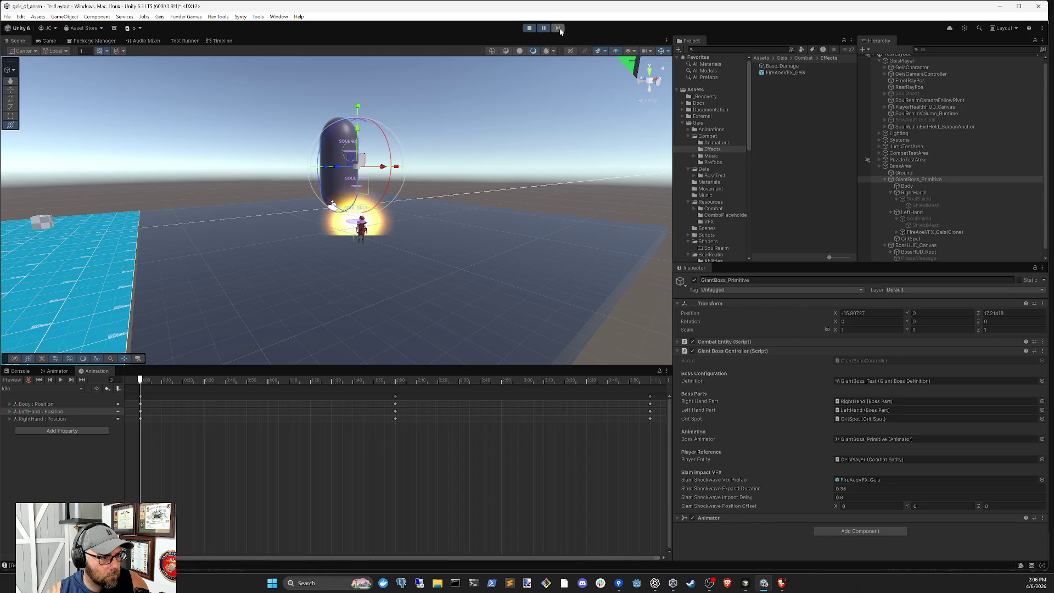
- Set the FireAoeVFX_Geis(Clone) Transform Scale to 1, 1, 1
{"action": "left_click", "coordinate": [933, 233]}
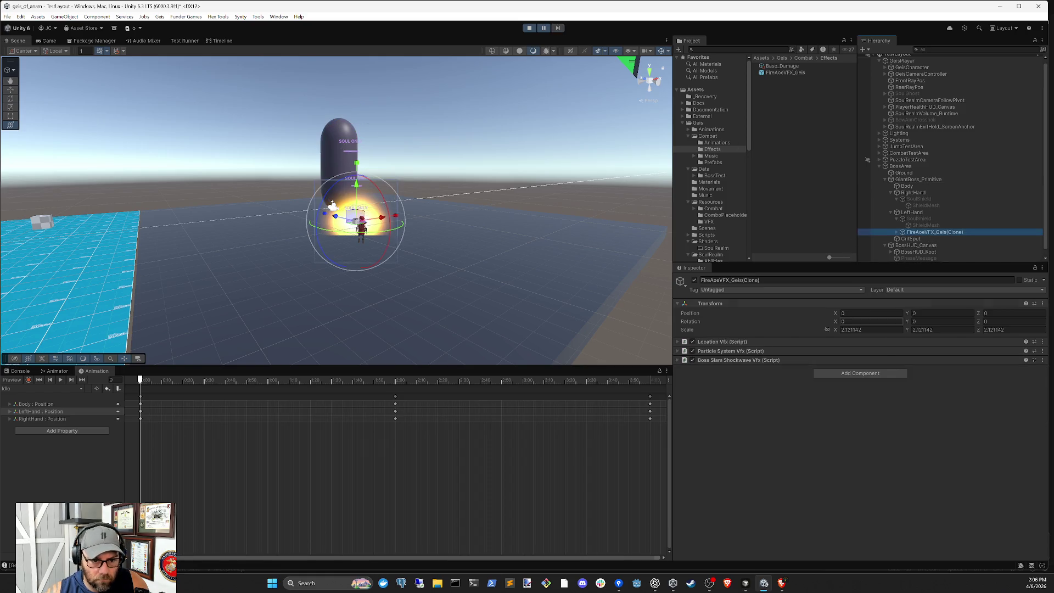
{"action": "left_click", "coordinate": [887, 330]}
{"action": "type", "text": "1"}
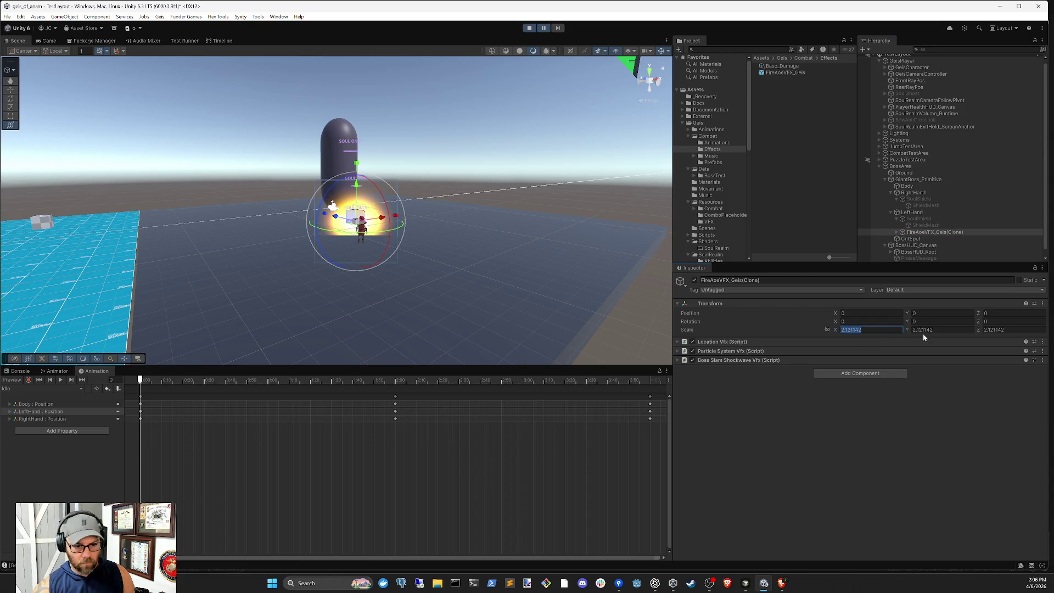
{"action": "key", "text": "Tab"}
{"action": "type", "text": "1"}
{"action": "key", "text": "Tab"}
{"action": "type", "text": "1"}
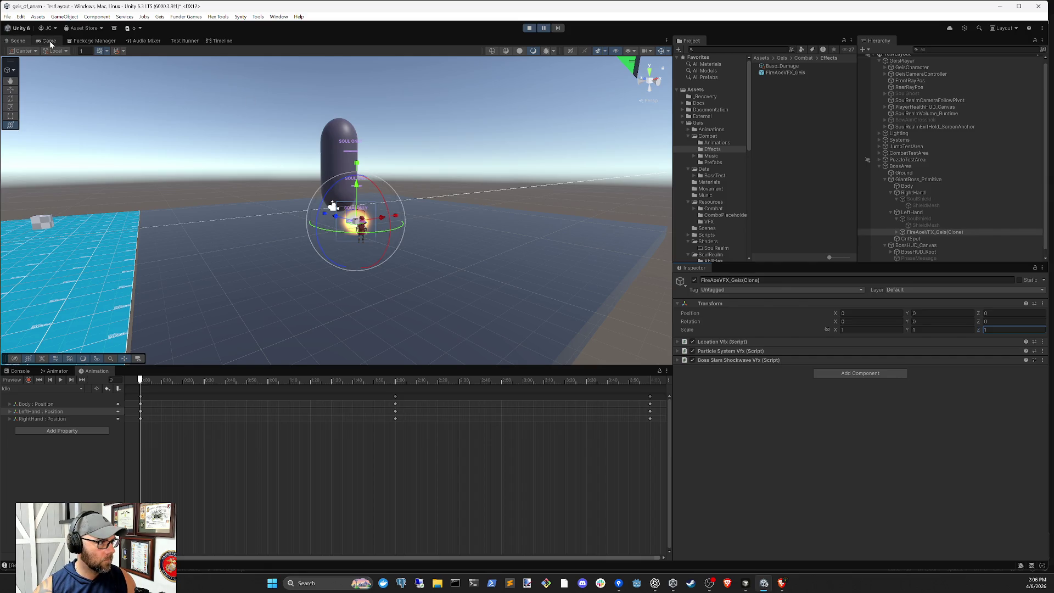
{"action": "key", "text": "Return"}
- Frame the shockwave clone in the Scene view, zoom out, then select GiantBoss_Primitive
{"action": "key", "text": "f"}
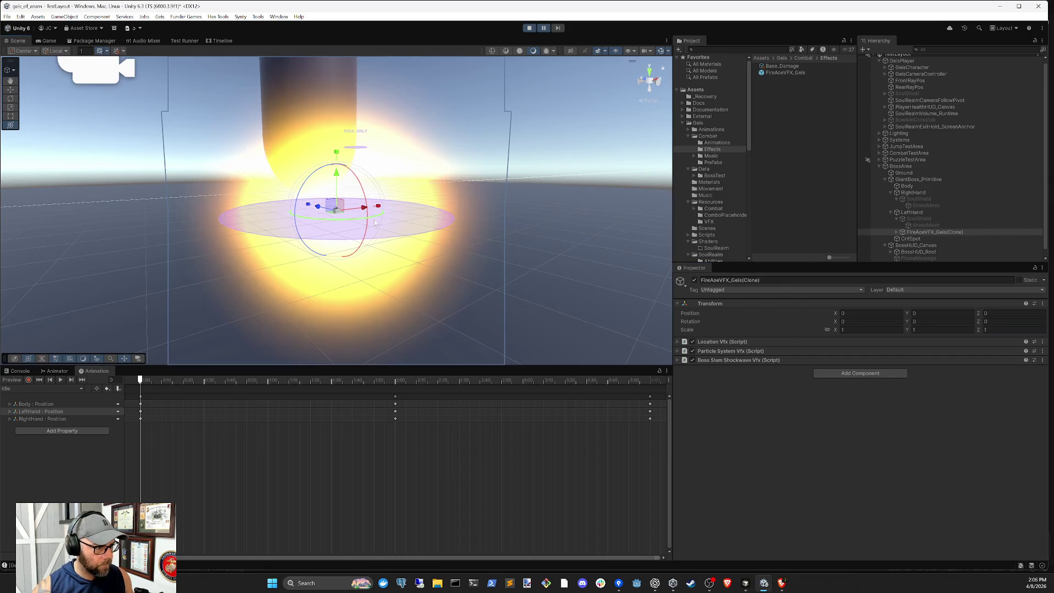
{"action": "left_click", "coordinate": [616, 183]}
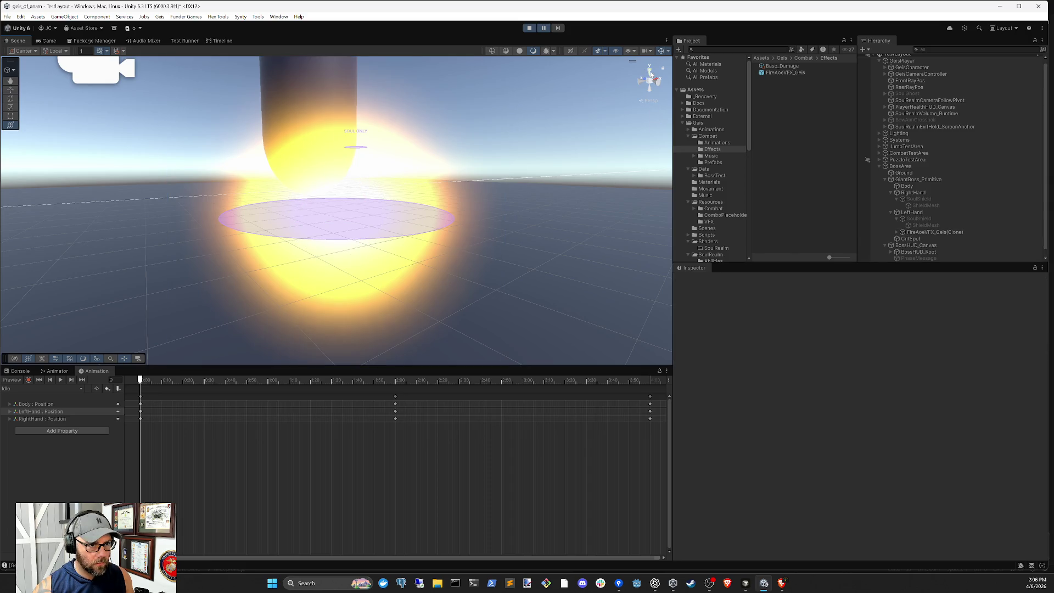
{"action": "left_click", "coordinate": [934, 232]}
{"action": "key", "text": "f"}
{"action": "mouse_move", "coordinate": [627, 210]}
{"action": "left_mouse_down"}
{"action": "mouse_move", "coordinate": [492, 186]}
{"action": "mouse_move", "coordinate": [510, 235]}
{"action": "left_mouse_up"}
{"action": "scroll", "coordinate": [510, 235], "scroll_direction": "down", "scroll_amount": 3}
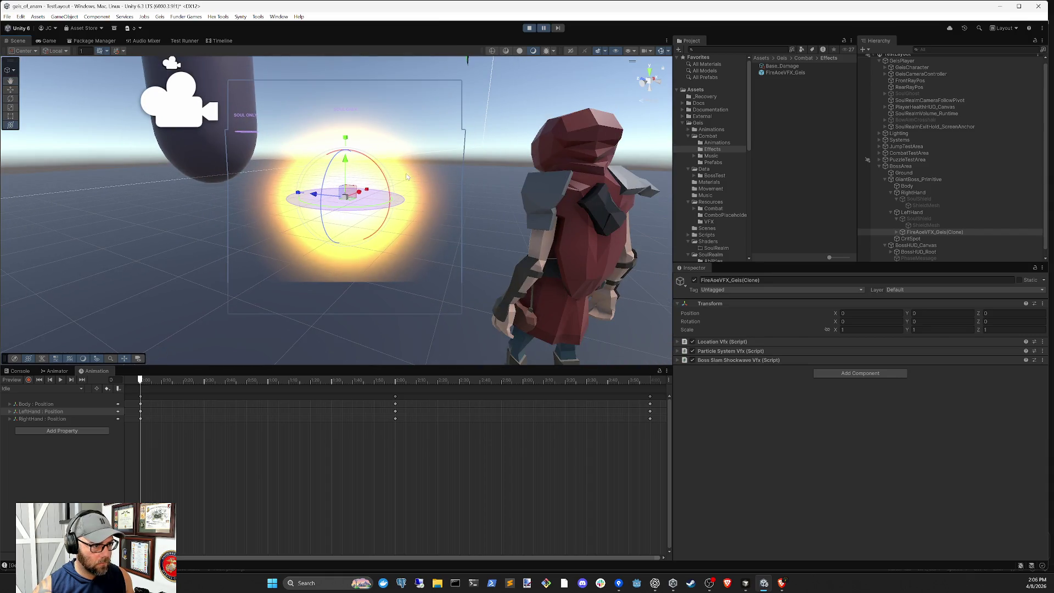
{"action": "left_click", "coordinate": [901, 166]}
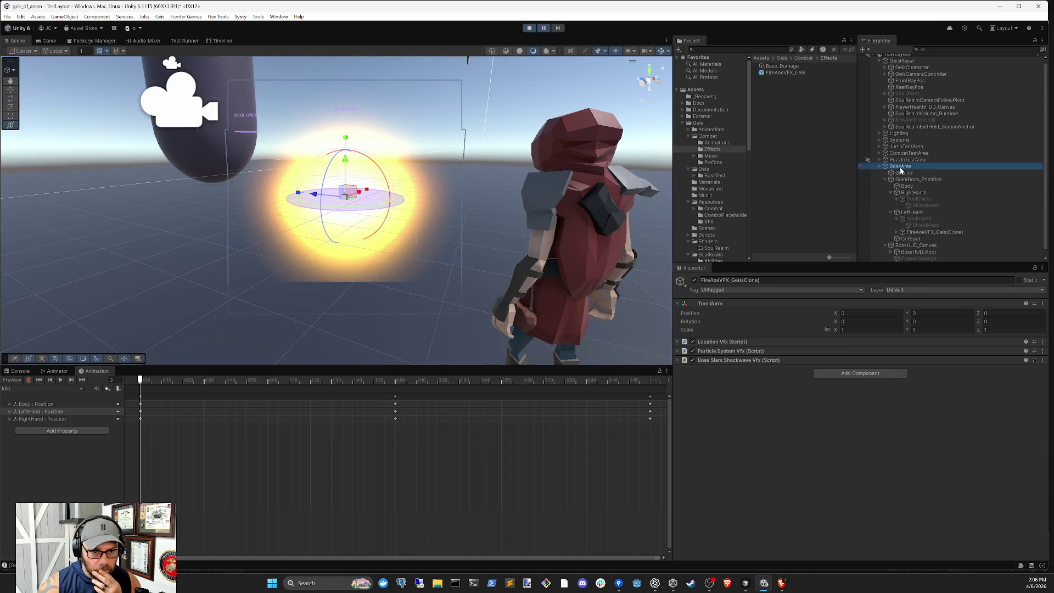
{"action": "left_click", "coordinate": [916, 179]}
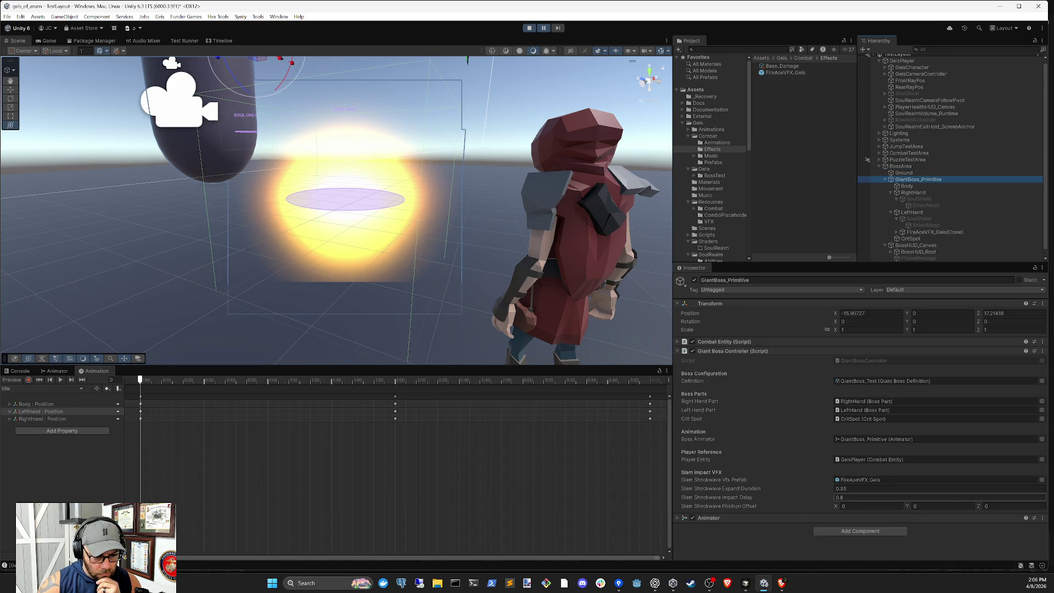
- Set the Slam Shockwave Position Offset Y to -0.5, then pause the running playtest
{"action": "left_click", "coordinate": [913, 506]}
{"action": "type", "text": "0.28"}
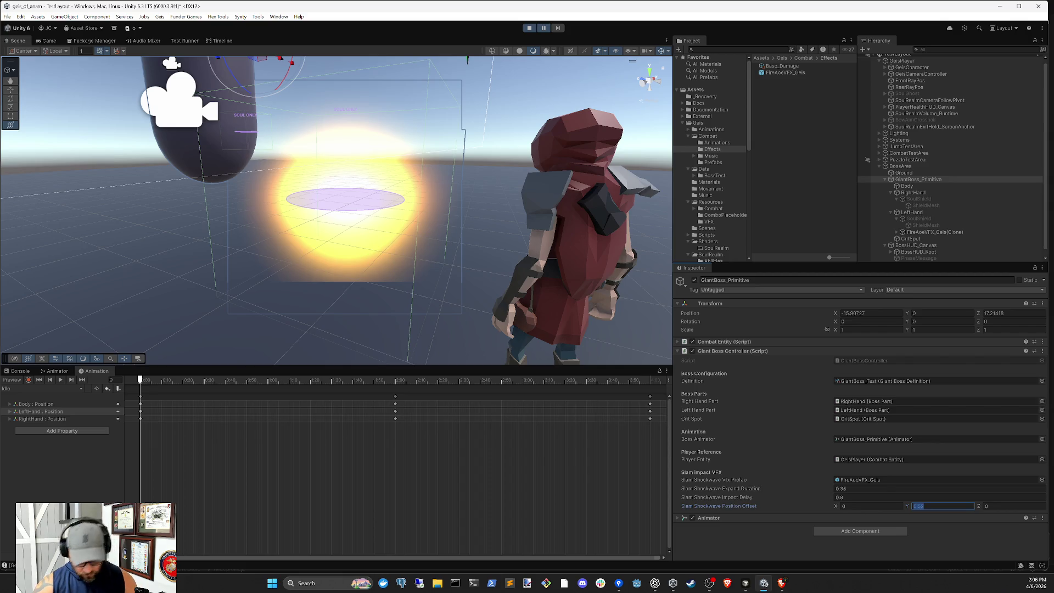
{"action": "type", "text": "-"}
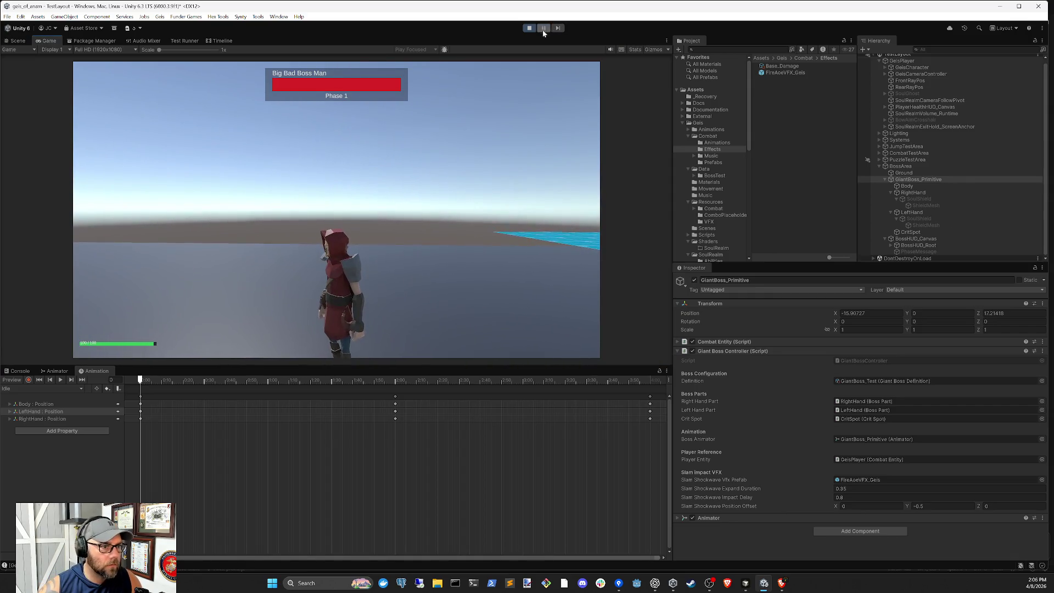
{"action": "left_click", "coordinate": [543, 30]}
- Step the paused game frame by frame in the Scene view until the fire shockwave spawns
{"action": "left_click", "coordinate": [543, 29]}
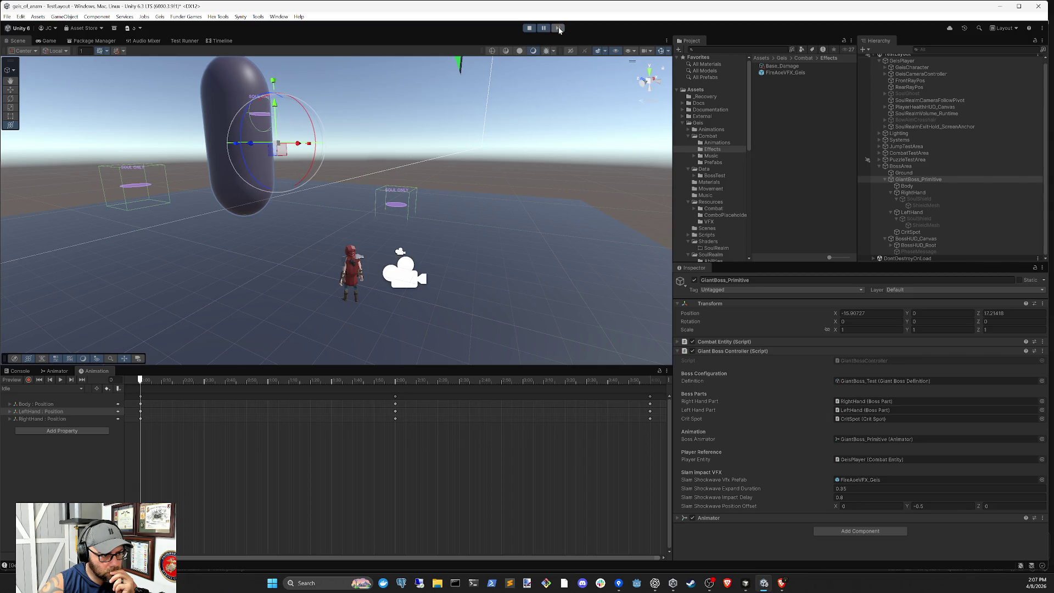
{"action": "left_click", "coordinate": [559, 30]}
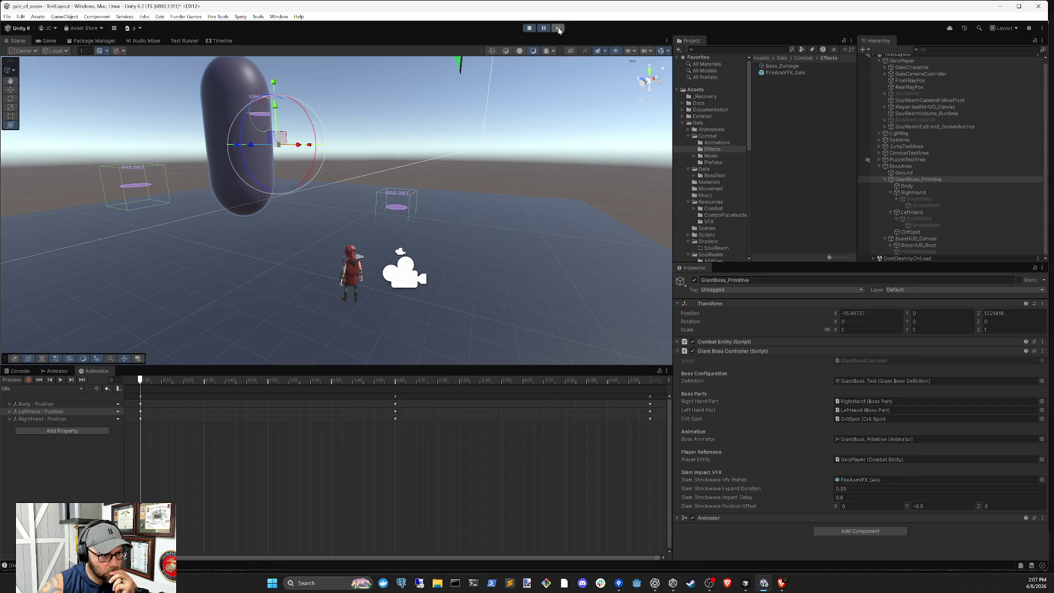
{"action": "left_click", "coordinate": [559, 29]}
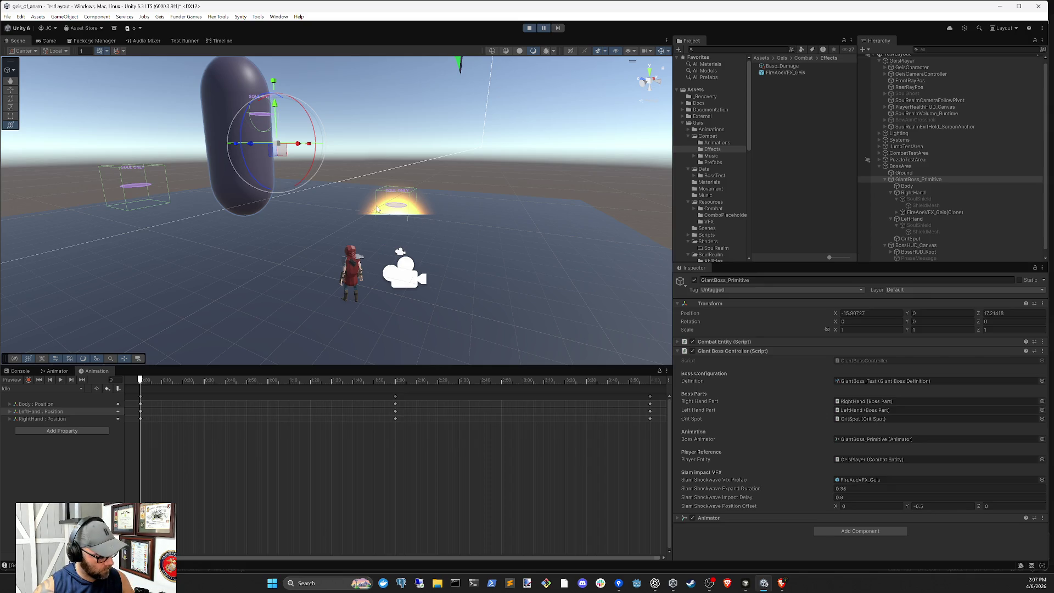
- Frame and orbit around the new FireAoeVFX_Geis(Clone), then select its RightHand parent
{"action": "left_click", "coordinate": [934, 213]}
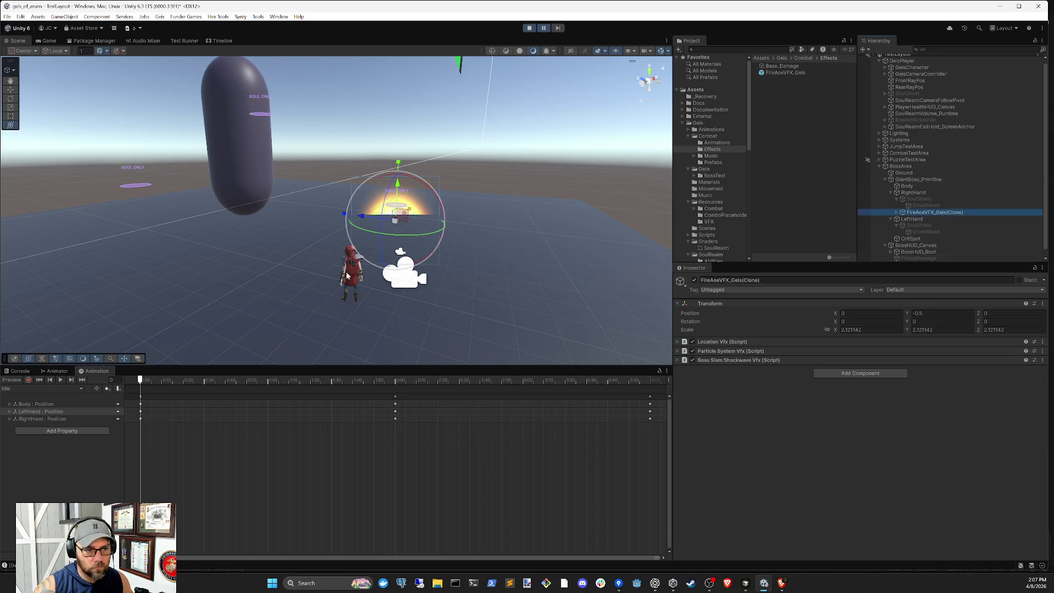
{"action": "key", "text": "f"}
{"action": "left_click_drag", "start_coordinate": [336, 213], "coordinate": [430, 273]}
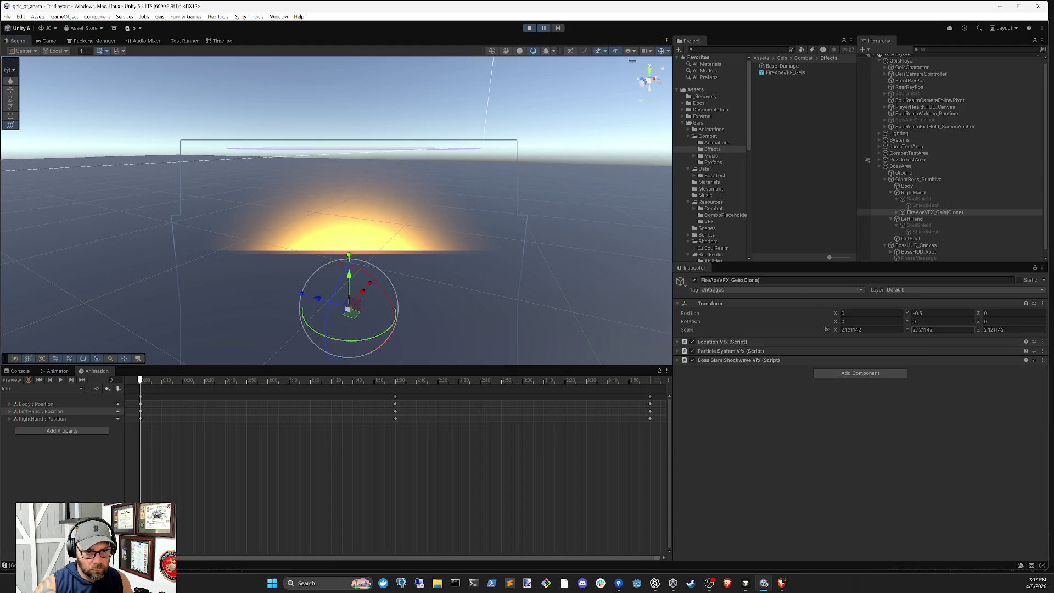
{"action": "left_click", "coordinate": [922, 193]}
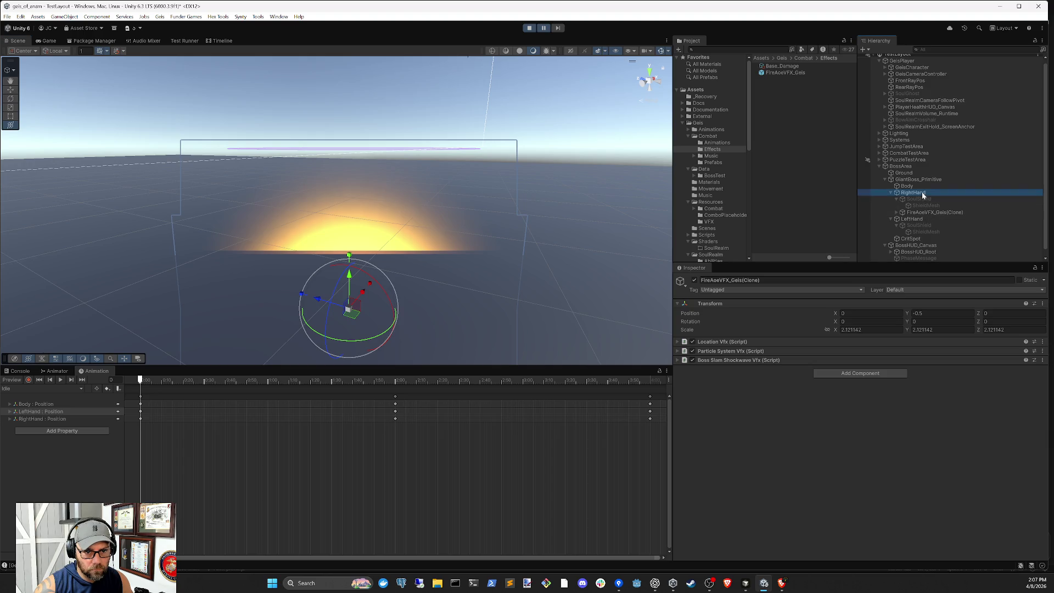
- Change GiantBoss_Primitive's shockwave Position Offset Y to -0.25, resume the Game view playtest, then go to the code editor
{"action": "left_click", "coordinate": [921, 179]}
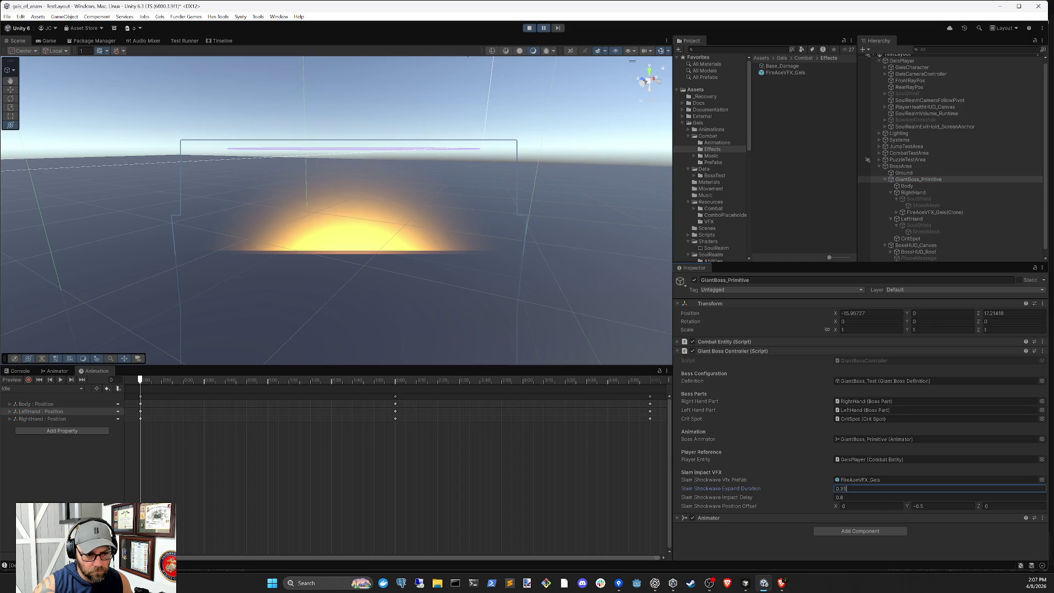
{"action": "key", "text": "Tab"}
{"action": "key", "text": "Tab"}
{"action": "key", "text": "Tab"}
{"action": "type", "text": "-0.25"}
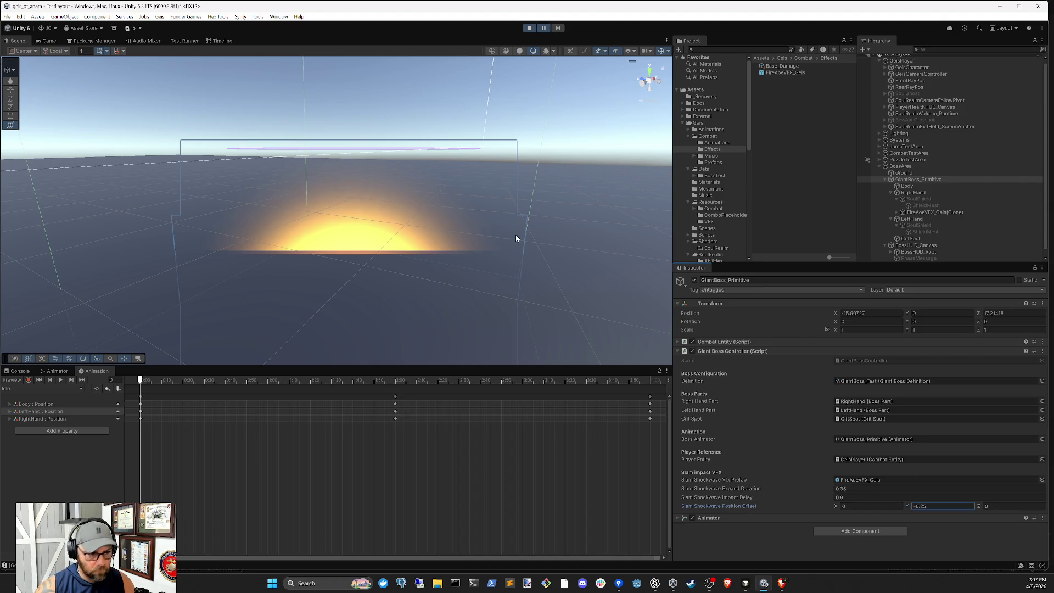
{"action": "left_click", "coordinate": [48, 42]}
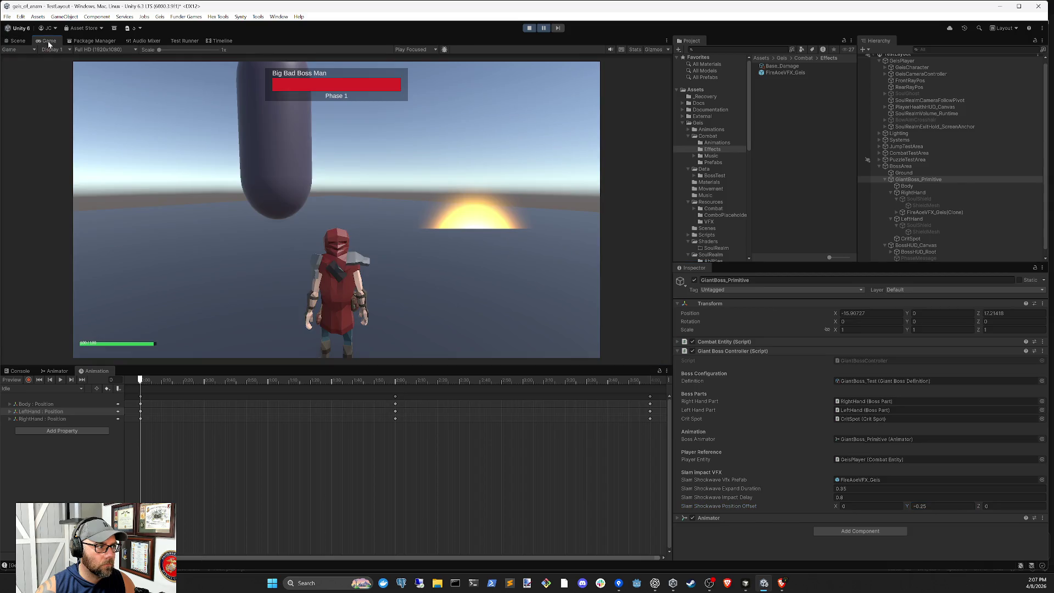
{"action": "left_click", "coordinate": [542, 29]}
{"action": "left_click", "coordinate": [543, 28]}
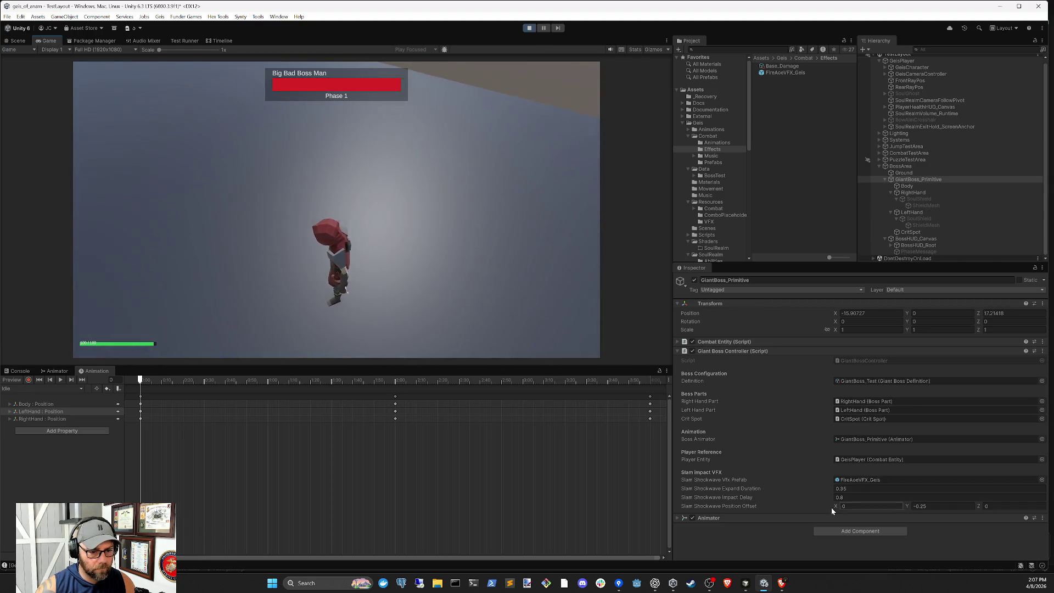
{"action": "left_click", "coordinate": [745, 582]}
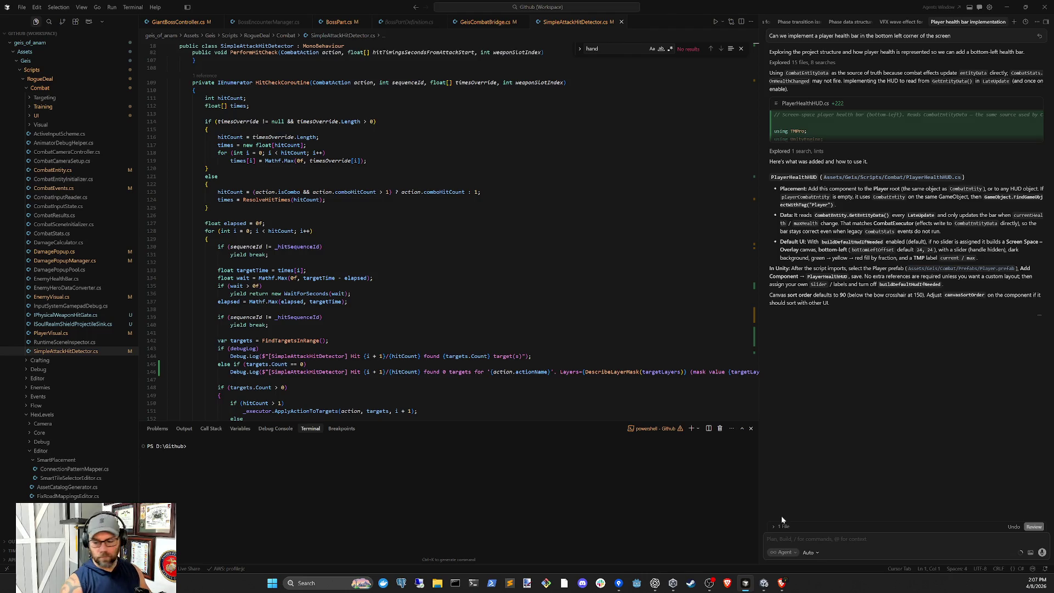
- In the 'VFX wave effect for damage area' chat, ask the agent to make the VFX start and end radius definable
{"action": "left_click", "coordinate": [905, 22]}
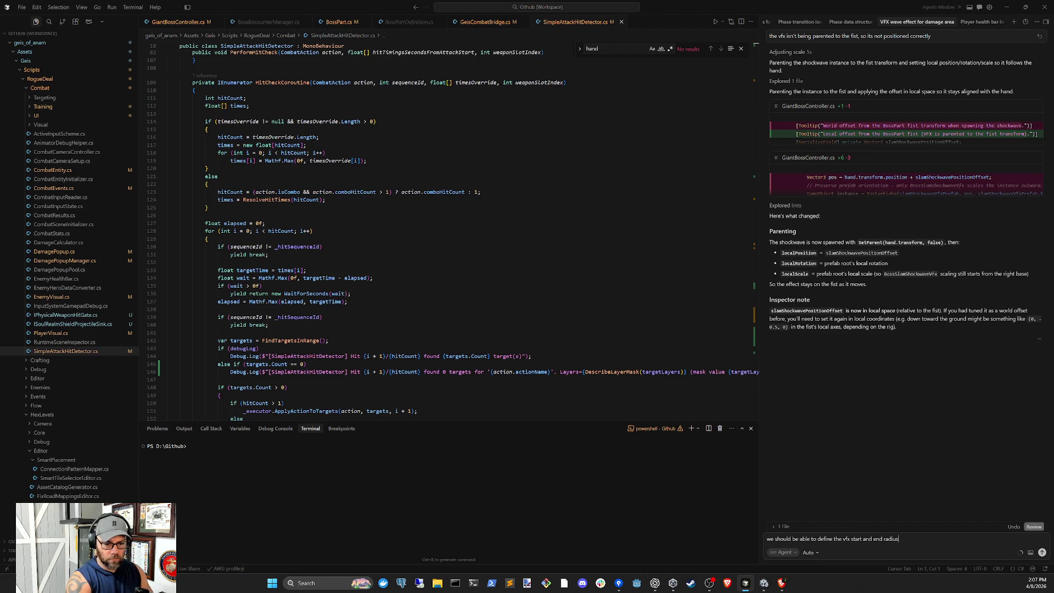
{"action": "key", "text": "Return"}
{"action": "left_click", "coordinate": [765, 584]}
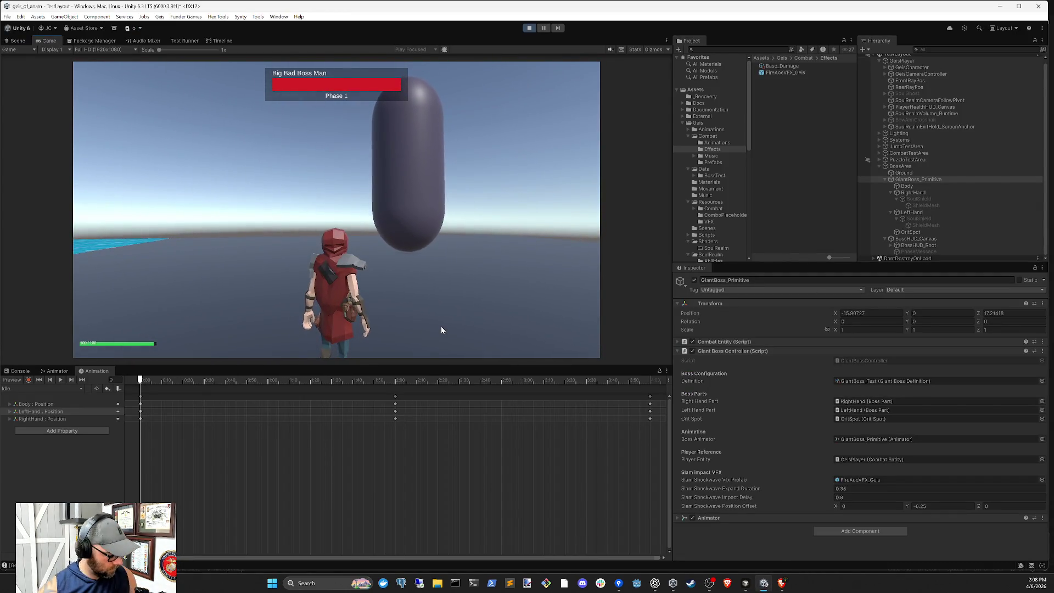
- Walk the player left, right and forward, then stop play mode
{"action": "key", "text": "a"}
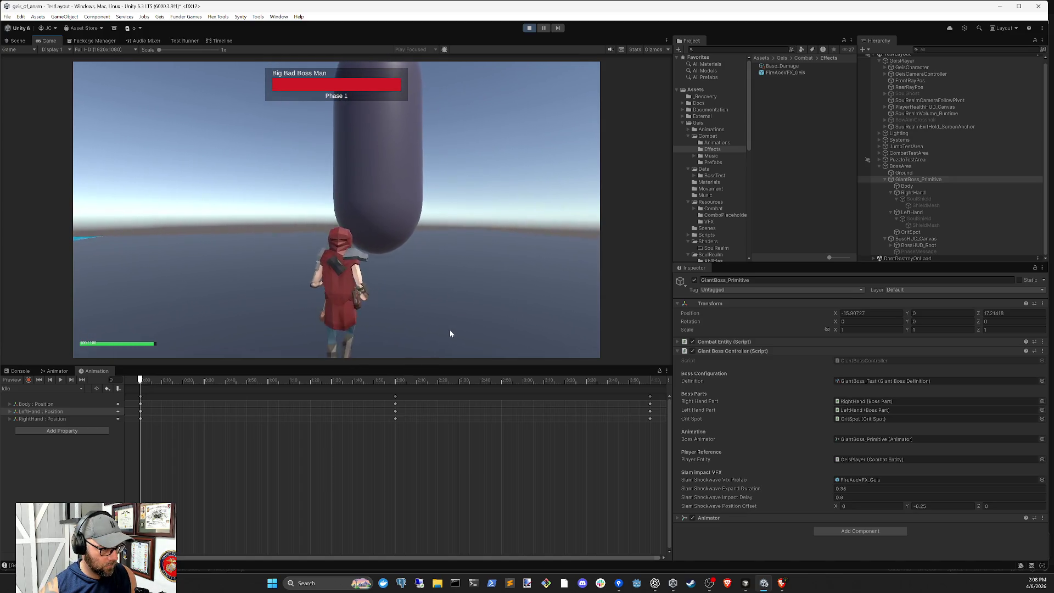
{"action": "key", "text": "d"}
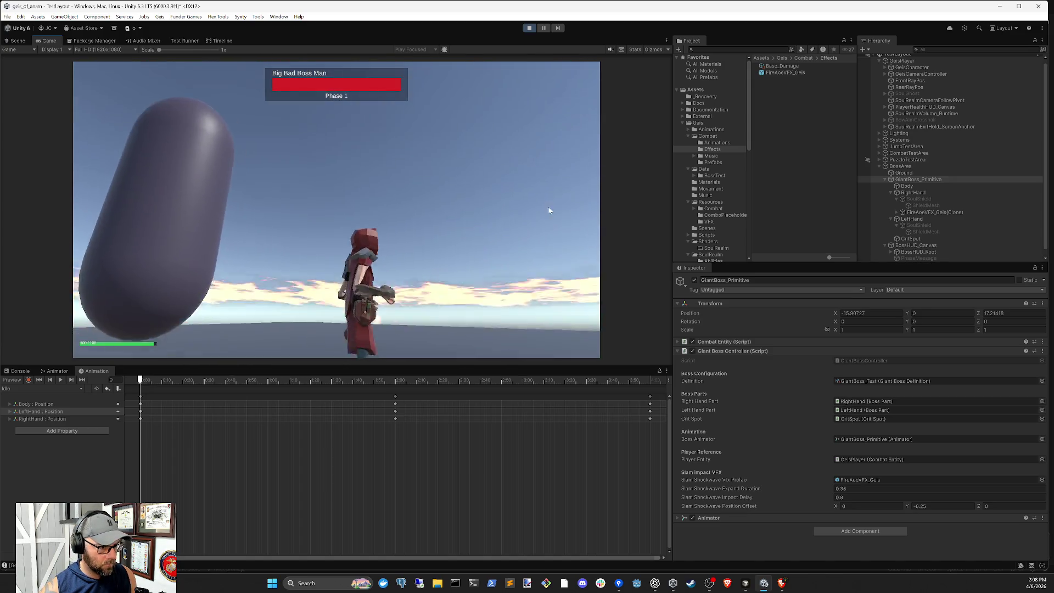
{"action": "key", "text": "w"}
{"action": "left_click", "coordinate": [529, 28]}
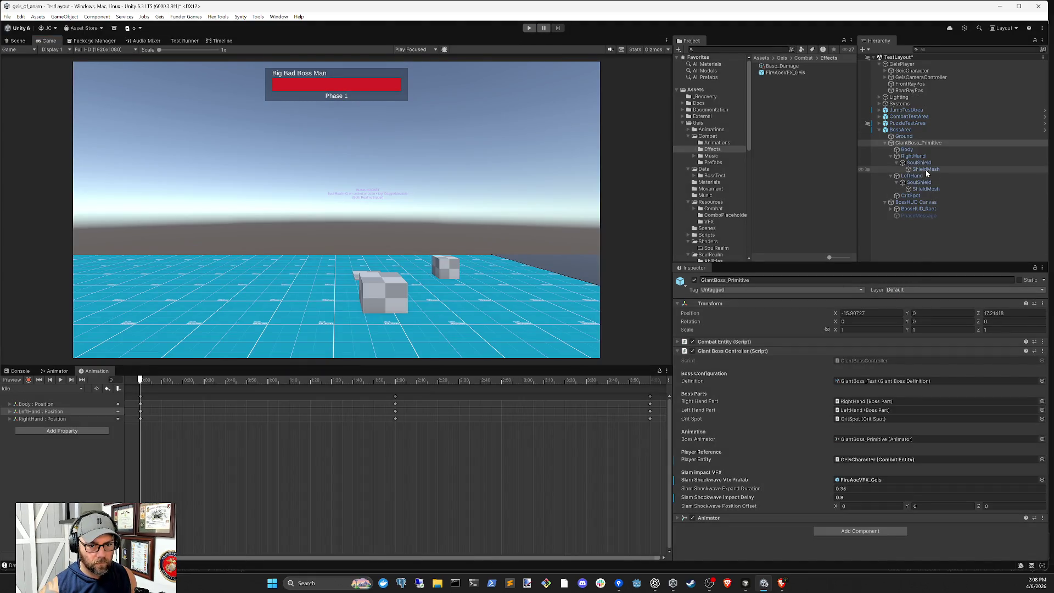
- Browse RightHand, LeftHand and their SoulShield children in the Hierarchy
{"action": "left_click", "coordinate": [921, 163]}
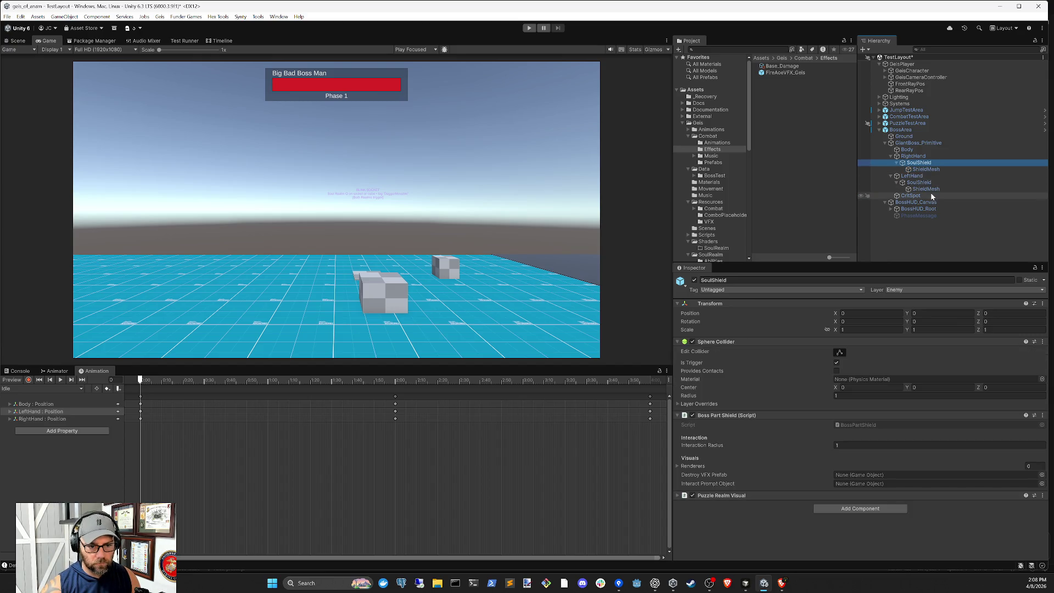
{"action": "key", "text": "Up"}
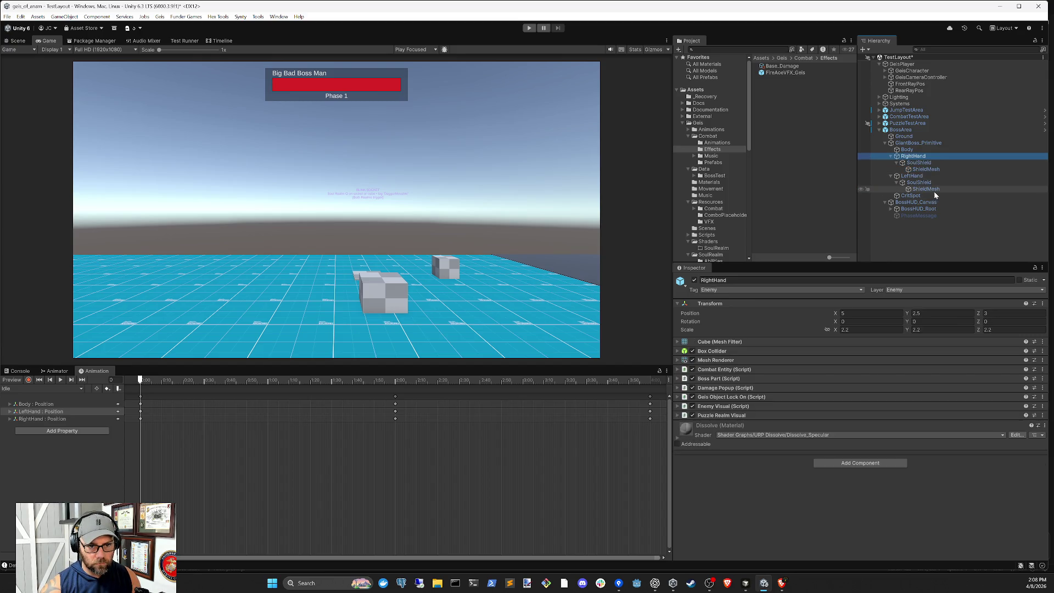
{"action": "key", "text": "Down"}
{"action": "key", "text": "Down"}
{"action": "key", "text": "Up"}
{"action": "key", "text": "Up"}
{"action": "key", "text": "Left"}
{"action": "key", "text": "Down"}
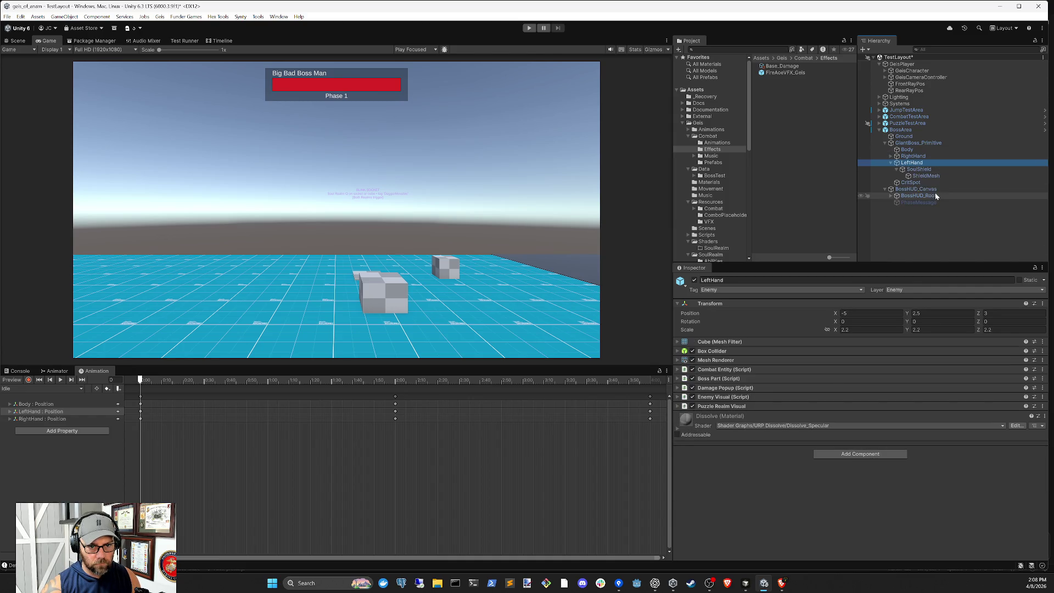
{"action": "key", "text": "Down"}
{"action": "key", "text": "Up"}
{"action": "key", "text": "Up"}
{"action": "key", "text": "Right"}
{"action": "key", "text": "Down"}
{"action": "key", "text": "Up"}
{"action": "key", "text": "Down"}
{"action": "key", "text": "Down"}
{"action": "key", "text": "Up"}
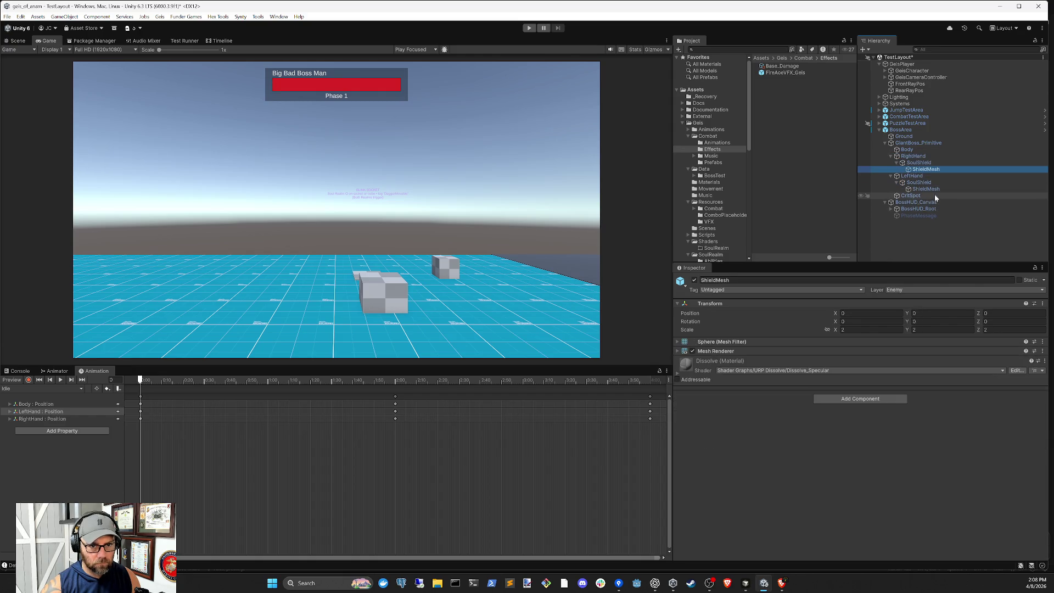
{"action": "key", "text": "Up"}
{"action": "key", "text": "Down"}
{"action": "key", "text": "Left"}
{"action": "key", "text": "Down"}
{"action": "key", "text": "Down"}
{"action": "key", "text": "Left"}
{"action": "key", "text": "Up"}
{"action": "key", "text": "Up"}
{"action": "key", "text": "Up"}
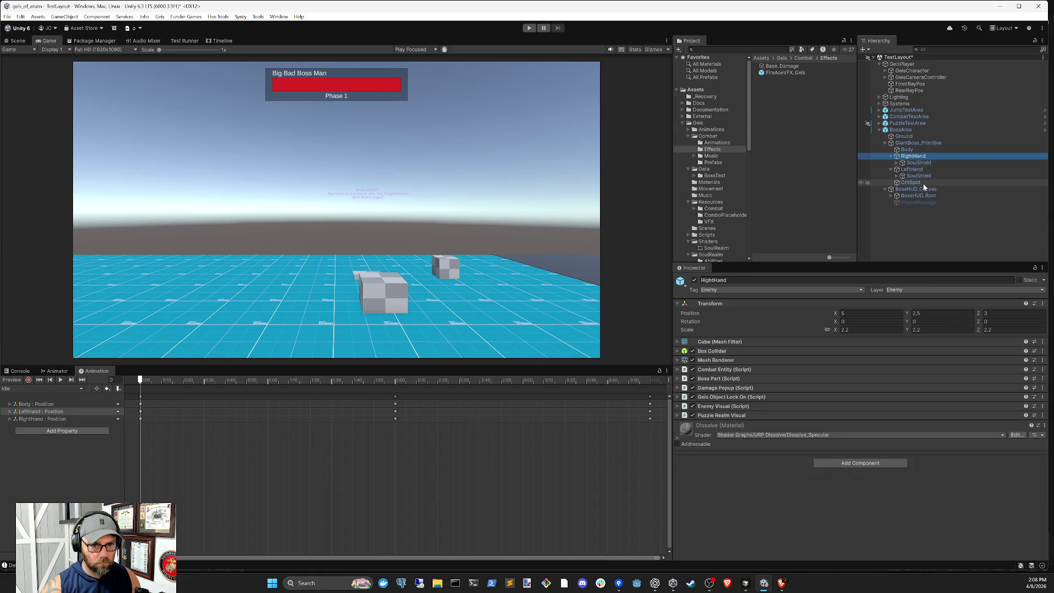
- Set Puzzle Realm Visual Realm Mode to Physical Only on both hands, then show the Console
{"action": "left_click", "coordinate": [759, 413]}
{"action": "left_click", "coordinate": [857, 445]}
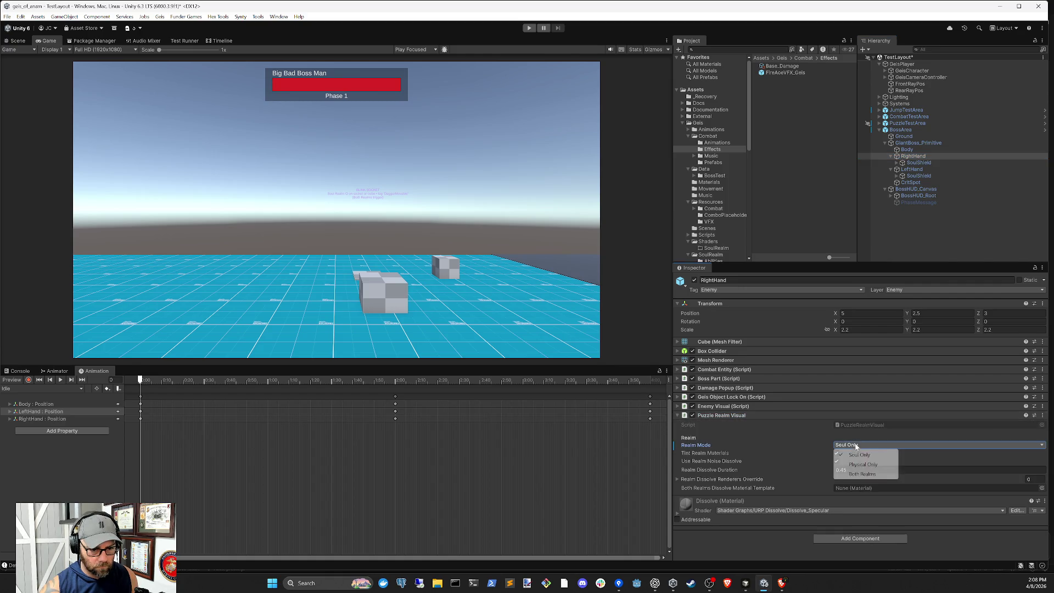
{"action": "left_click", "coordinate": [851, 455]}
{"action": "left_click", "coordinate": [912, 170]}
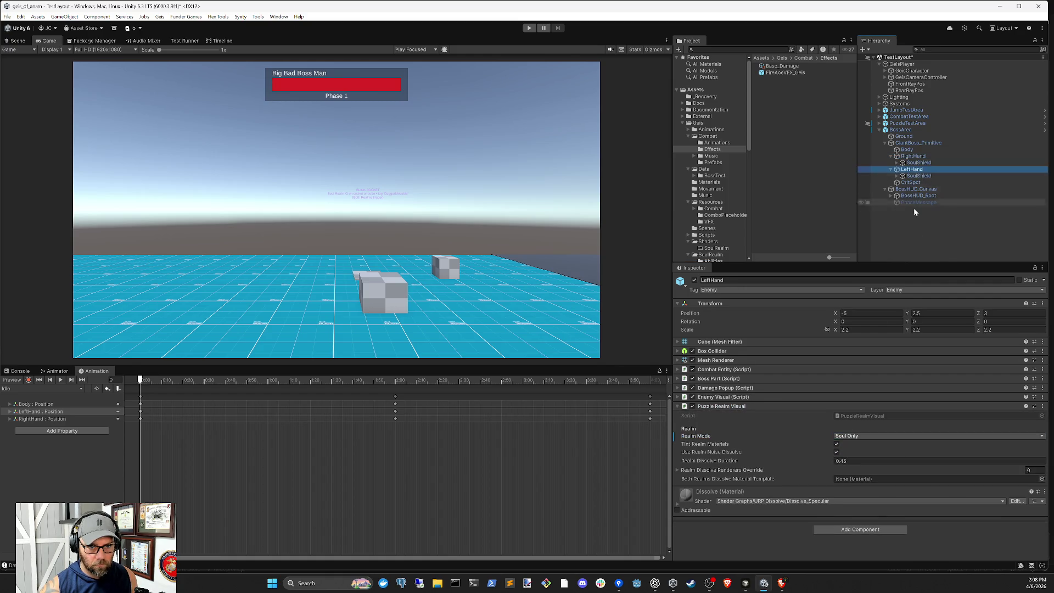
{"action": "left_click", "coordinate": [856, 436]}
{"action": "left_click", "coordinate": [860, 454]}
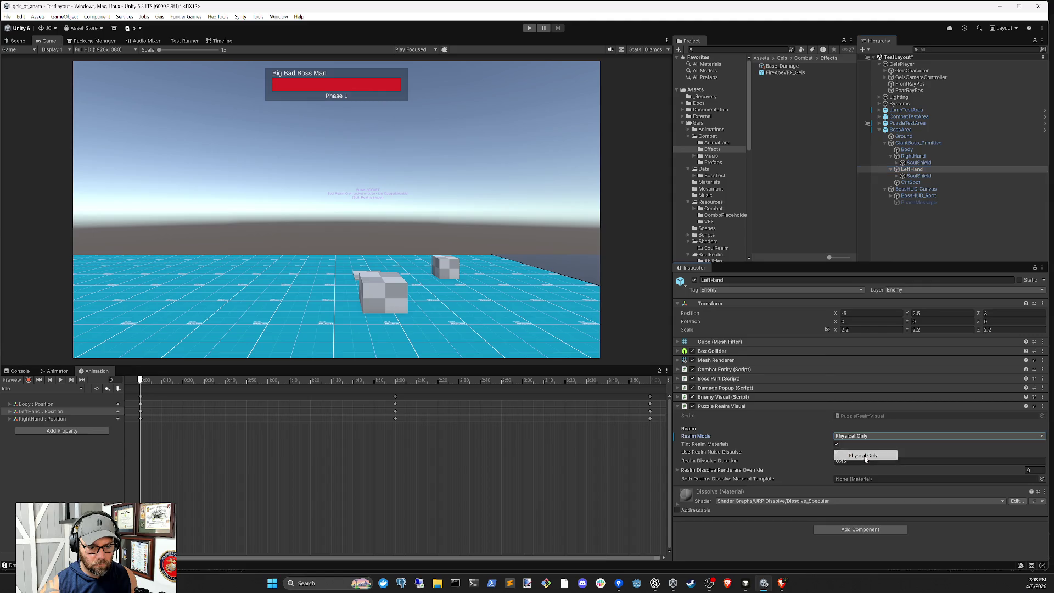
{"action": "left_click", "coordinate": [936, 243]}
{"action": "left_click", "coordinate": [21, 371]}
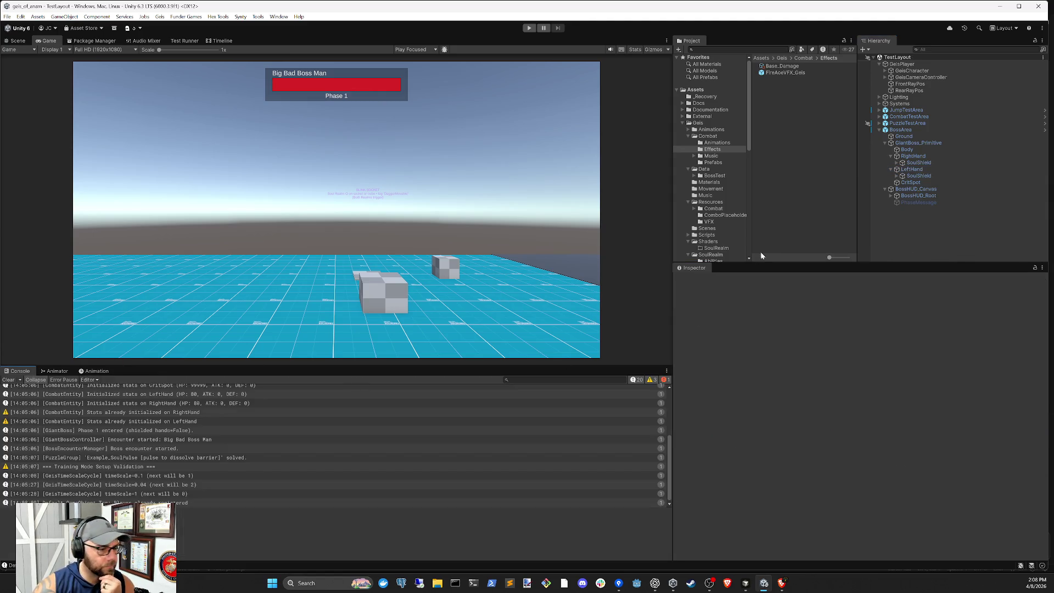
{"action": "left_click", "coordinate": [529, 28]}
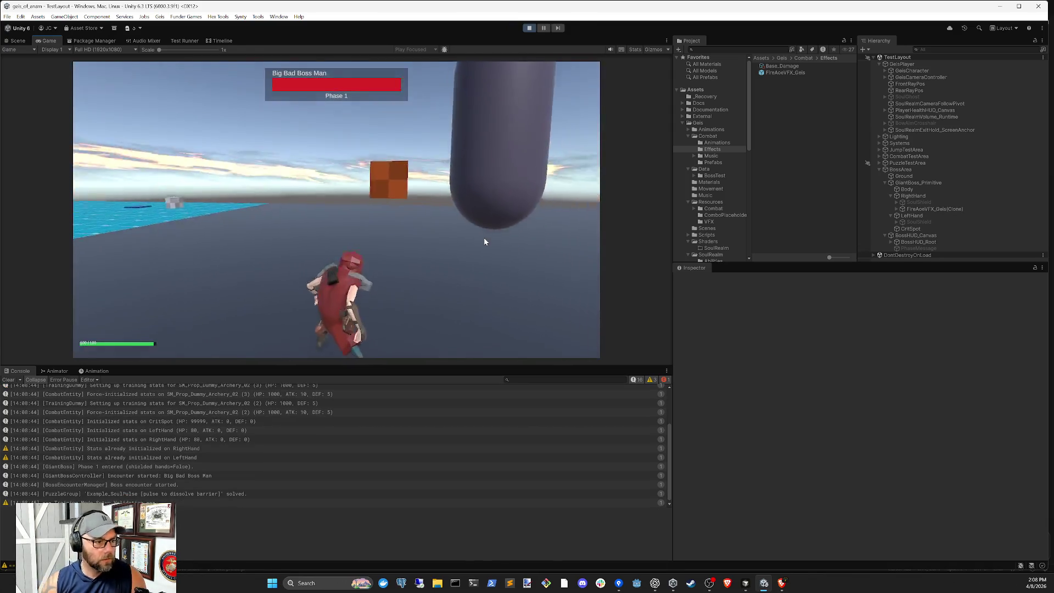
{"action": "key", "text": "w"}
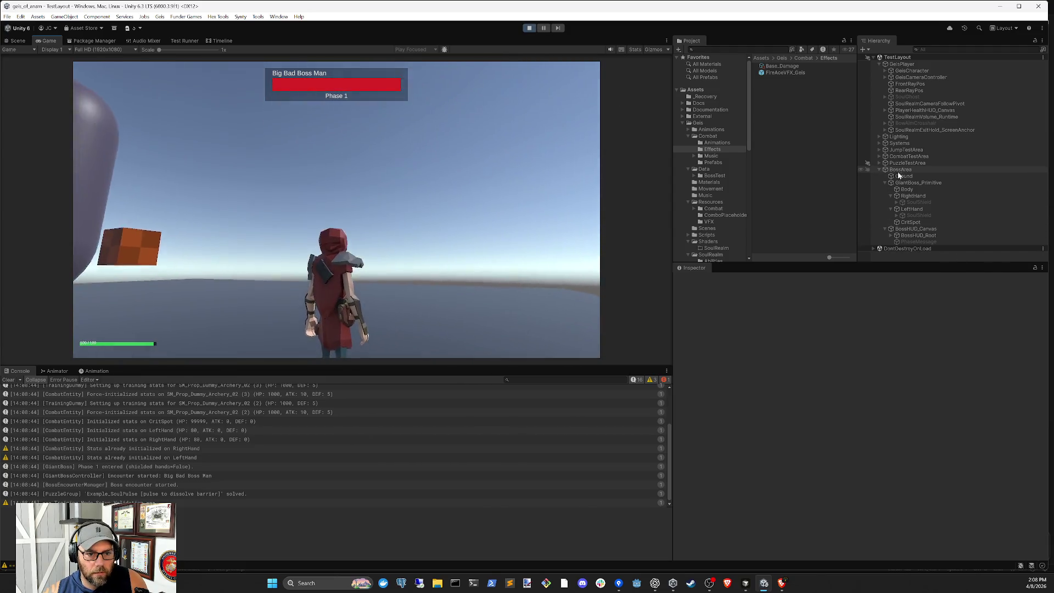
{"action": "left_click", "coordinate": [528, 29]}
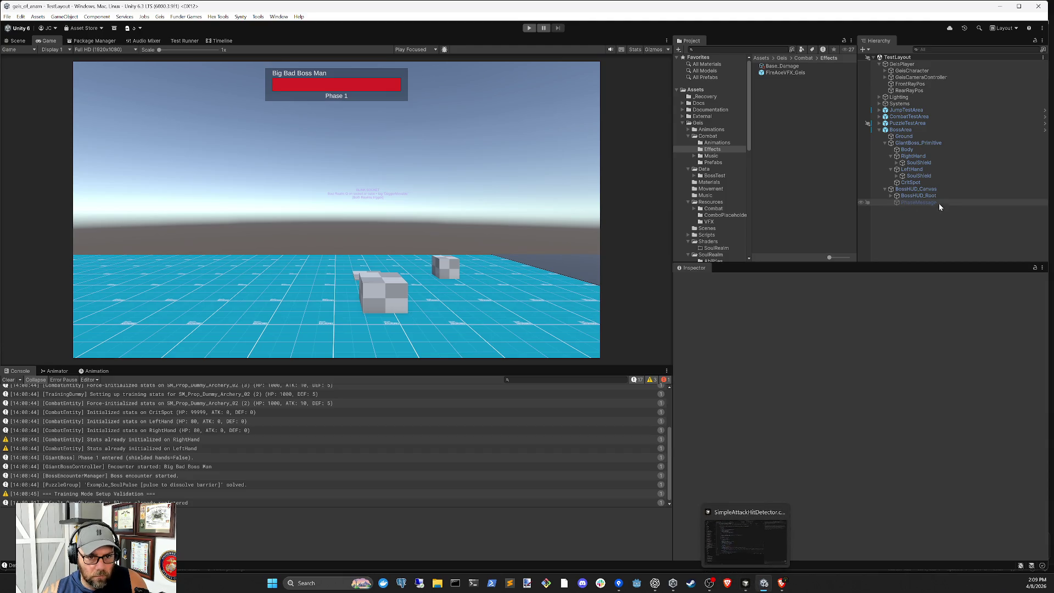
- Set GiantBoss_Primitive's Slam Shockwave Impact Delay to 0.75 and start a fresh playtest
{"action": "left_click", "coordinate": [910, 145]}
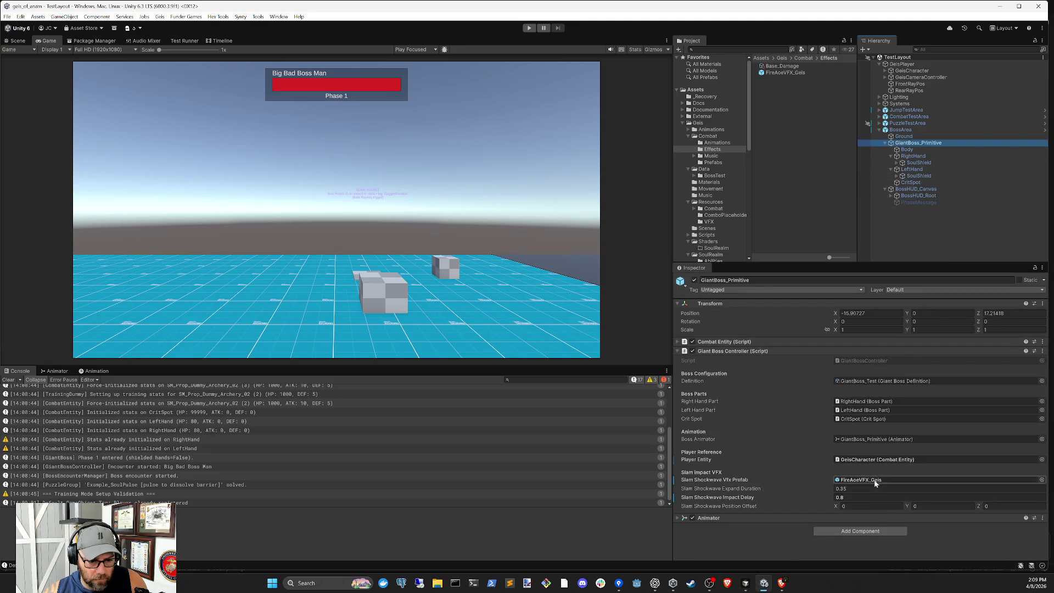
{"action": "left_click", "coordinate": [857, 489]}
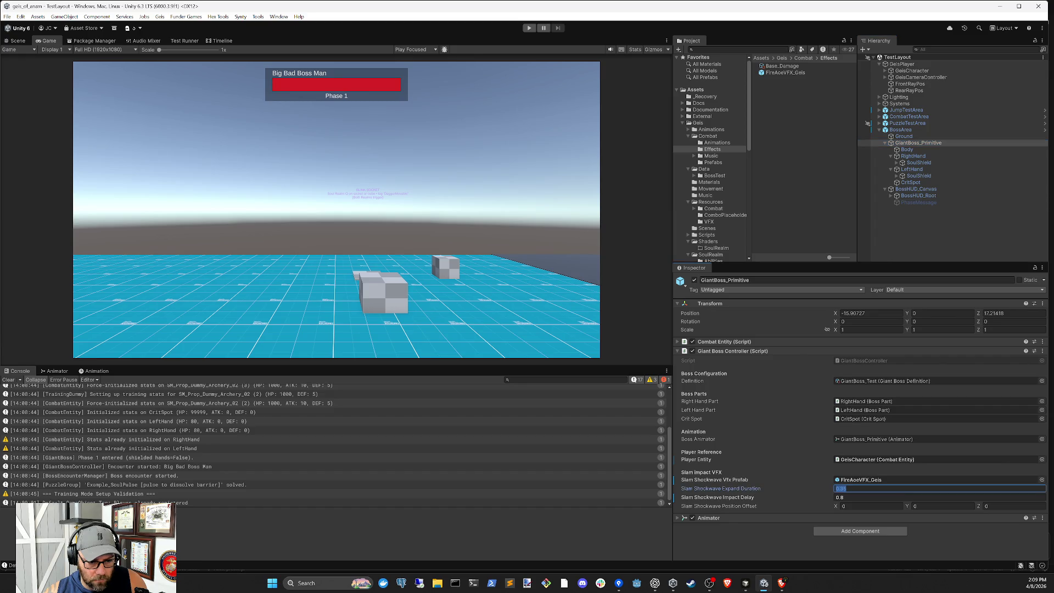
{"action": "left_click", "coordinate": [857, 498]}
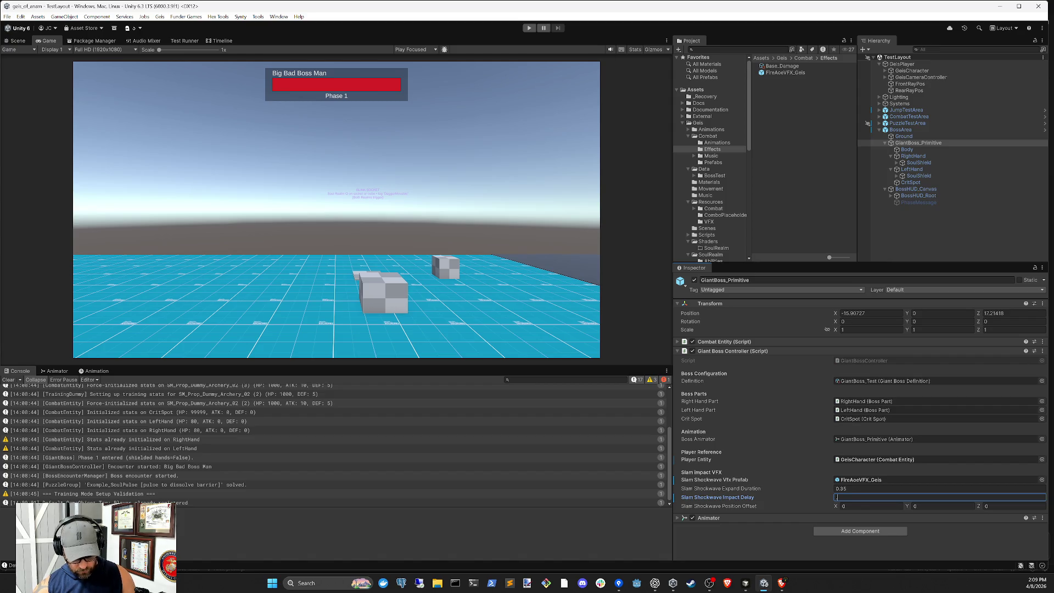
{"action": "type", "text": "5"}
{"action": "key", "text": "Return"}
{"action": "left_click", "coordinate": [847, 497]}
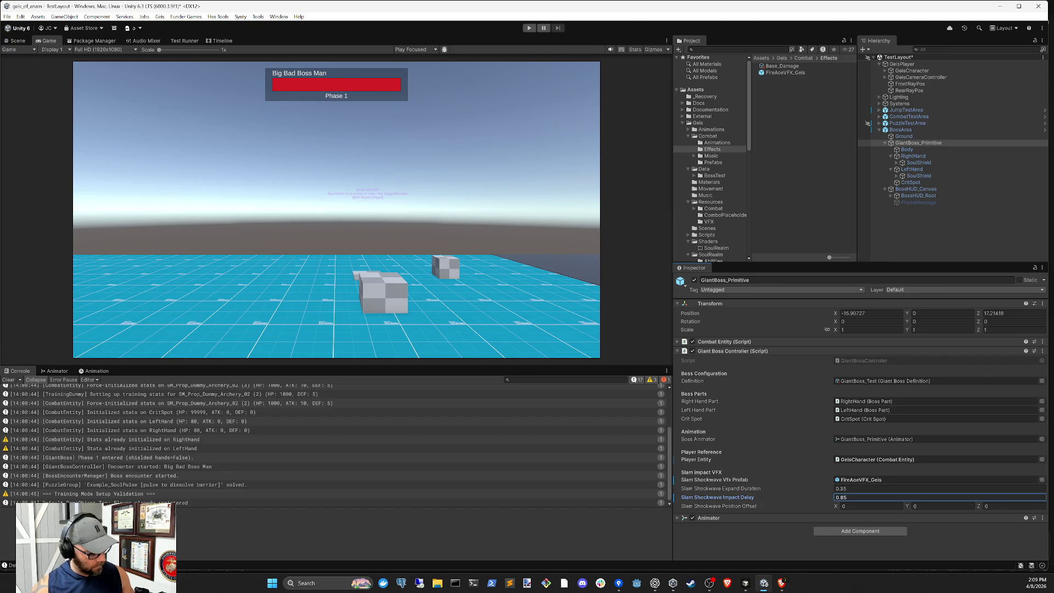
{"action": "type", "text": "0.8"}
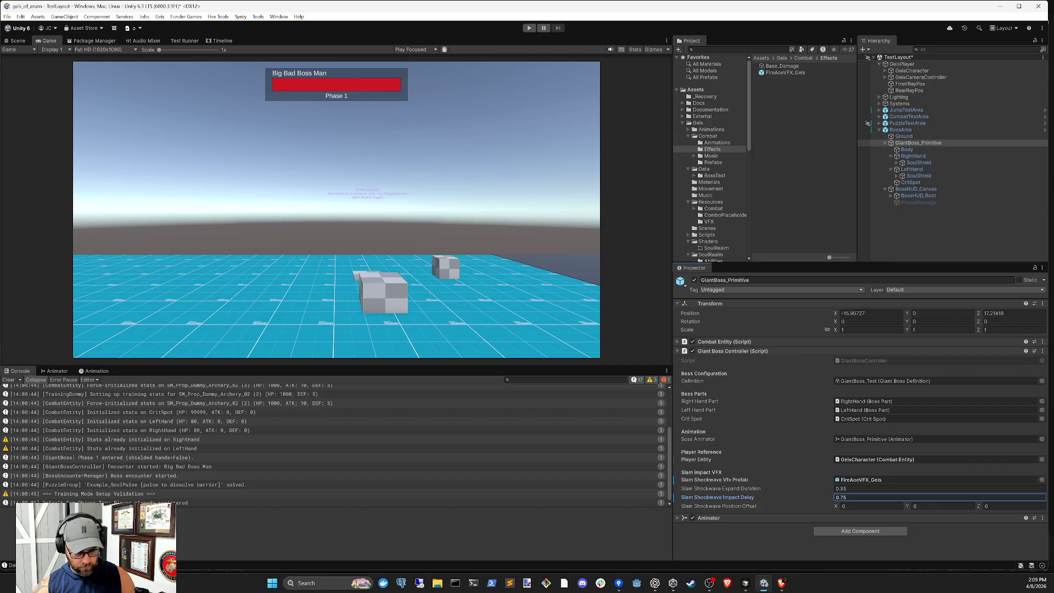
{"action": "left_click", "coordinate": [924, 235]}
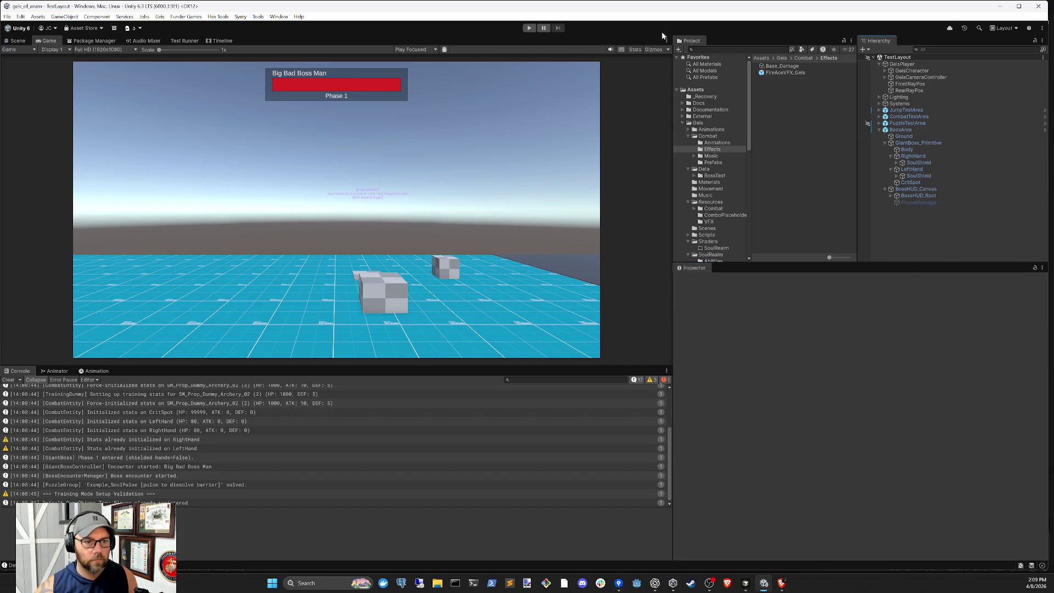
{"action": "left_click", "coordinate": [530, 27]}
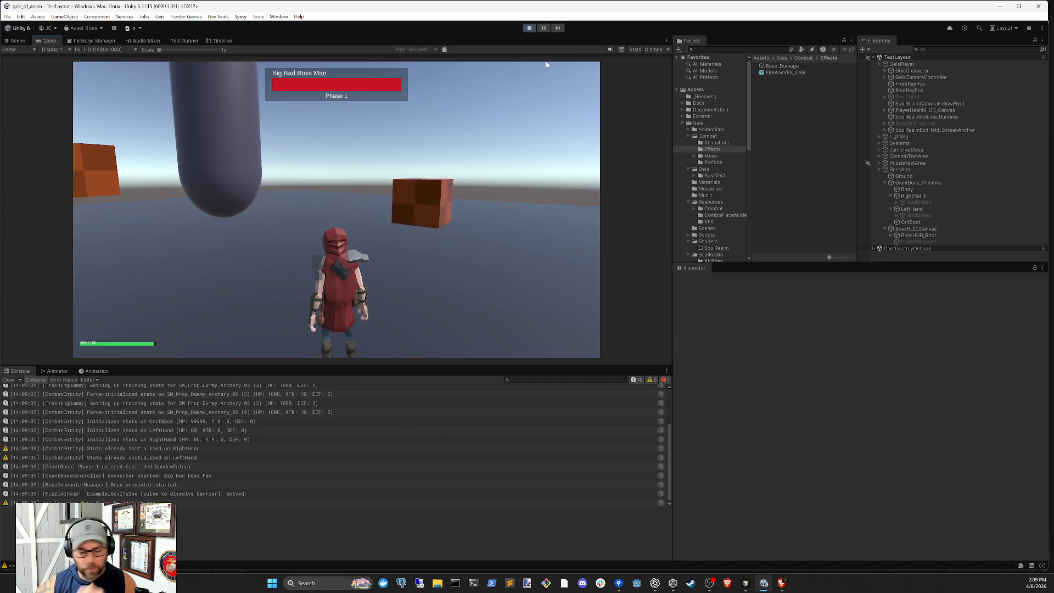
- Clear the Console during play, inspect BossHUD_Canvas and the giant boss, then switch to Cursor
{"action": "left_click", "coordinate": [9, 380]}
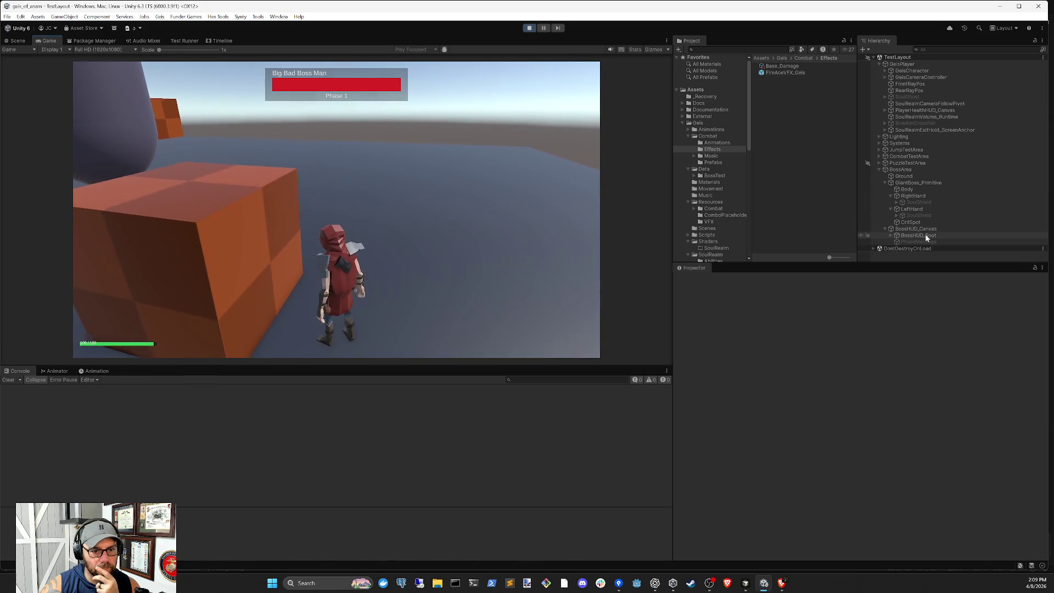
{"action": "left_click", "coordinate": [921, 229]}
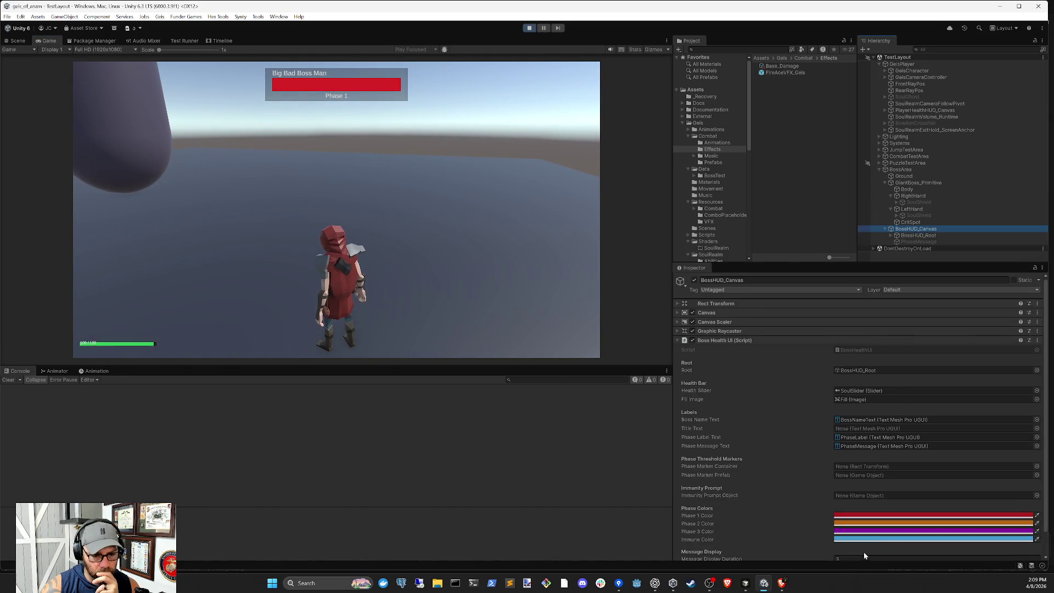
{"action": "left_click", "coordinate": [911, 182]}
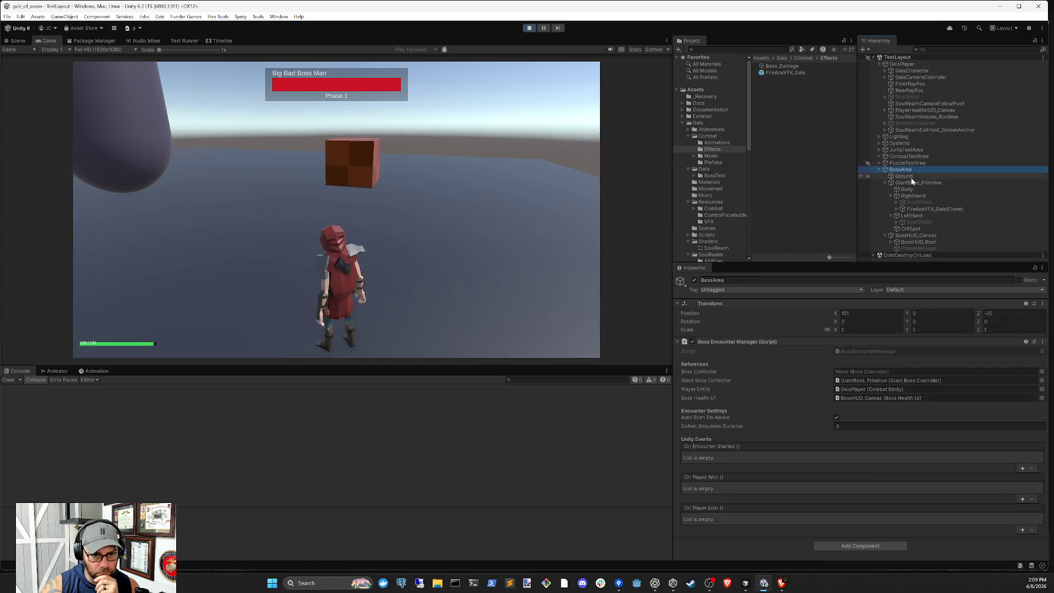
{"action": "left_click", "coordinate": [754, 584]}
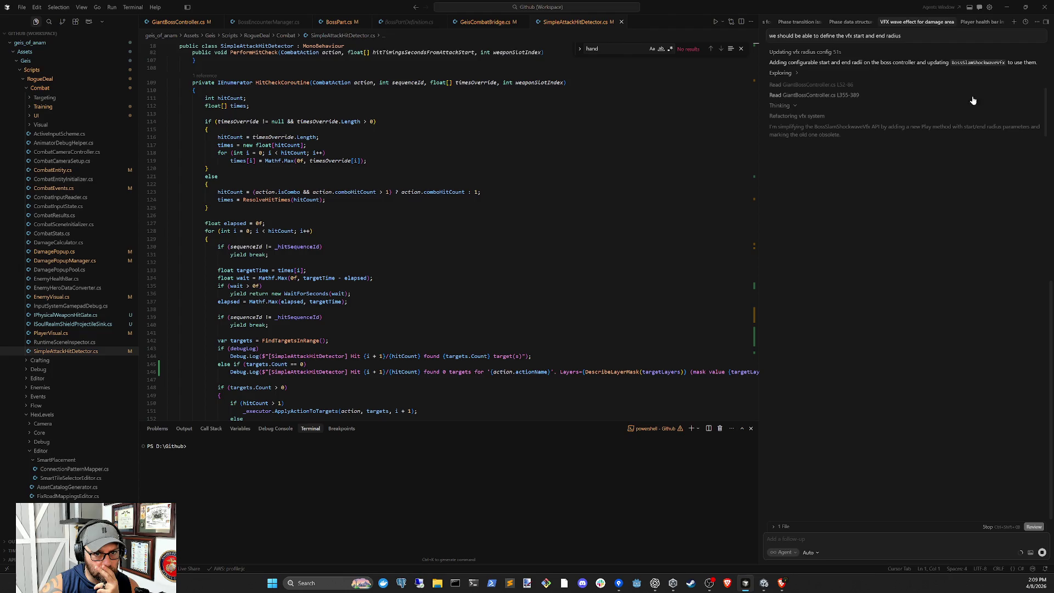
- Bring Unity back to watch slams spawn FireAoeVFX_Geis clones on the boss's hands
{"action": "left_click", "coordinate": [767, 583]}
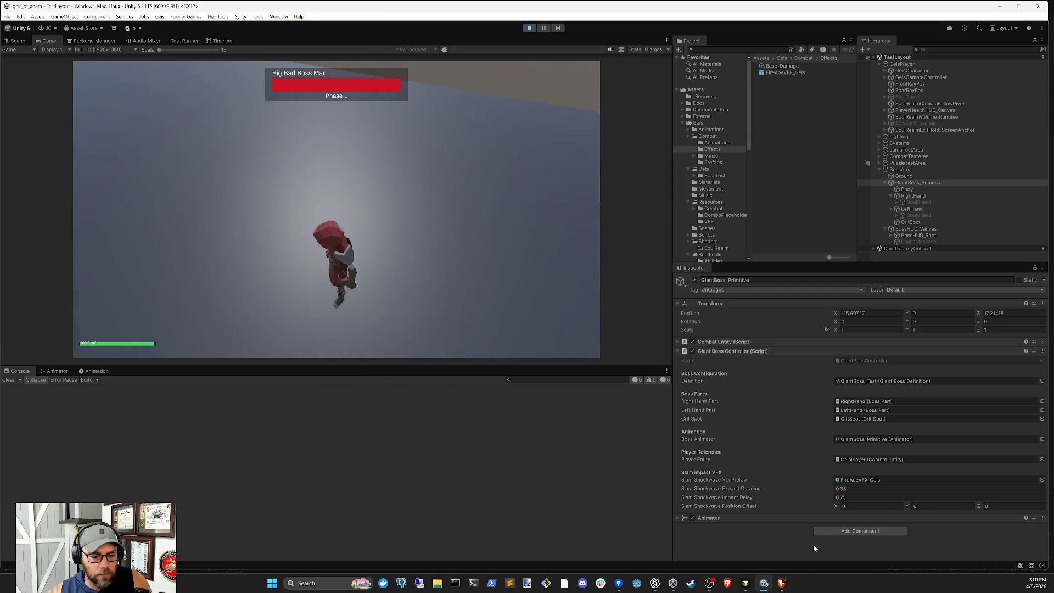
- Inspect the spawned FireAoeVFX_Geis clone and GiantBoss_Primitive, then stop the playtest
{"action": "mouse_move", "coordinate": [758, 584]}
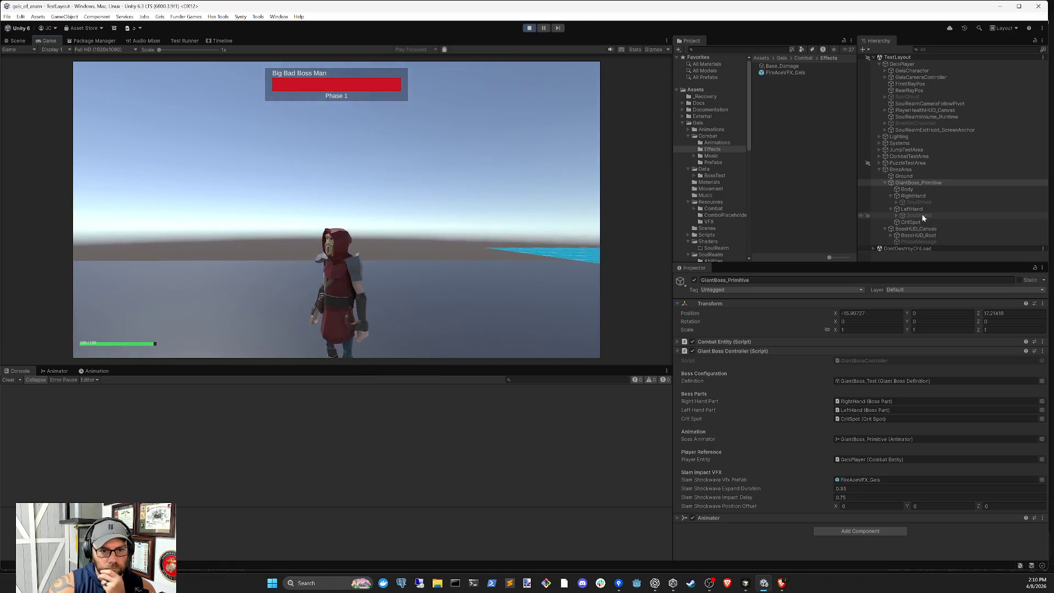
{"action": "left_click", "coordinate": [923, 209]}
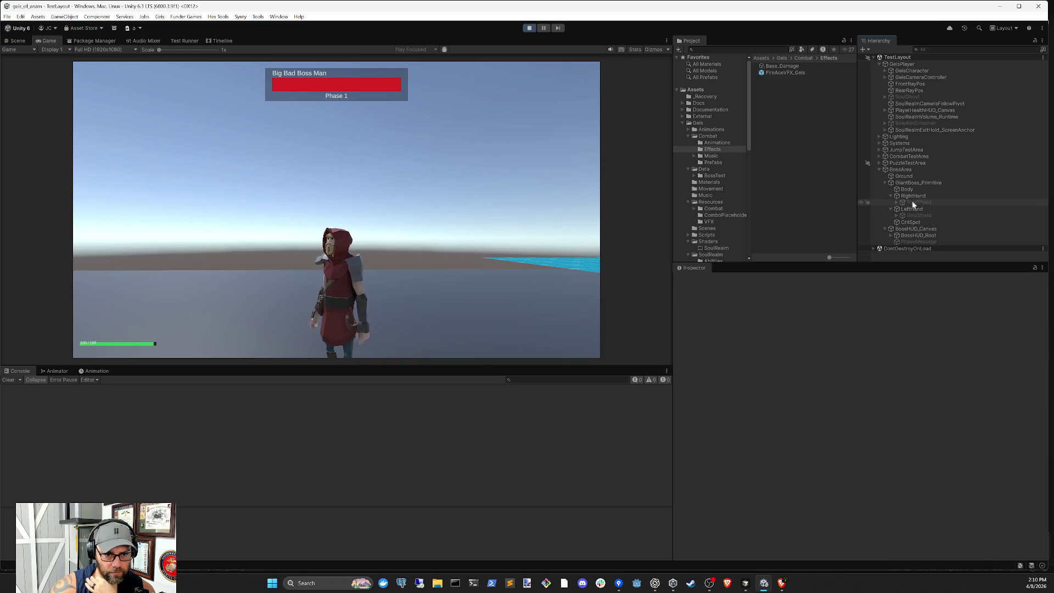
{"action": "left_click", "coordinate": [922, 184]}
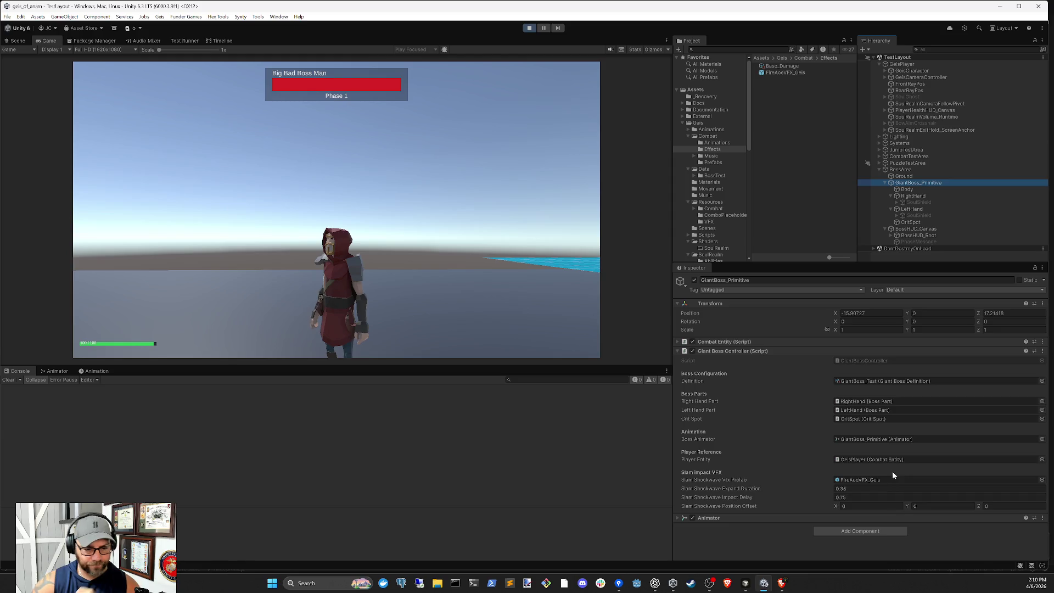
{"action": "left_click", "coordinate": [529, 30]}
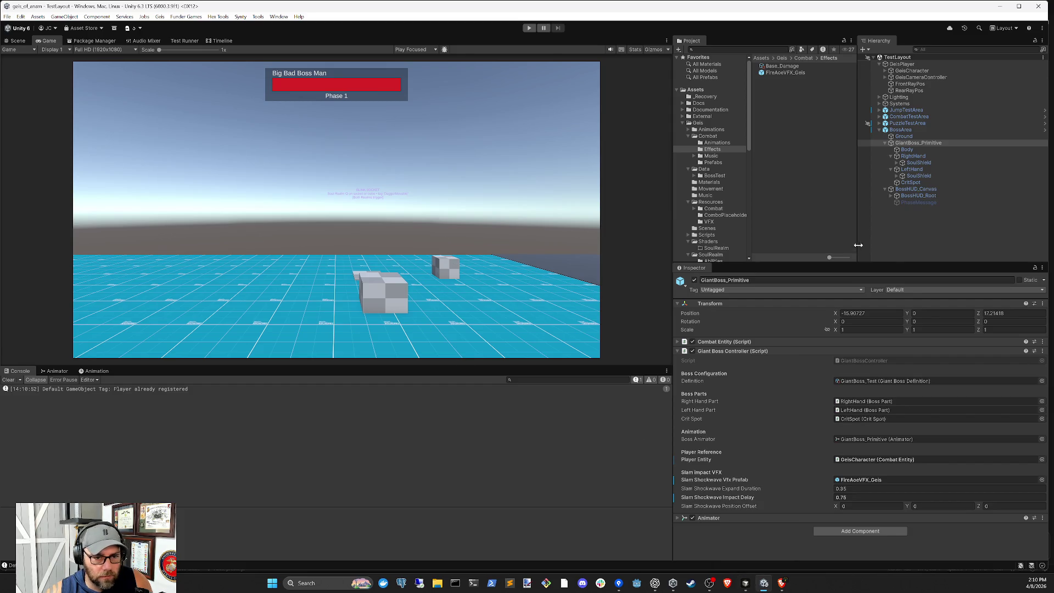
- Open the WindAura prefab from ElementalAuras > WindAura > Version_BuiltIn
{"action": "left_click", "coordinate": [912, 219]}
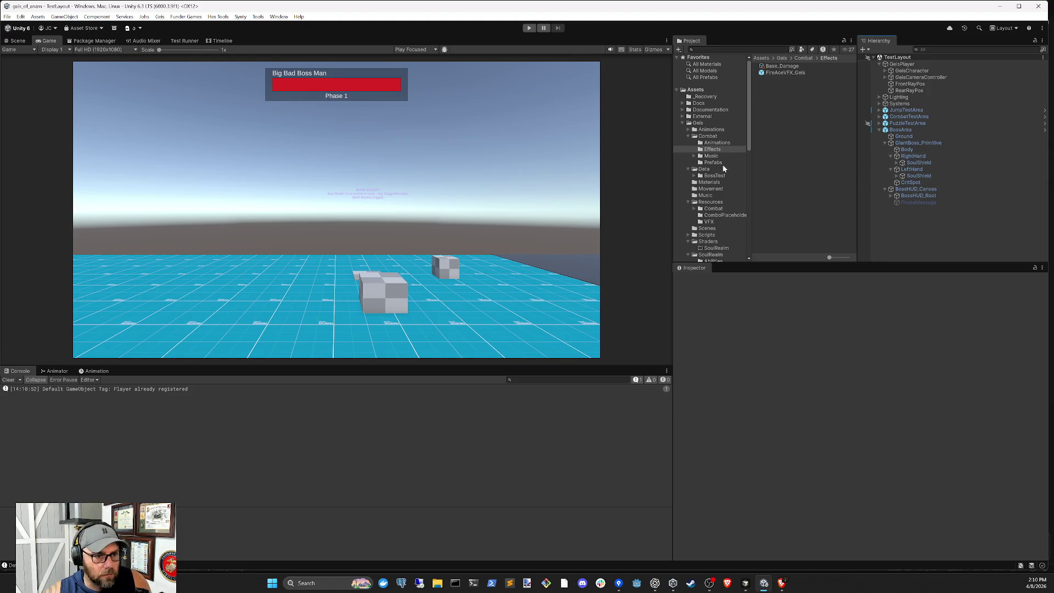
{"action": "scroll", "coordinate": [717, 181], "scroll_direction": "down", "scroll_amount": 5}
{"action": "scroll", "coordinate": [709, 190], "scroll_direction": "down", "scroll_amount": 1}
{"action": "scroll", "coordinate": [707, 176], "scroll_direction": "down", "scroll_amount": 1}
{"action": "left_click", "coordinate": [689, 149]}
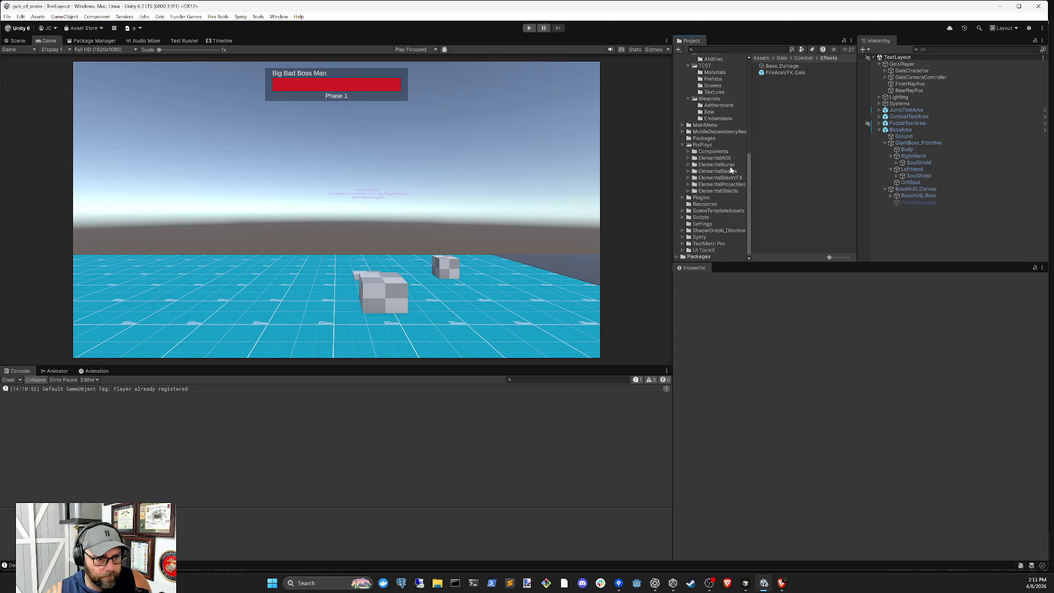
{"action": "left_click", "coordinate": [688, 165]}
{"action": "left_click", "coordinate": [720, 172]}
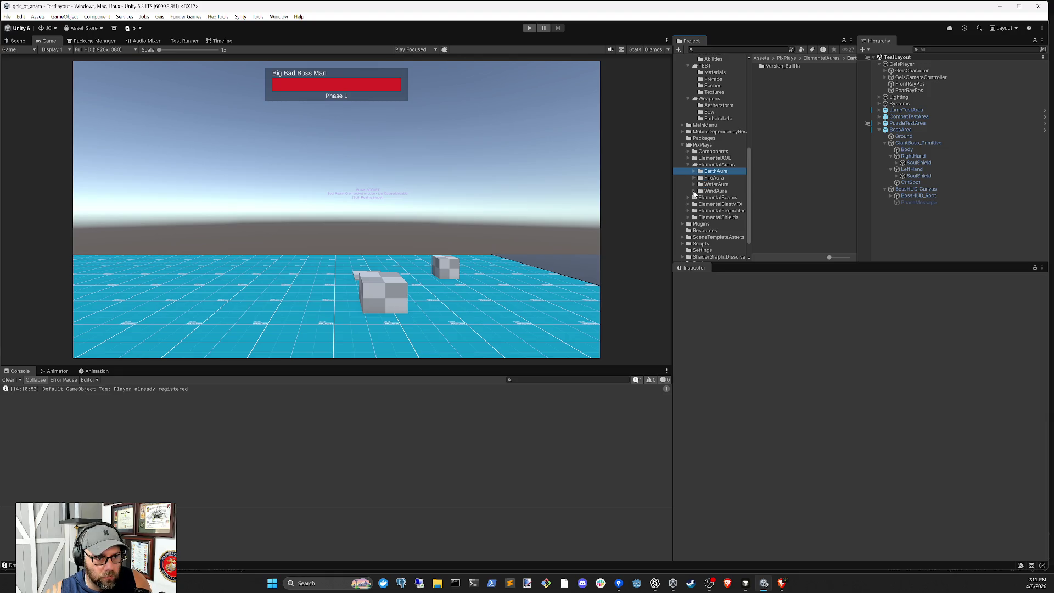
{"action": "left_click", "coordinate": [695, 191]}
{"action": "left_click", "coordinate": [717, 197]}
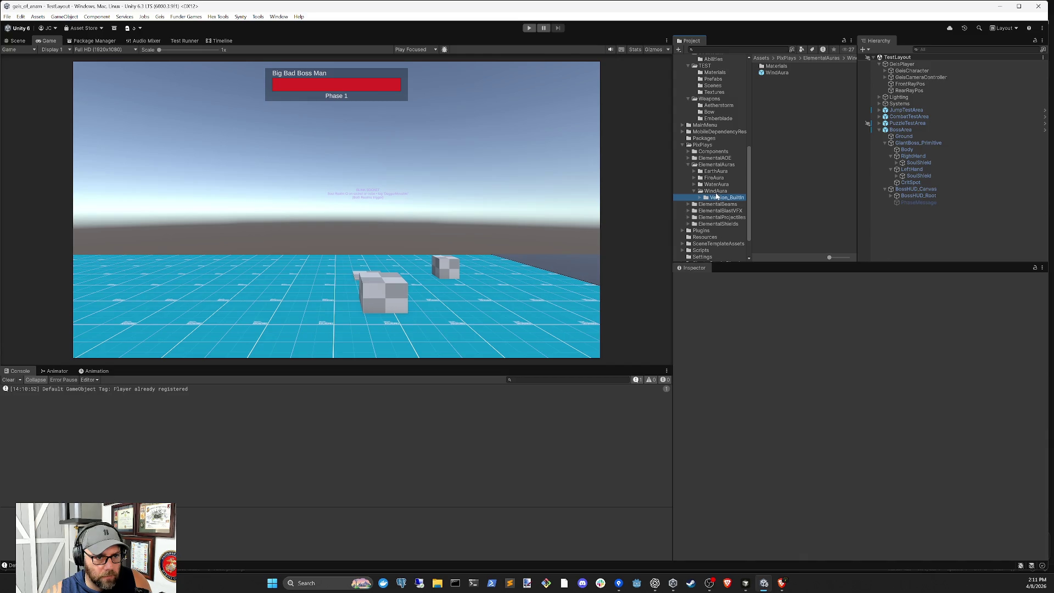
{"action": "double_click", "coordinate": [779, 75]}
- Look over the WindAura prefab briefly, then exit prefab mode back to the scene
{"action": "left_click", "coordinate": [928, 75]}
{"action": "left_click", "coordinate": [776, 74]}
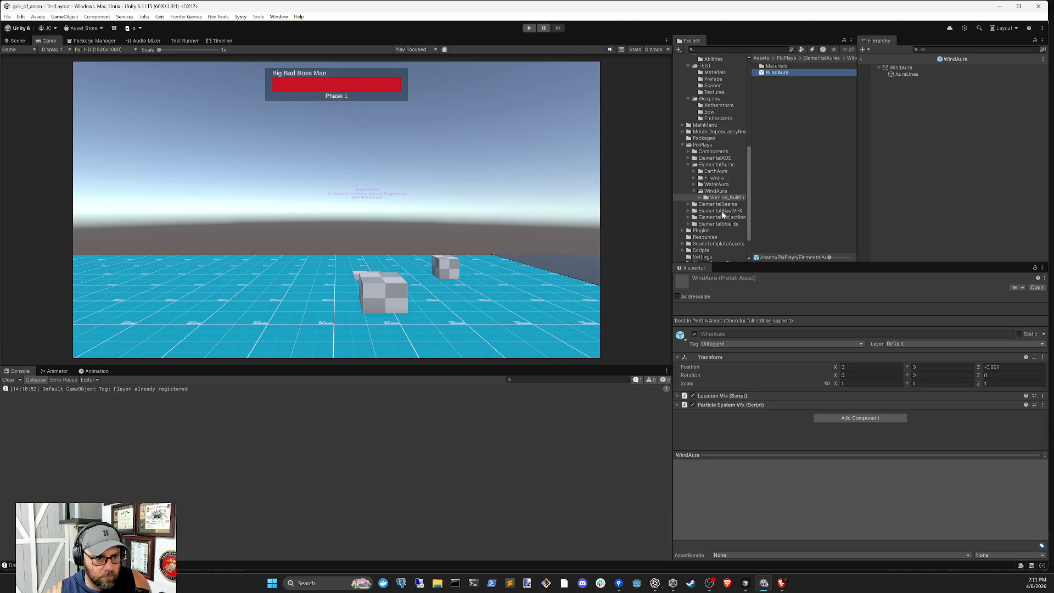
{"action": "left_click_drag", "start_coordinate": [795, 76], "coordinate": [489, 286]}
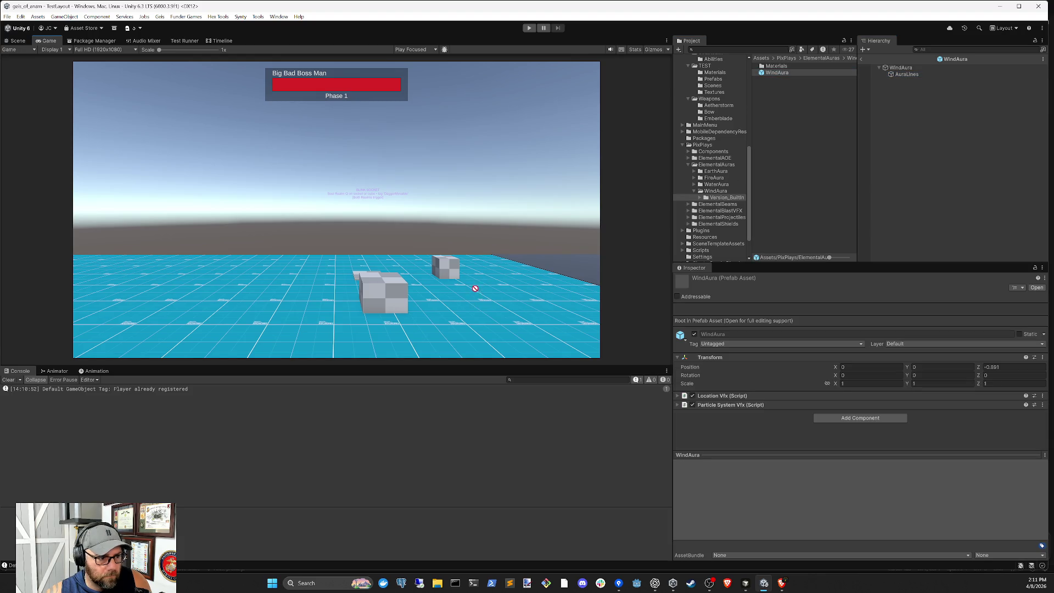
{"action": "left_click_drag", "start_coordinate": [11, 50], "coordinate": [51, 64]}
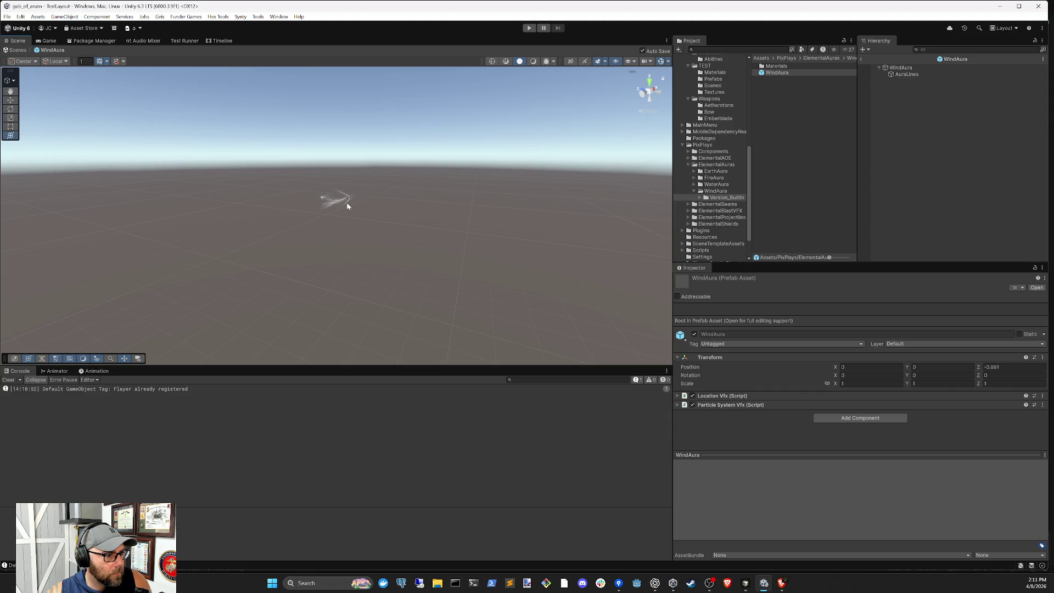
{"action": "left_click", "coordinate": [787, 83]}
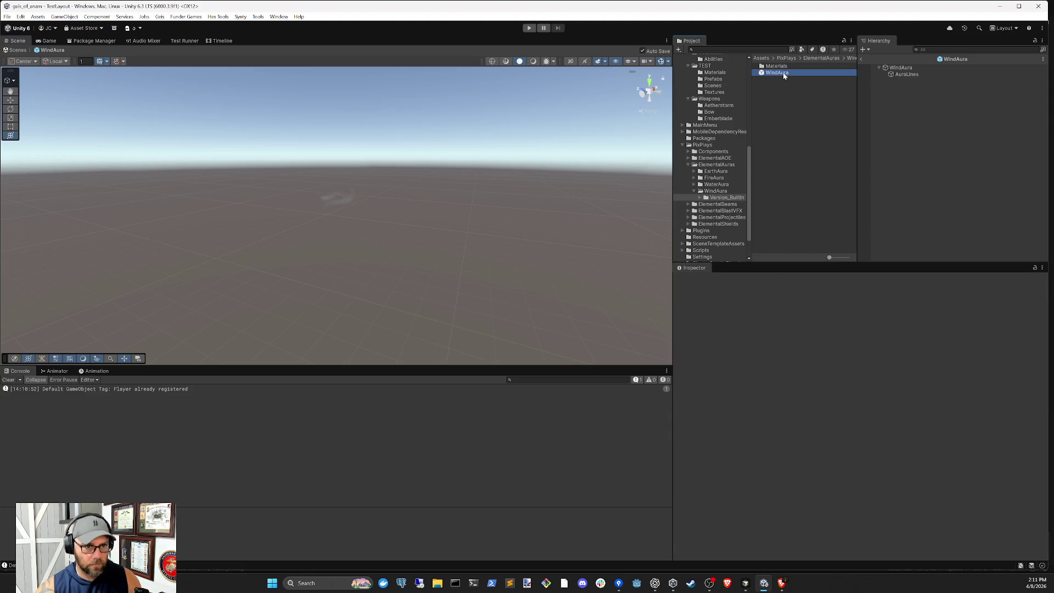
{"action": "left_click", "coordinate": [923, 94]}
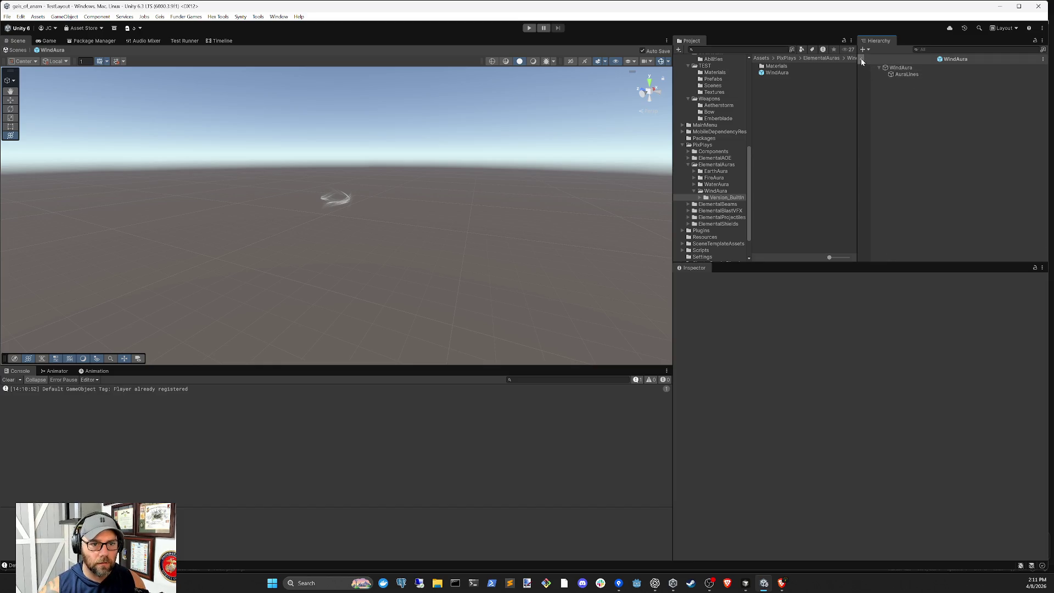
{"action": "left_click", "coordinate": [861, 59]}
- Open the FireAura prefab from ElementalAuras > FireAura > Version_BuiltIn for editing
{"action": "left_click", "coordinate": [720, 191]}
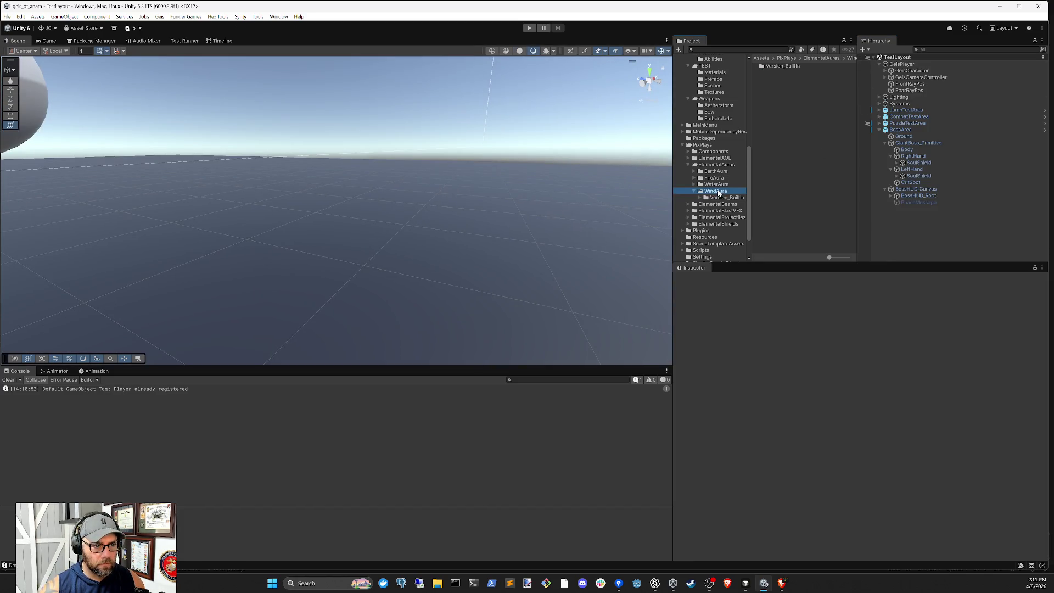
{"action": "key", "text": "Up"}
{"action": "key", "text": "Up"}
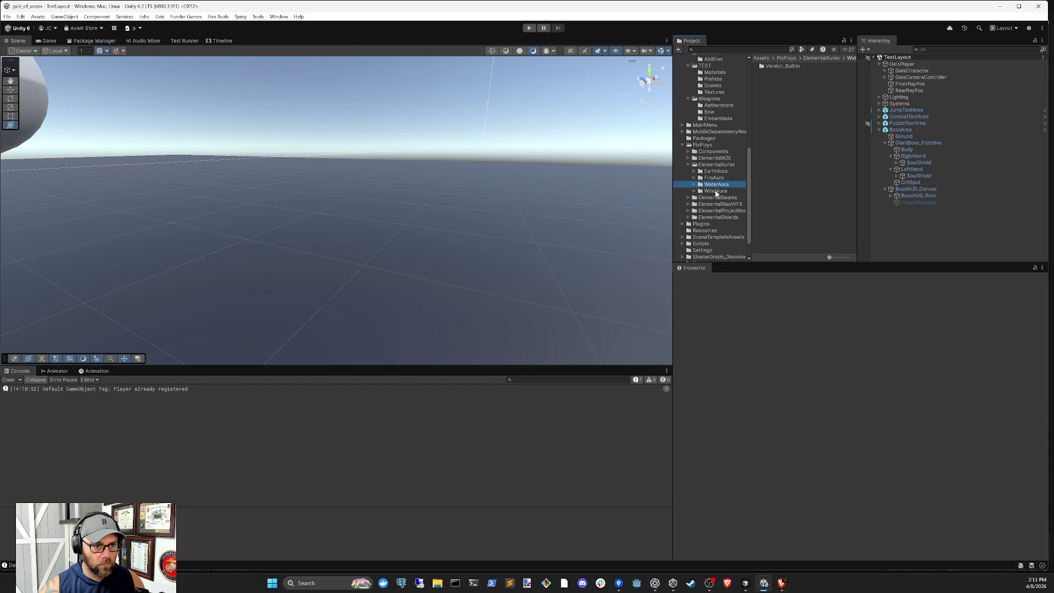
{"action": "left_click", "coordinate": [722, 186]}
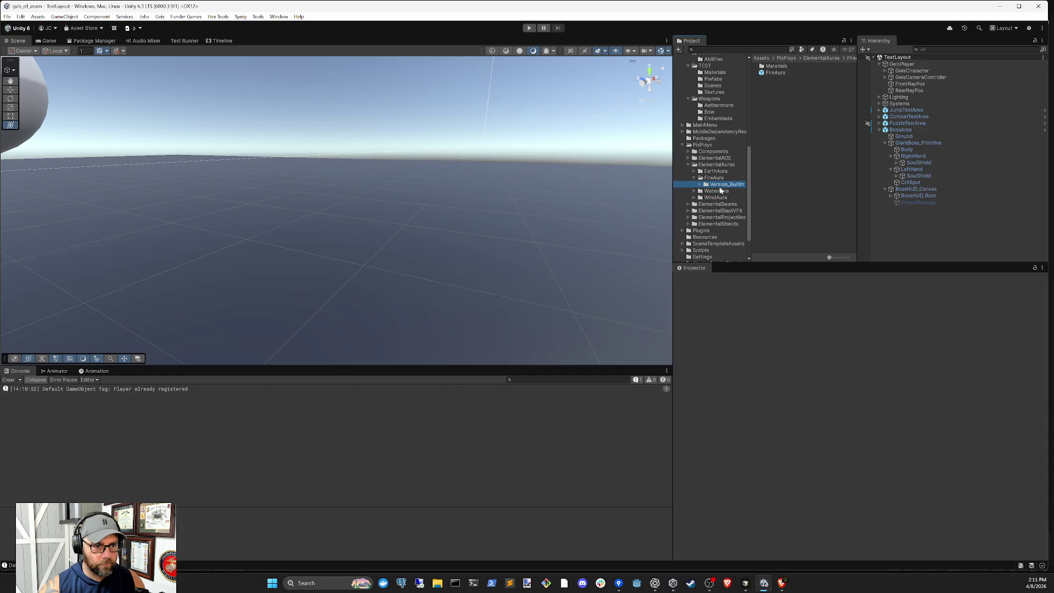
{"action": "left_click", "coordinate": [776, 73]}
{"action": "double_click", "coordinate": [776, 73]}
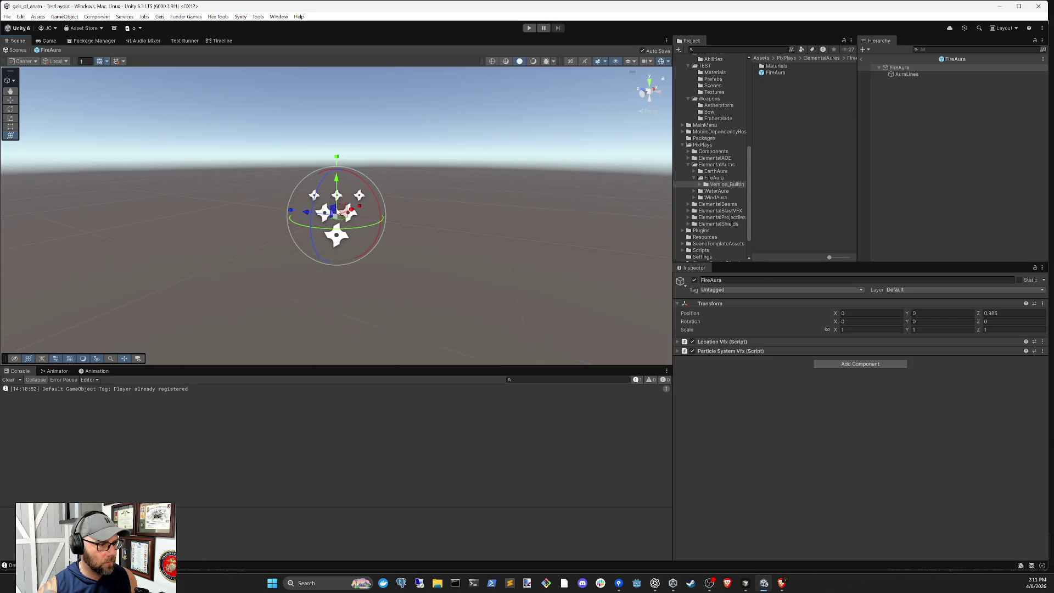
- Preview the AuraLines flame particles of the FireAura prefab in the Scene and Game views
{"action": "left_click", "coordinate": [901, 141]}
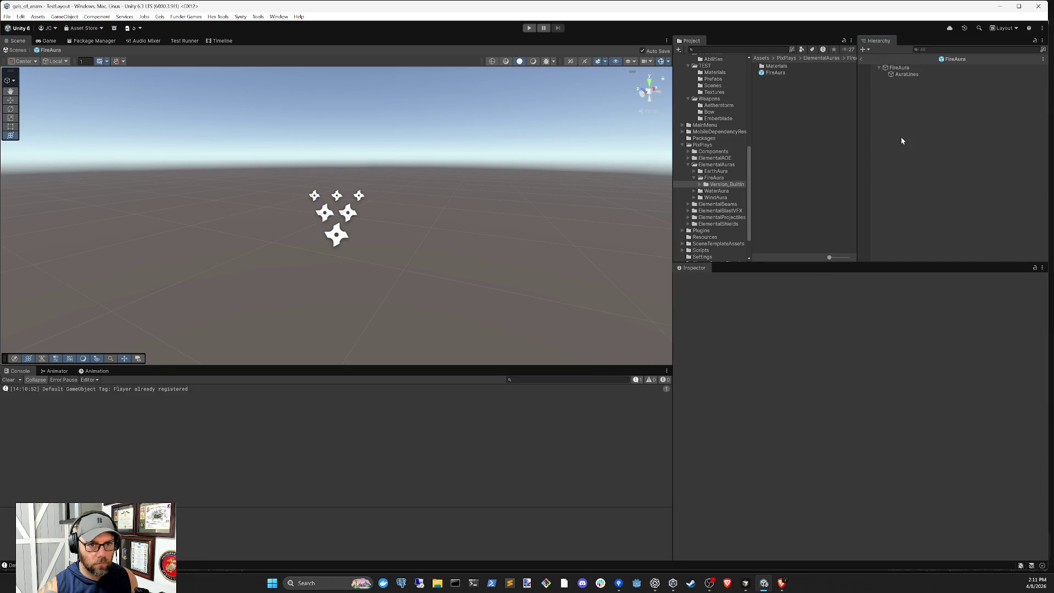
{"action": "left_click", "coordinate": [905, 75]}
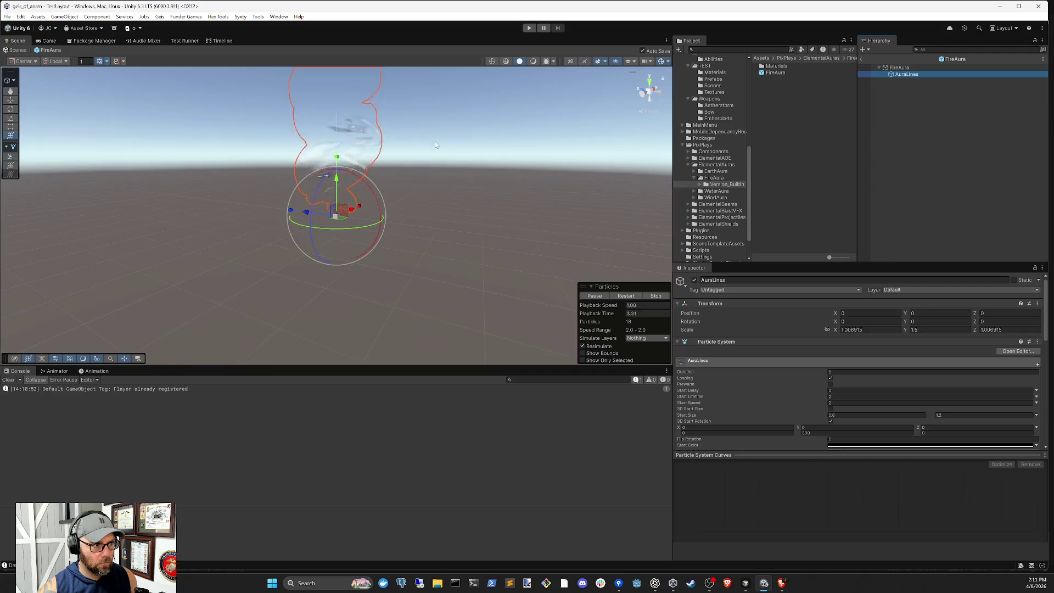
{"action": "mouse_move", "coordinate": [433, 122]}
{"action": "left_mouse_down"}
{"action": "mouse_move", "coordinate": [447, 157]}
{"action": "mouse_move", "coordinate": [440, 214]}
{"action": "left_mouse_up"}
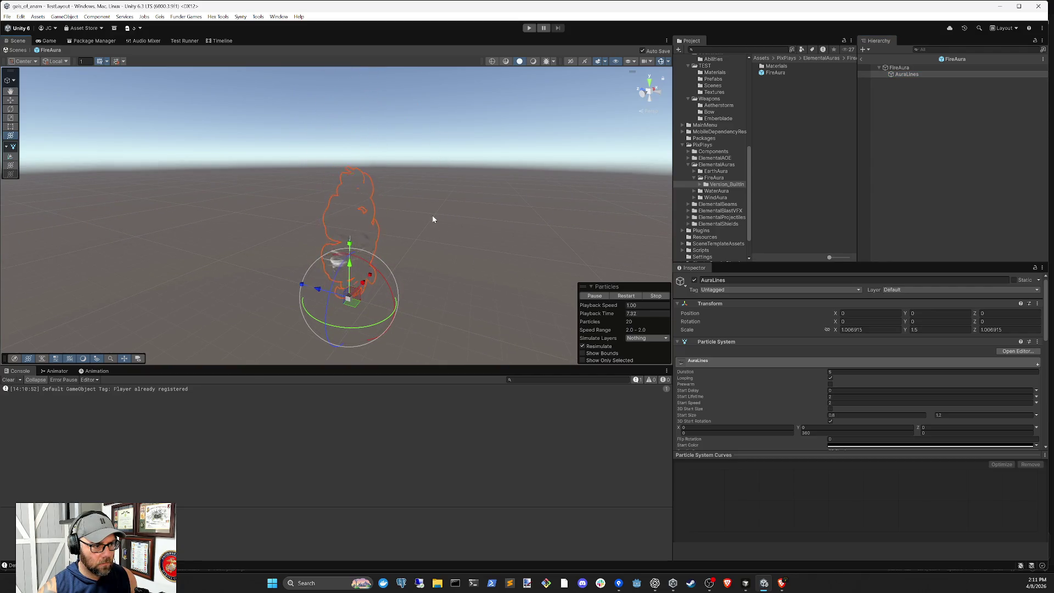
{"action": "left_click", "coordinate": [48, 40]}
{"action": "left_click", "coordinate": [906, 74]}
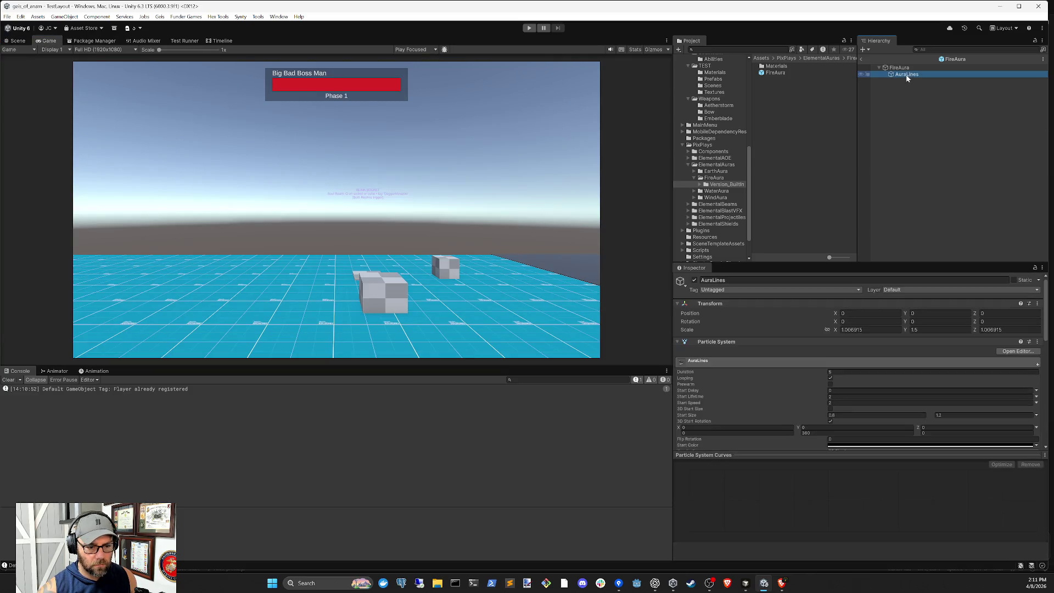
{"action": "left_click_drag", "start_coordinate": [896, 74], "coordinate": [496, 279]}
- Exit FireAura prefab editing and return to the TestLayout scene
{"action": "left_click", "coordinate": [18, 41]}
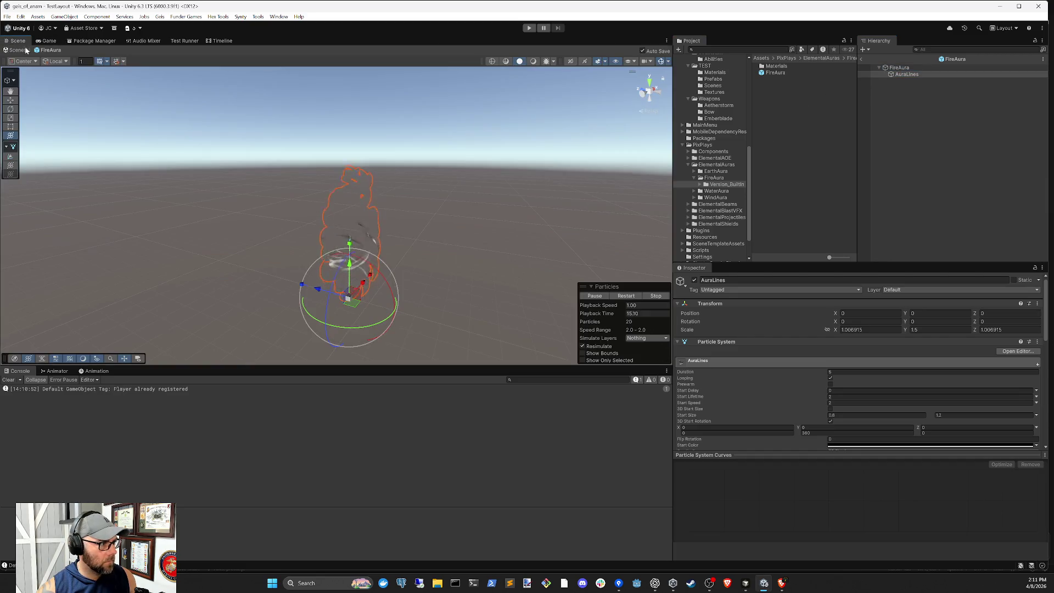
{"action": "left_click", "coordinate": [899, 68]}
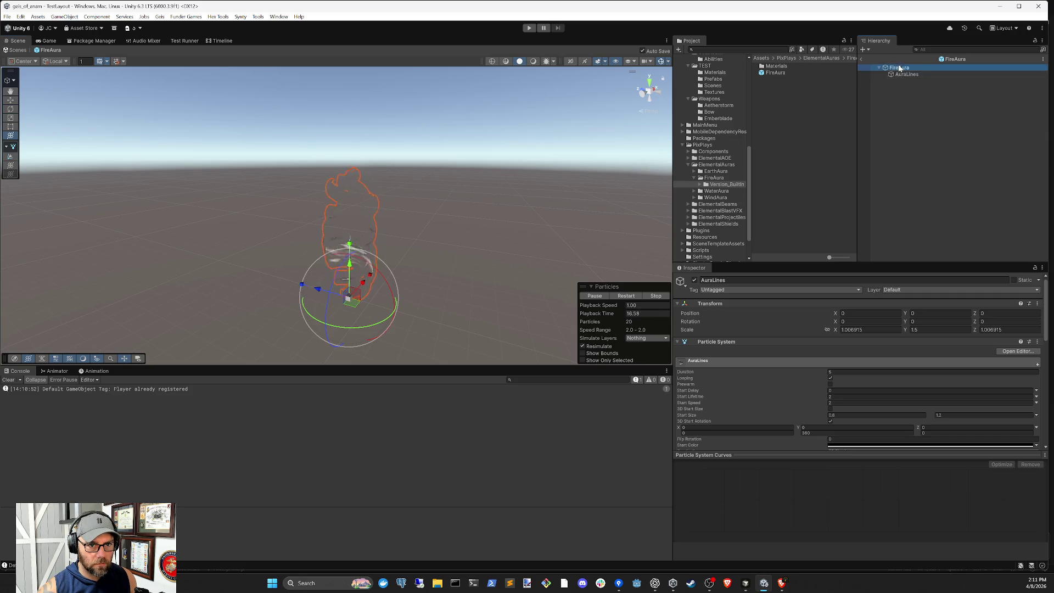
{"action": "left_click", "coordinate": [862, 58]}
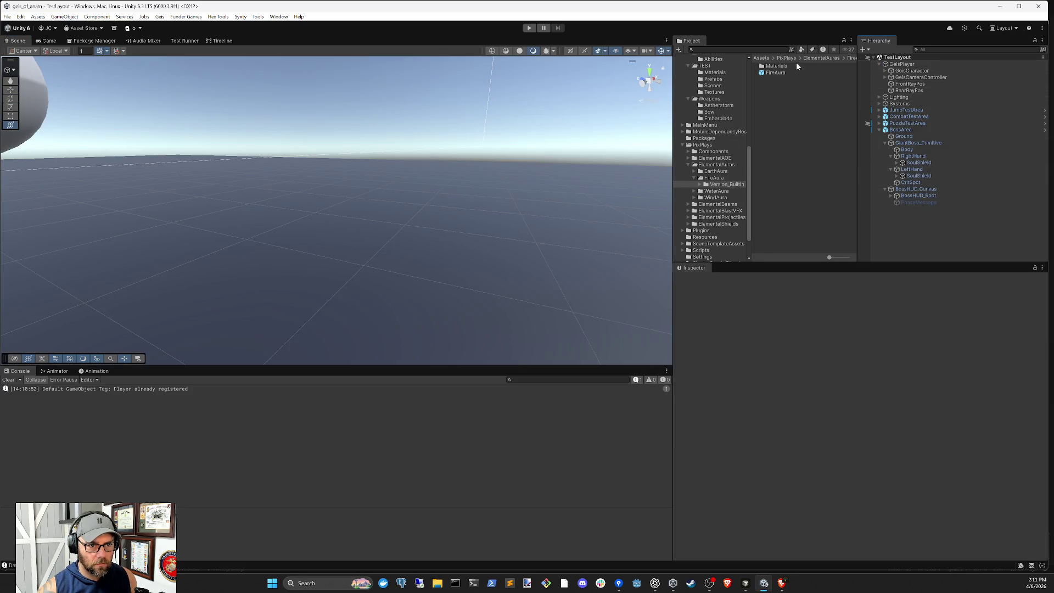
- Frame GiantBoss_Primitive and drop a FireAura instance beside it, inspecting its AuraLines child
{"action": "left_click", "coordinate": [921, 189]}
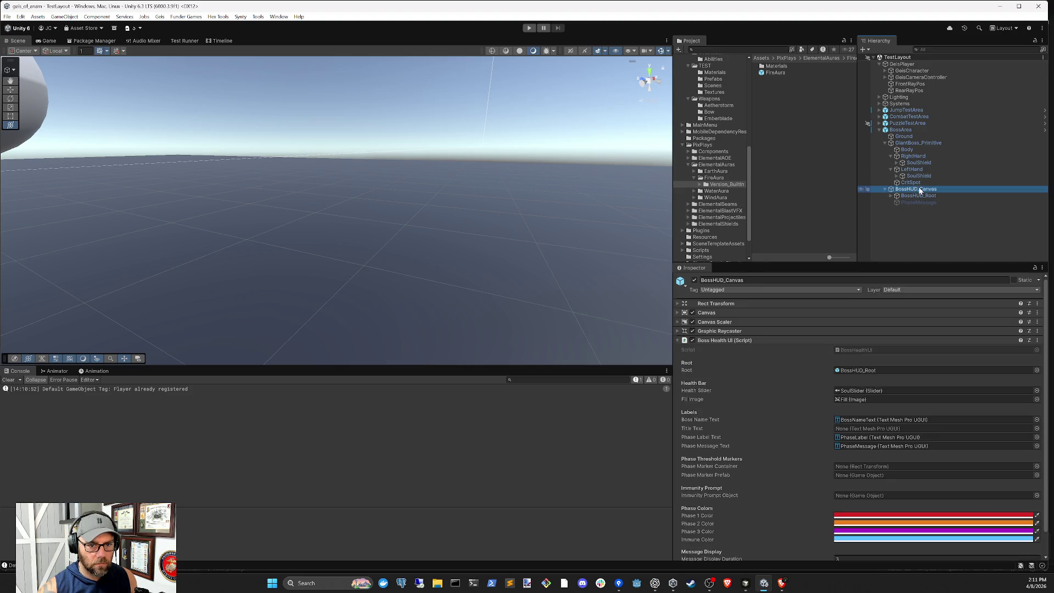
{"action": "left_click", "coordinate": [907, 144]}
{"action": "key", "text": "f"}
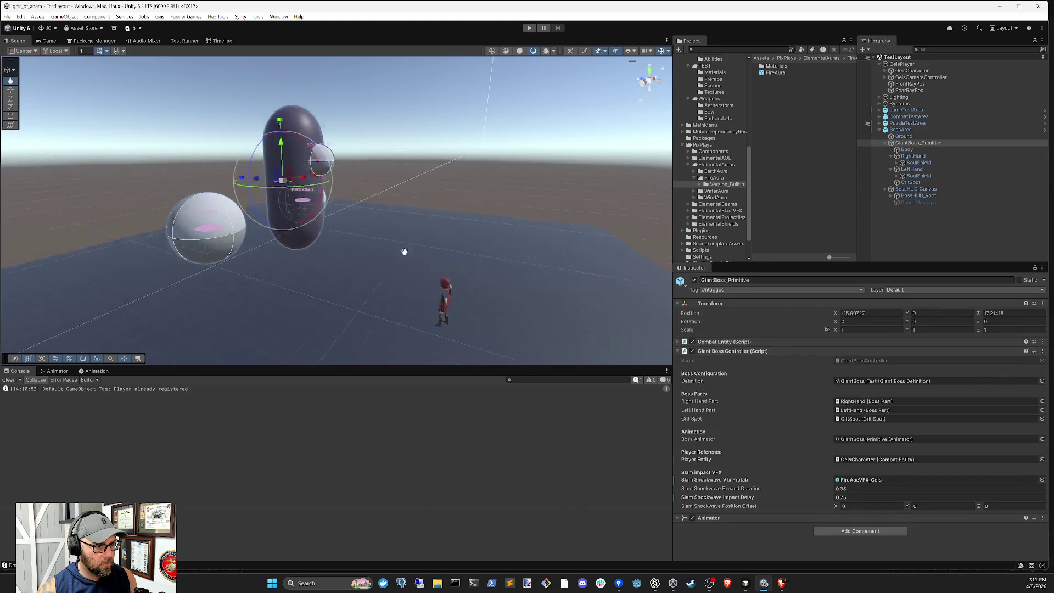
{"action": "left_click_drag", "start_coordinate": [773, 77], "coordinate": [356, 284]}
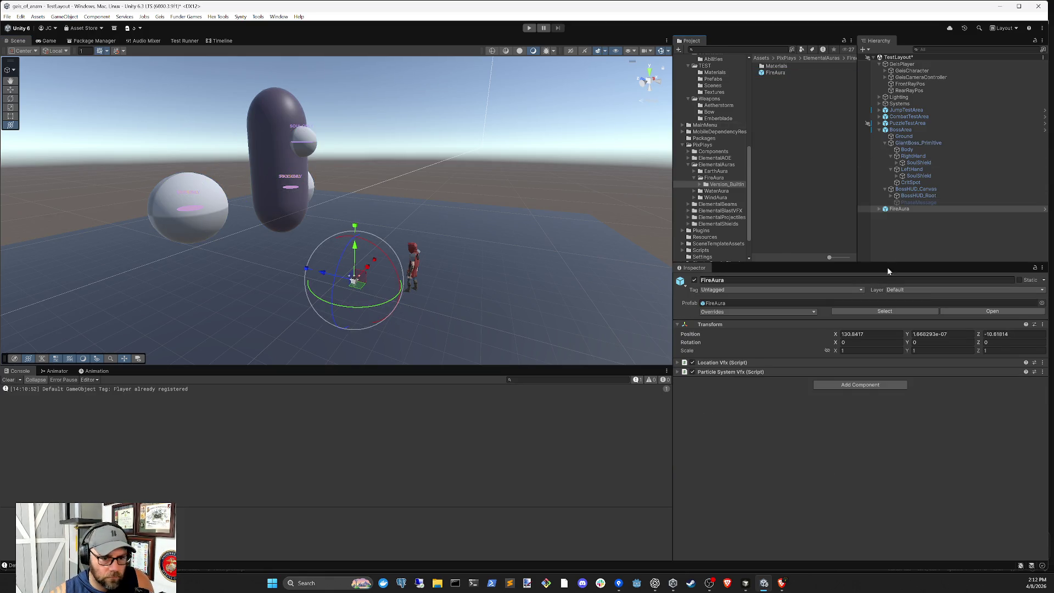
{"action": "left_click", "coordinate": [880, 209]}
{"action": "left_click", "coordinate": [906, 216]}
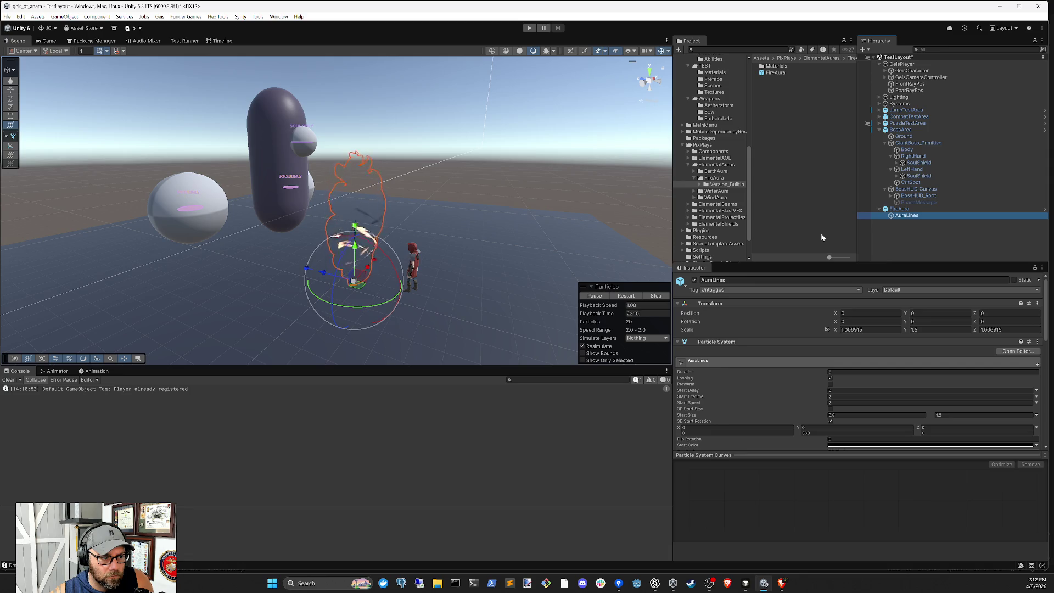
- Delete the trial FireAura instance and expand the EarthAura folder in the Project panel
{"action": "left_click", "coordinate": [931, 219]}
{"action": "left_click", "coordinate": [901, 209]}
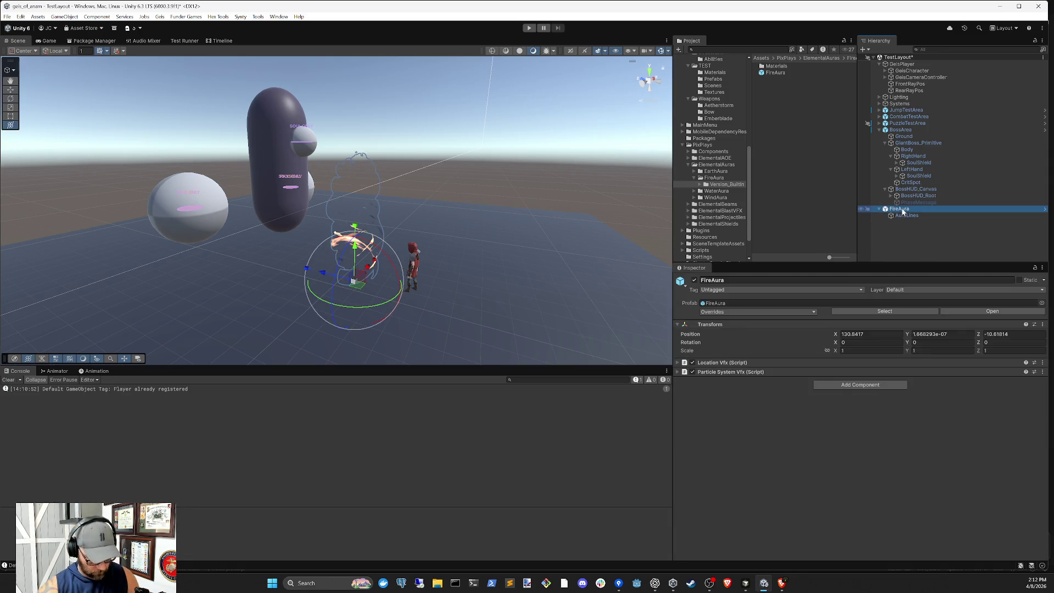
{"action": "key", "text": "Delete"}
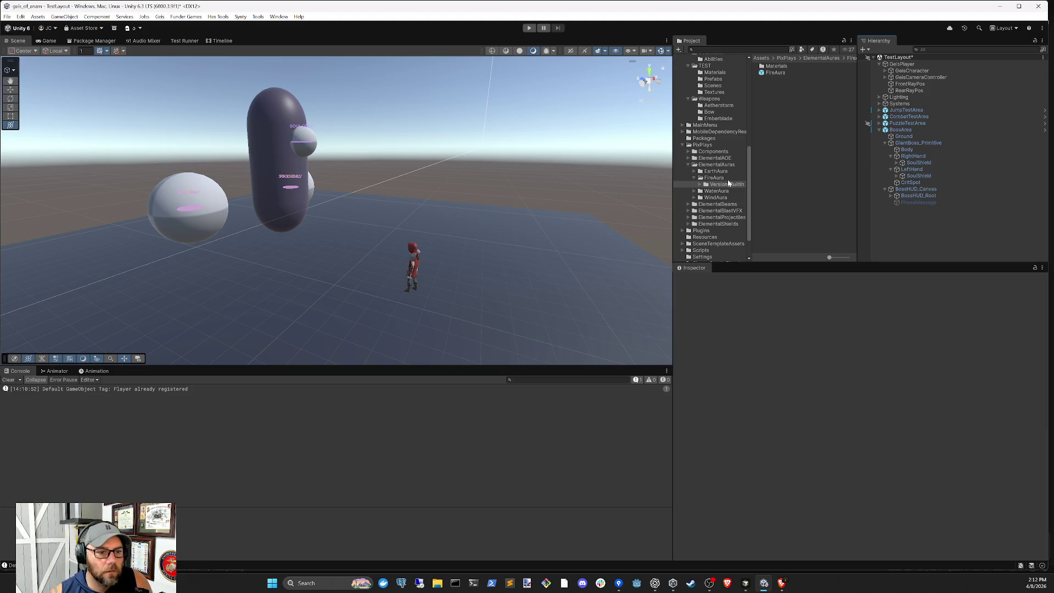
{"action": "left_click", "coordinate": [695, 178]}
{"action": "left_click", "coordinate": [694, 171]}
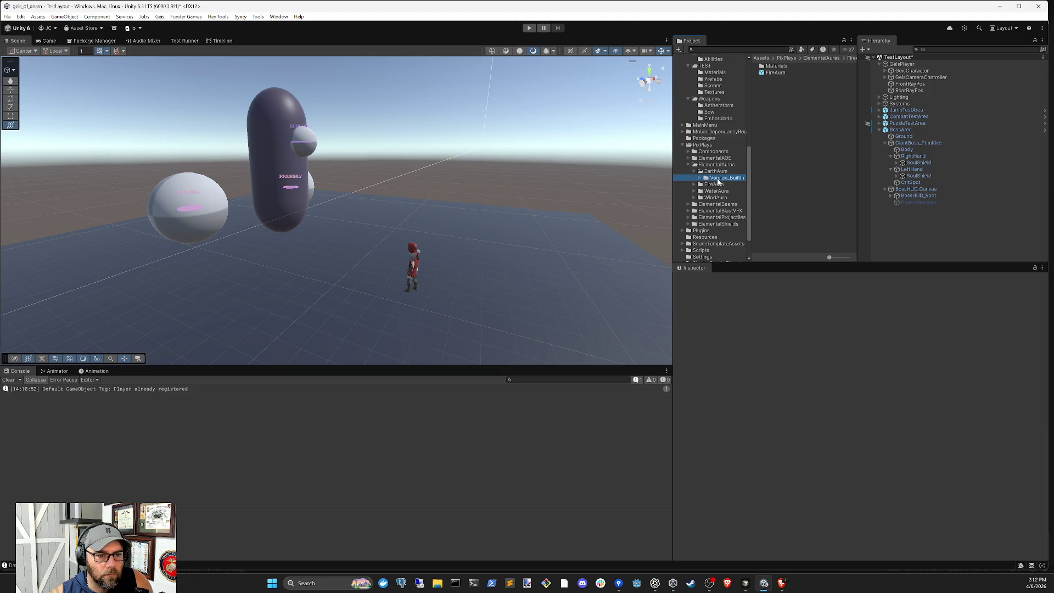